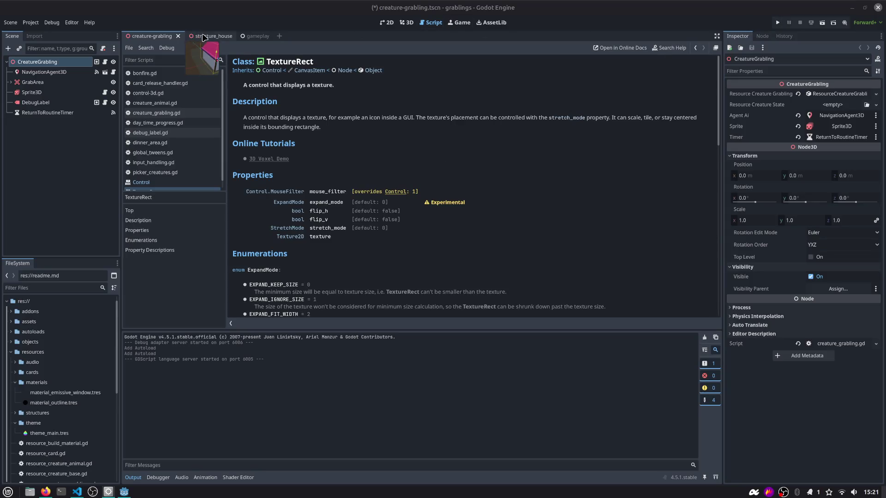
# Open the preview_3d scene via Quick Open and view its Terrain grid map in 3D
pyautogui.click(253, 36)
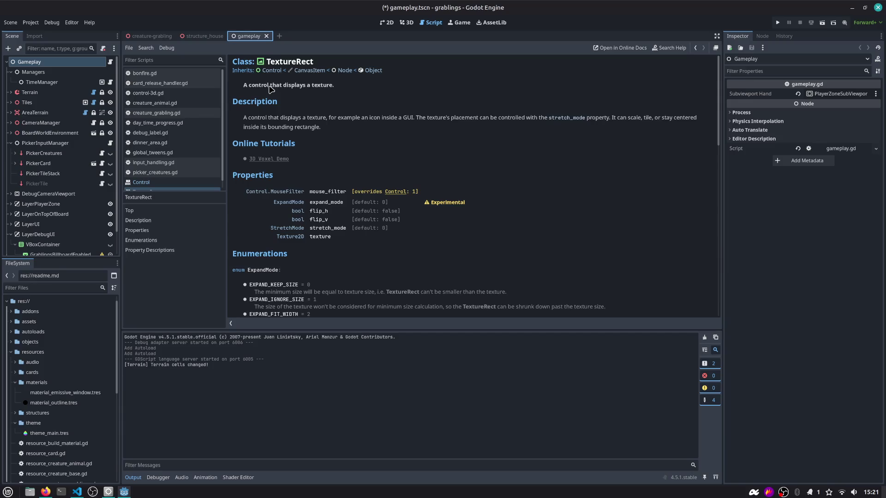
pyautogui.hotkey('ctrl', 'shift', 'o')
pyautogui.write('preview')
pyautogui.press('Return')
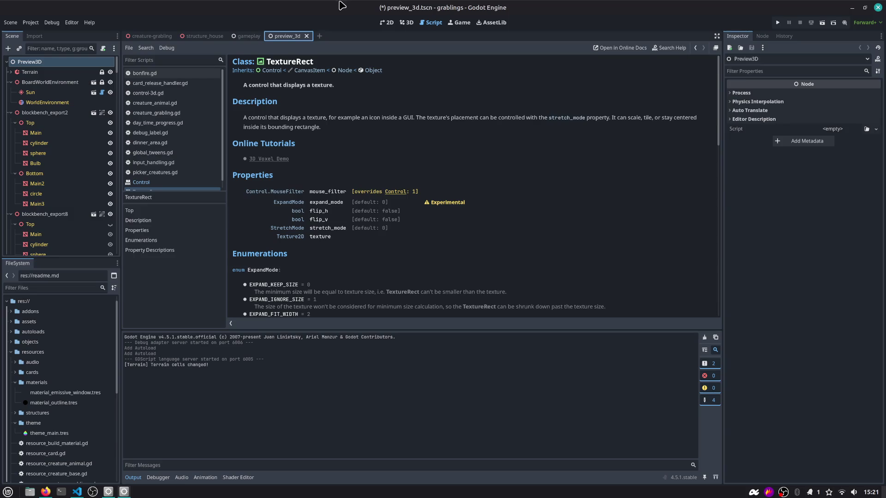
pyautogui.click(31, 72)
pyautogui.click(409, 23)
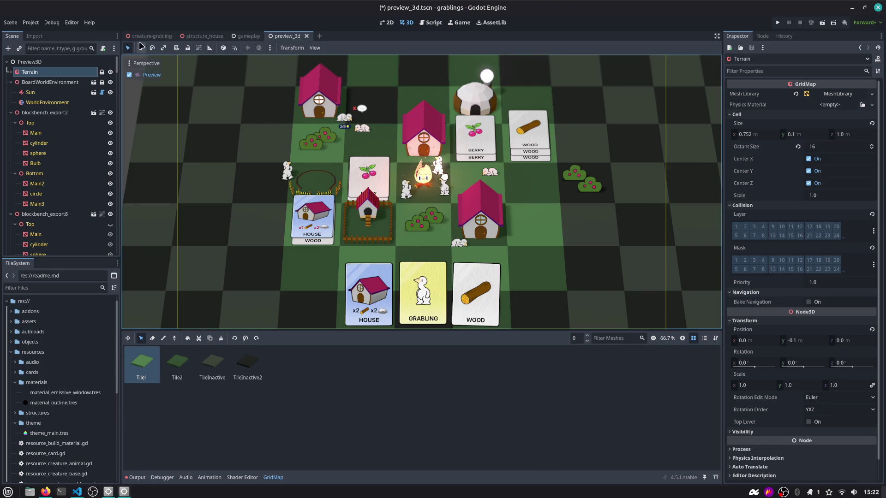
# Review the Terrain errors in the creature-grabling scene's Output log, then Save & Quit the editor
pyautogui.hotkey('alt', 'Tab')
pyautogui.press('Escape')
pyautogui.click(148, 36)
pyautogui.click(137, 478)
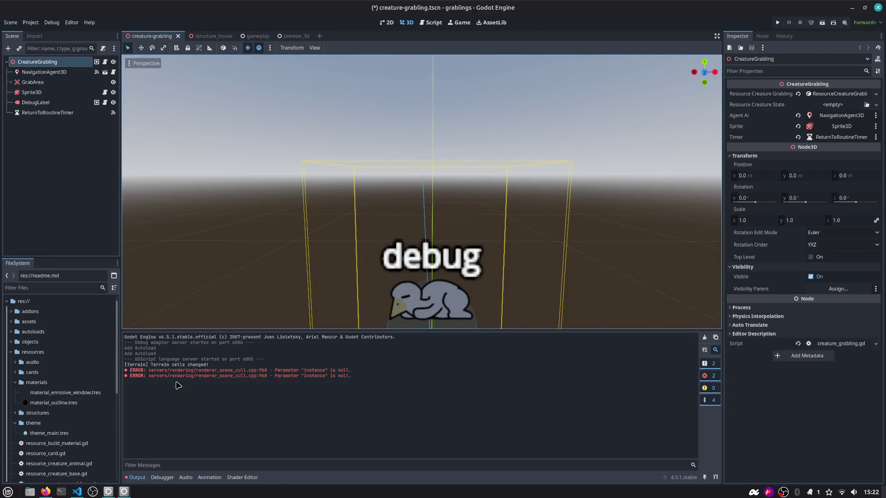
pyautogui.moveTo(212, 371); pyautogui.dragTo(364, 371)
pyautogui.moveTo(153, 365); pyautogui.dragTo(178, 376)
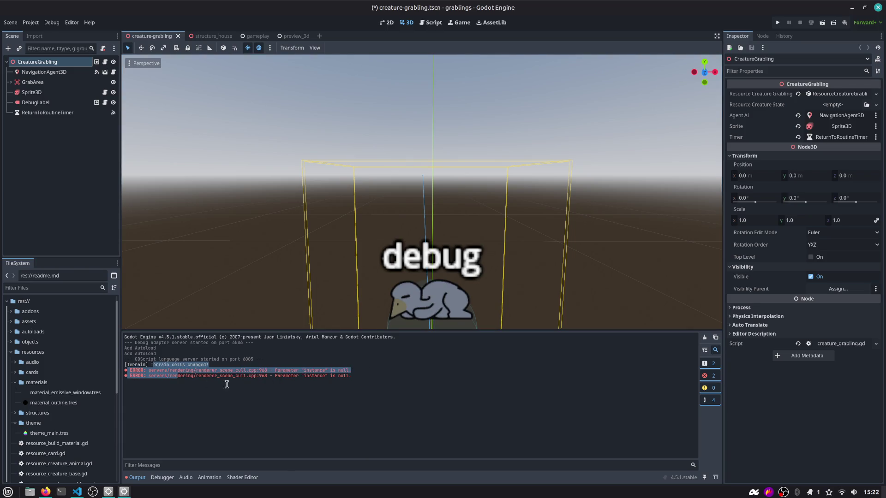
pyautogui.hotkey('ctrl', 'shift', 'q')
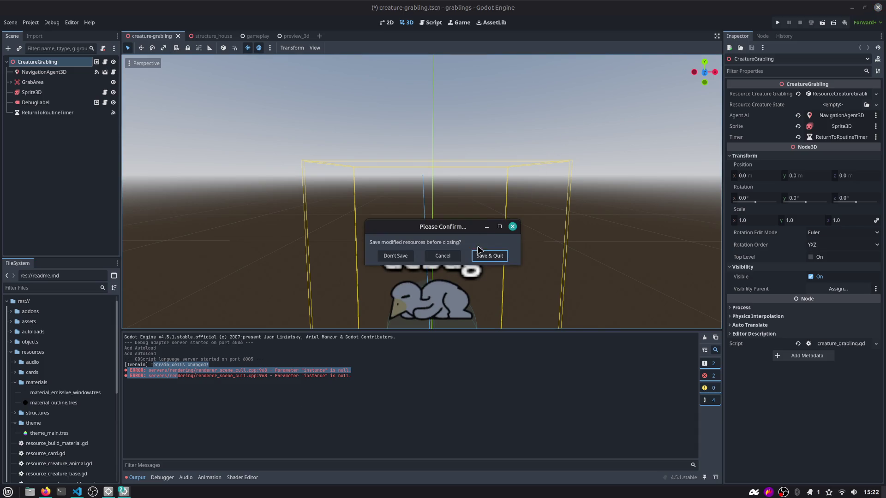
pyautogui.click(476, 257)
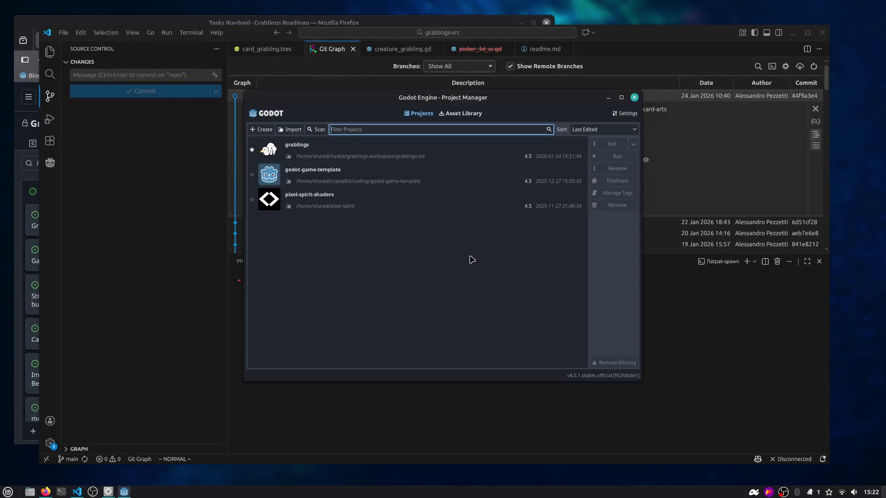
# Run git stash pop in the terminal to restore the stashed changes
pyautogui.click(317, 292)
pyautogui.moveTo(317, 292); pyautogui.dragTo(341, 289)
pyautogui.write('git stash pop')
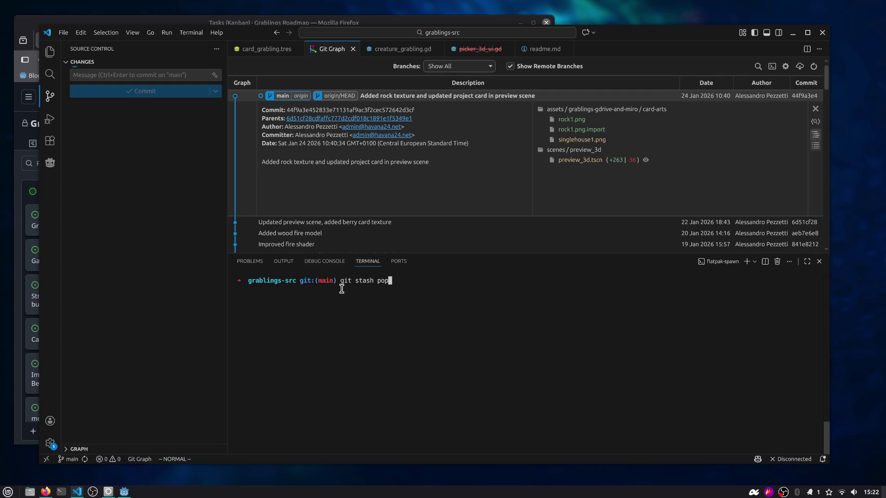
pyautogui.press('Return')
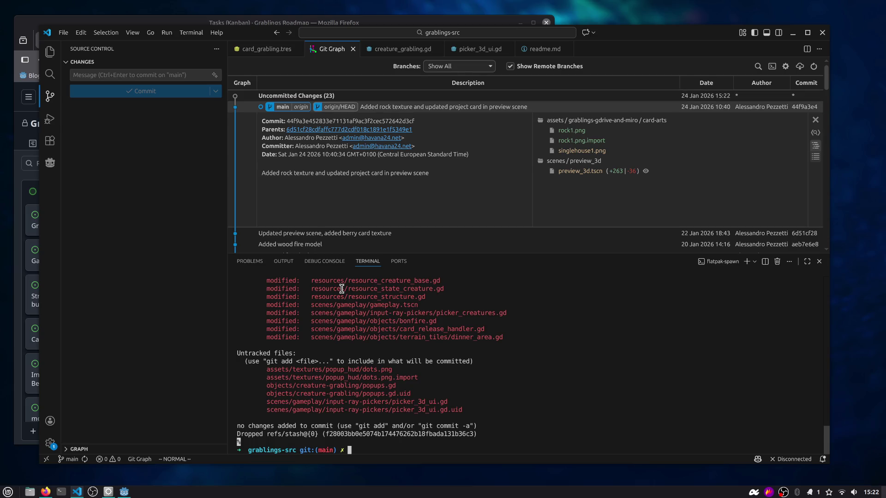
pyautogui.scroll(7, 357, 375)
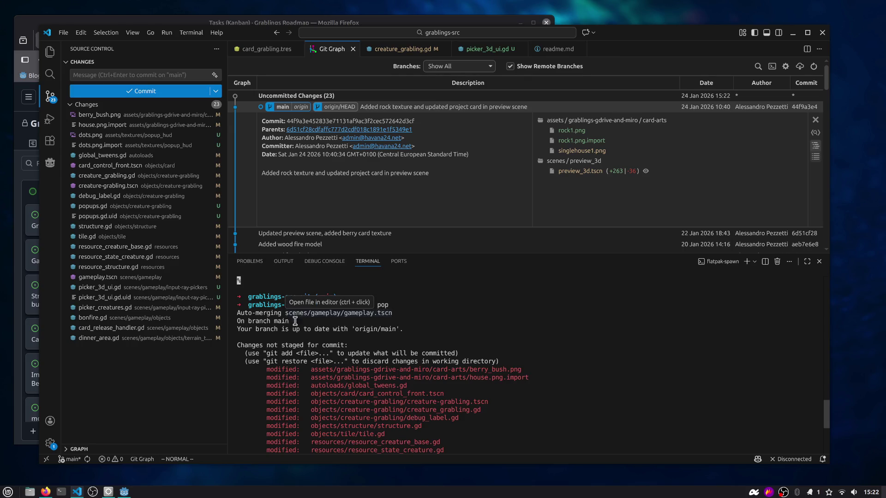
pyautogui.moveTo(259, 329); pyautogui.dragTo(395, 329)
pyautogui.click(383, 318)
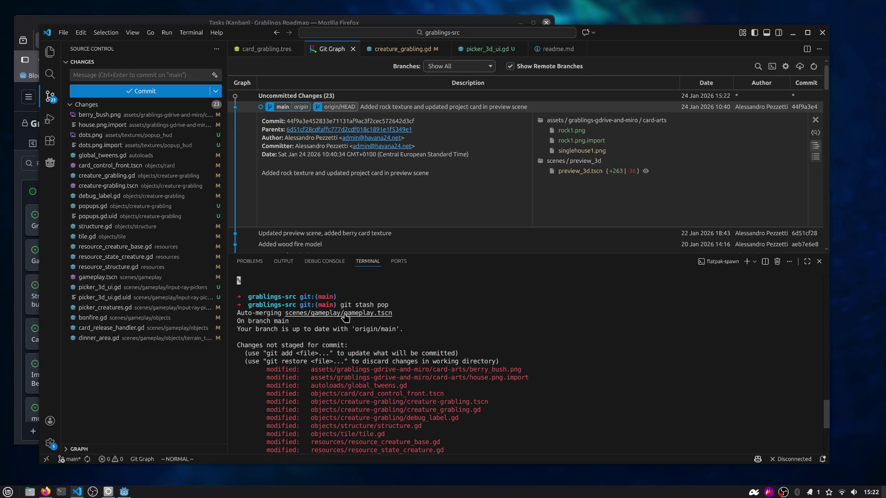
# Open the auto-merged gameplay.tscn from the merge output and read through it
pyautogui.keyDown('ctrl'); pyautogui.click(343, 317); pyautogui.keyUp('ctrl')
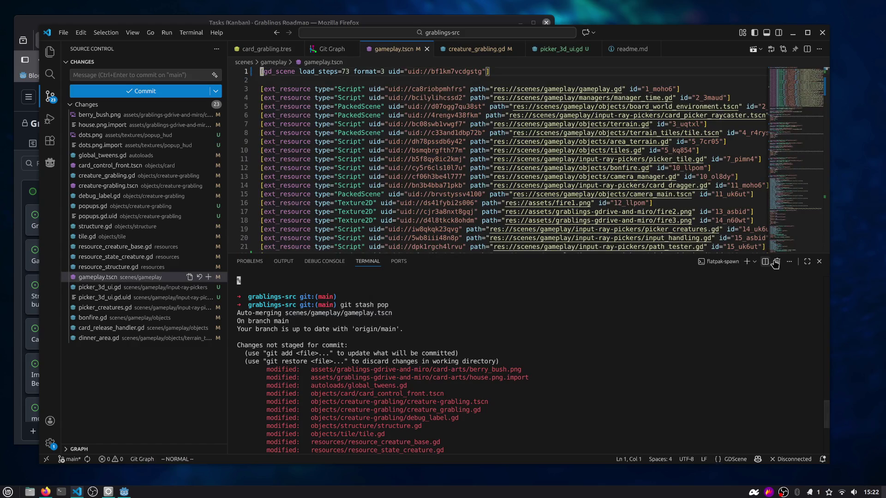
pyautogui.click(819, 262)
pyautogui.moveTo(787, 85)
pyautogui.mouseDown()
pyautogui.moveTo(797, 463)
pyautogui.moveTo(797, 397)
pyautogui.moveTo(797, 429)
pyautogui.mouseUp()
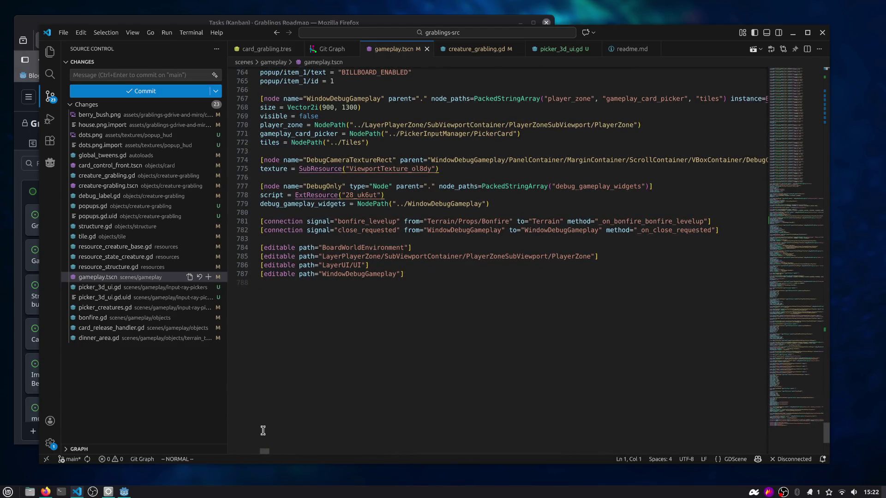
pyautogui.scroll(2, 265, 420)
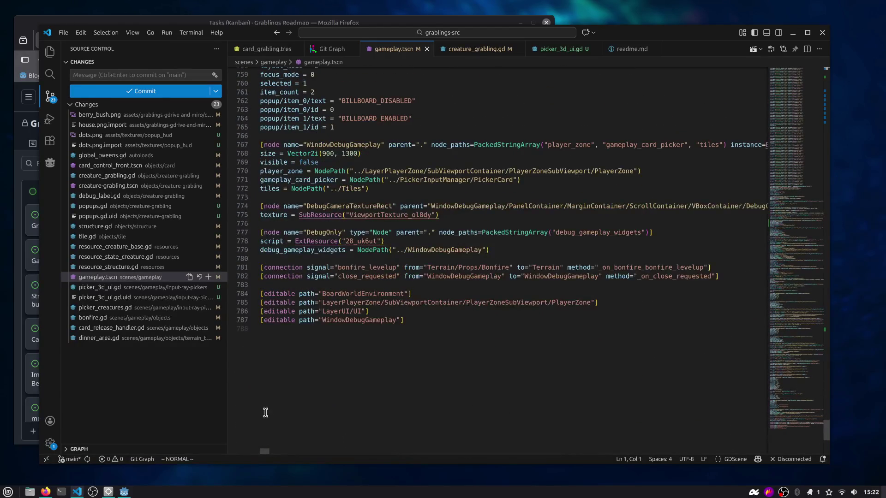
# Check the commit history graph and scroll through the stash pop output in the terminal
pyautogui.click(142, 459)
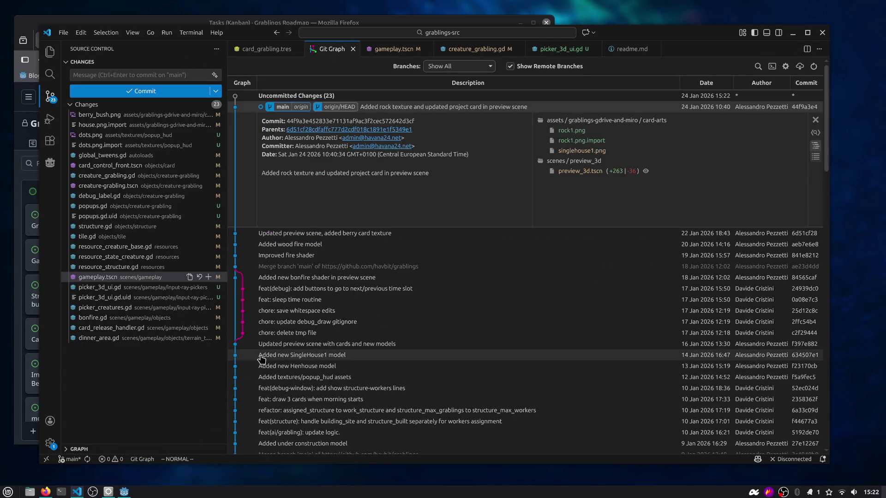
pyautogui.hotkey('ctrl', '`')
pyautogui.click(353, 49)
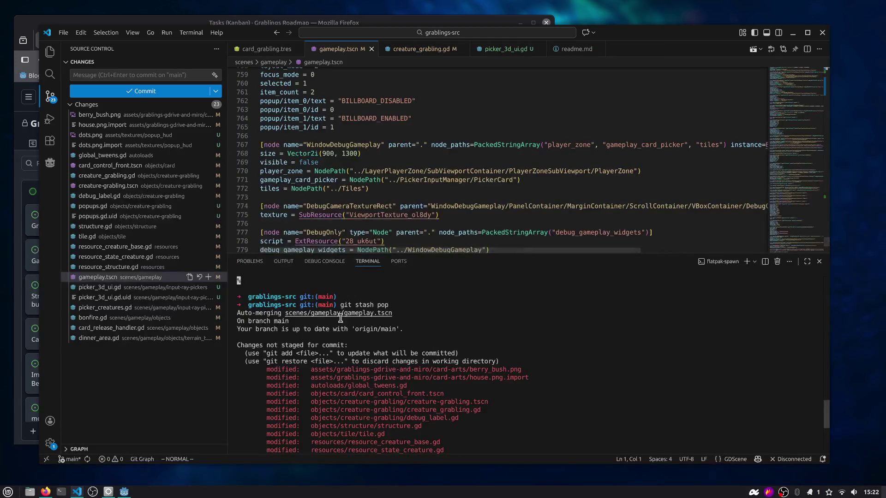
pyautogui.scroll(-2, 339, 321)
pyautogui.scroll(-1, 339, 322)
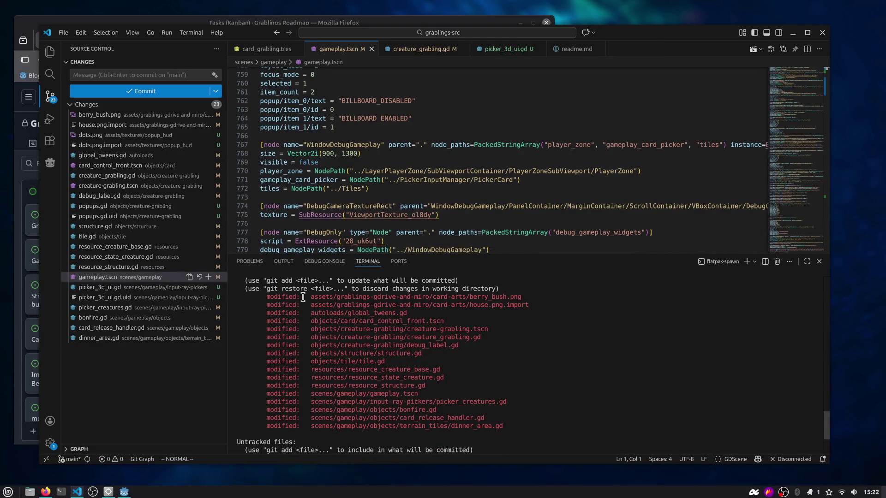
pyautogui.moveTo(313, 298)
pyautogui.mouseDown()
pyautogui.moveTo(458, 315)
pyautogui.moveTo(495, 329)
pyautogui.mouseUp()
pyautogui.scroll(-2, 496, 330)
pyautogui.scroll(-1, 496, 330)
pyautogui.scroll(6, 497, 332)
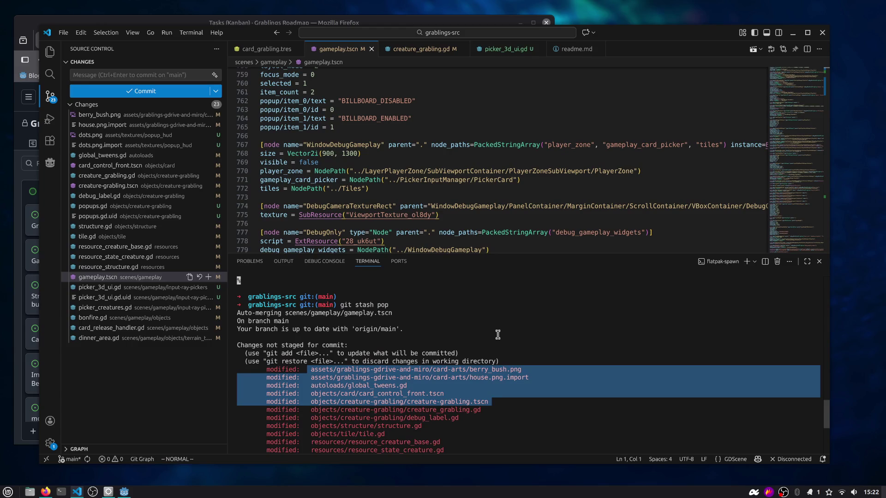
pyautogui.scroll(-6, 498, 334)
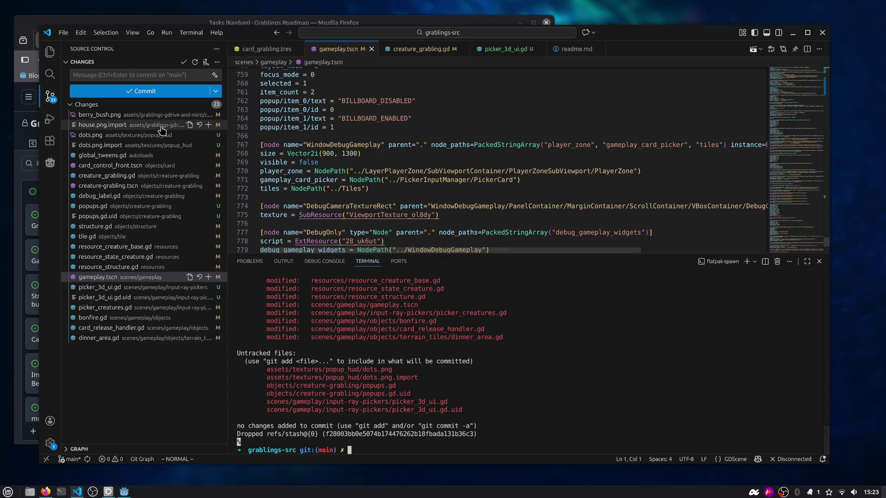
pyautogui.hotkey('alt', 'Tab')
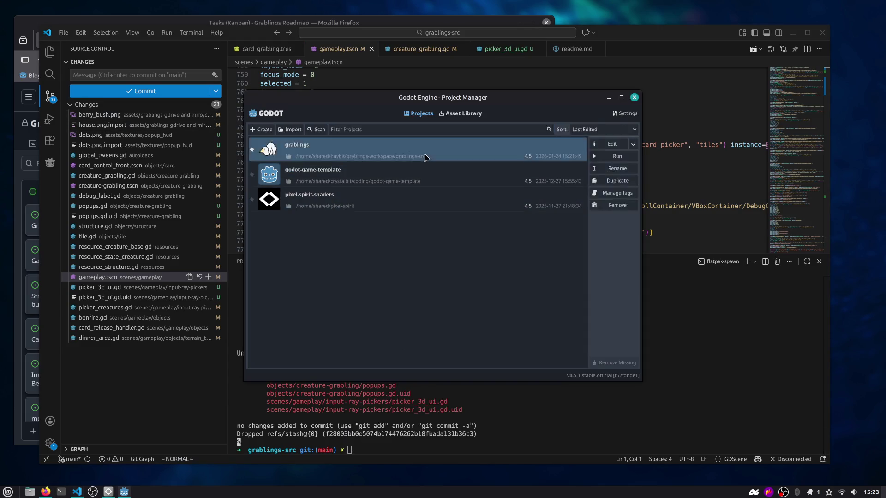
# Open the grablings project, orbit around the creature, and run the creature-grabling scene
pyautogui.doubleClick(425, 156)
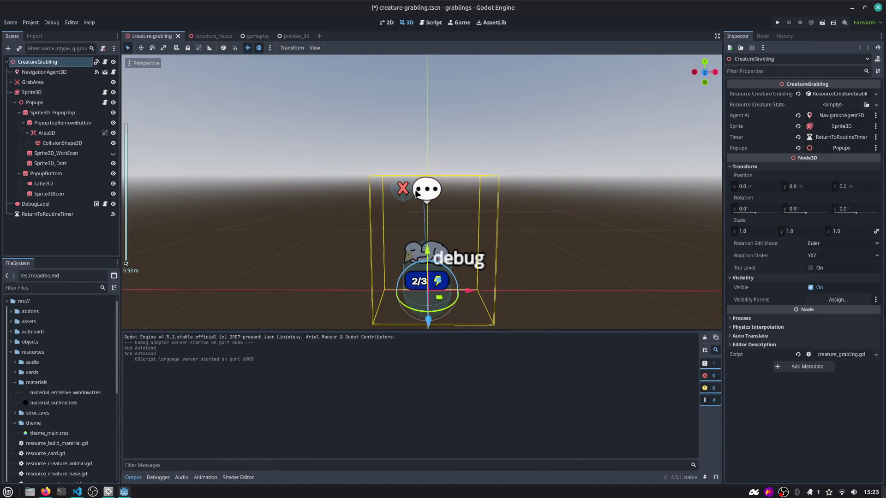
pyautogui.scroll(-1, 439, 227)
pyautogui.scroll(2, 439, 227)
pyautogui.moveTo(326, 182)
pyautogui.mouseDown()
pyautogui.moveTo(398, 180)
pyautogui.moveTo(357, 229)
pyautogui.mouseUp()
pyautogui.click(777, 22)
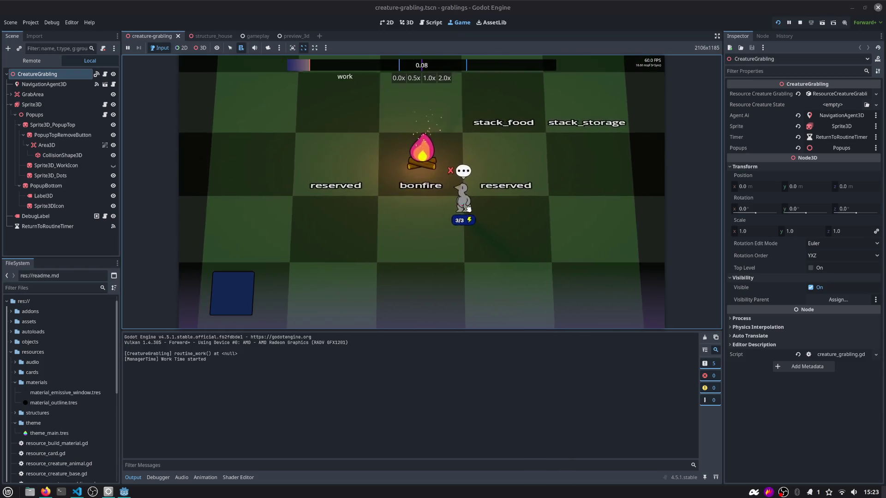
pyautogui.hotkey('alt', 'Tab')
pyautogui.hotkey('alt', 'Tab')
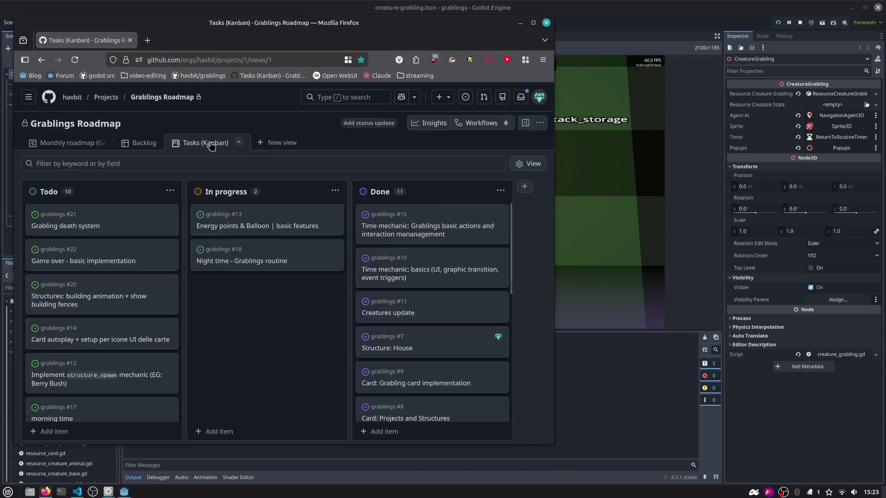
# Read issue #13 Energy points & Balloon, noting the red cross de-assign job requirement
pyautogui.click(242, 226)
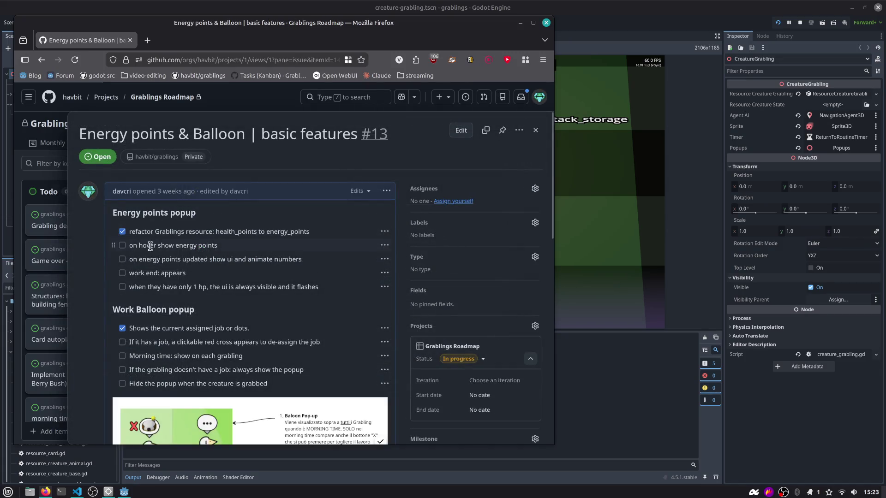
pyautogui.scroll(-3, 139, 264)
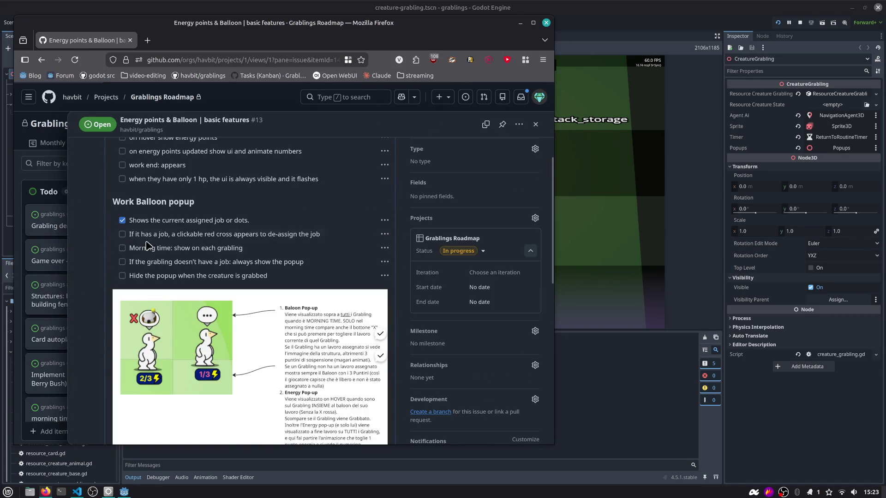
pyautogui.scroll(3, 178, 241)
pyautogui.moveTo(132, 249); pyautogui.dragTo(211, 243)
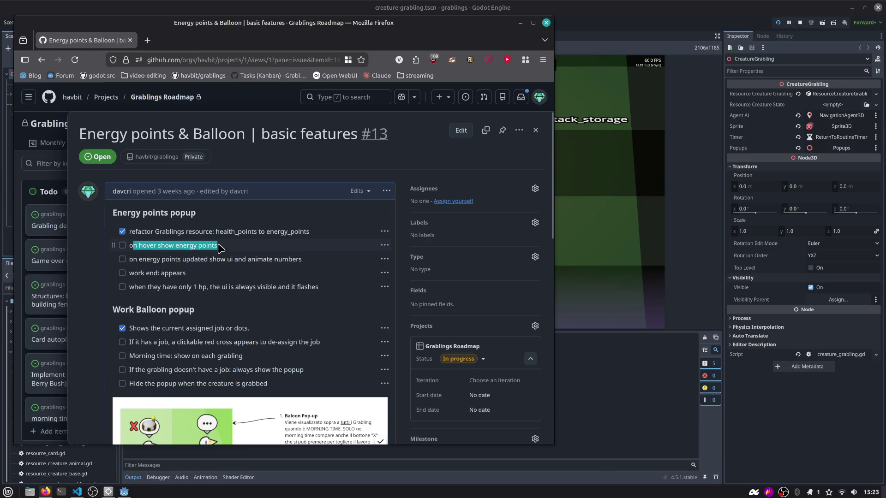
pyautogui.click(138, 204)
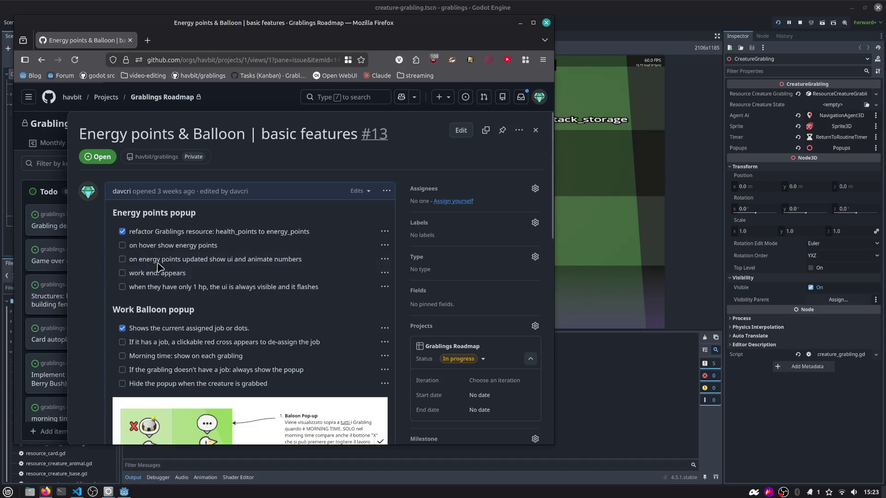
pyautogui.scroll(-2, 119, 252)
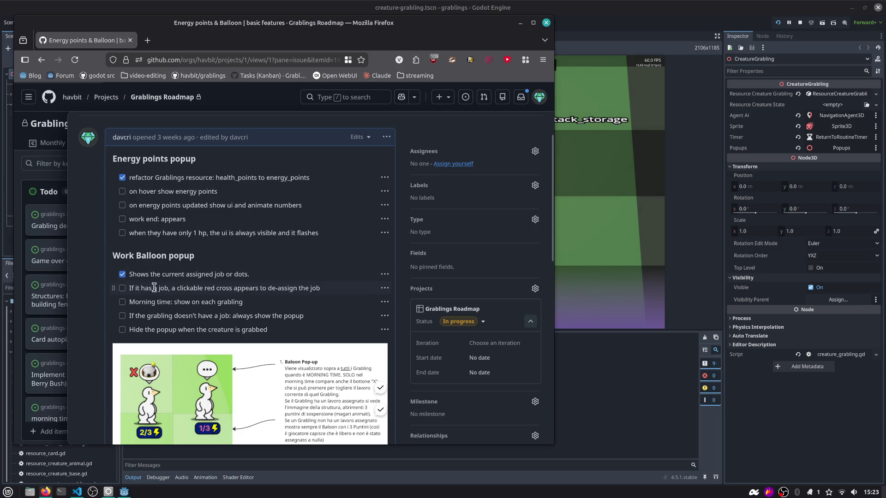
pyautogui.moveTo(167, 288); pyautogui.dragTo(279, 288)
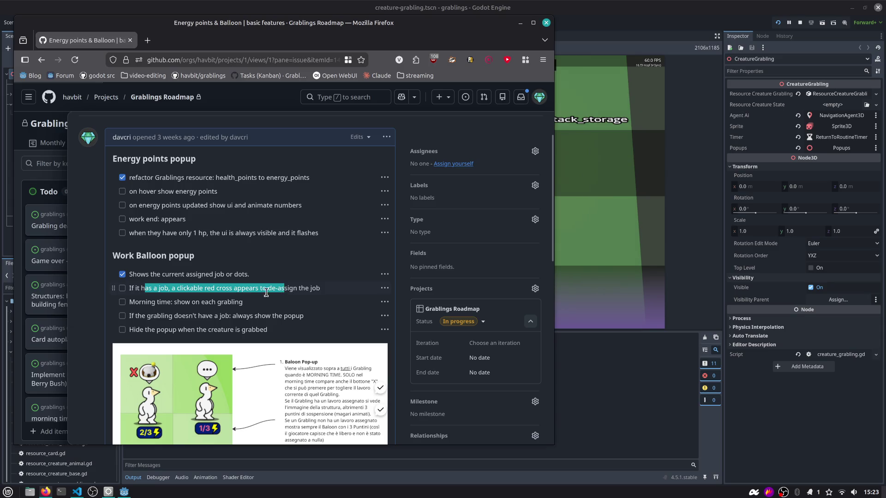
pyautogui.scroll(-2, 274, 292)
pyautogui.click(779, 23)
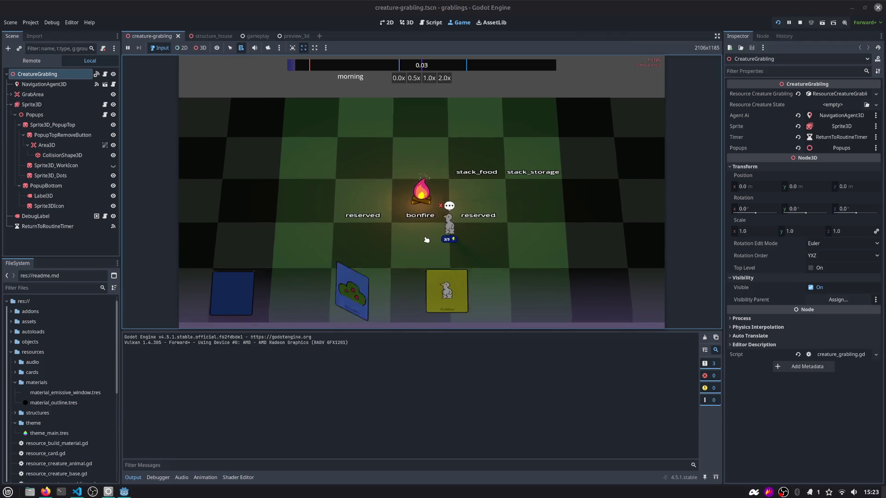
# Play the Rock and Wood cards to start a house and assign the grabling to it
pyautogui.moveTo(392, 284)
pyautogui.mouseDown()
pyautogui.moveTo(374, 250)
pyautogui.moveTo(404, 252)
pyautogui.mouseUp()
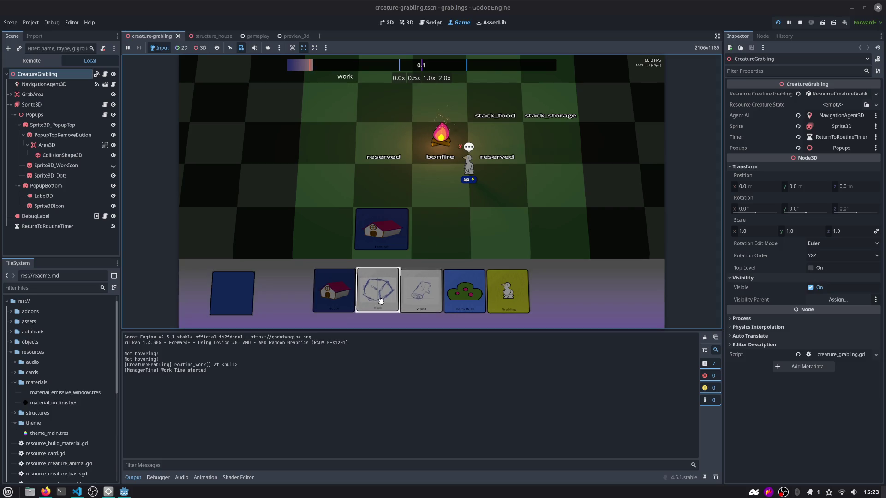
pyautogui.moveTo(381, 300); pyautogui.dragTo(390, 233)
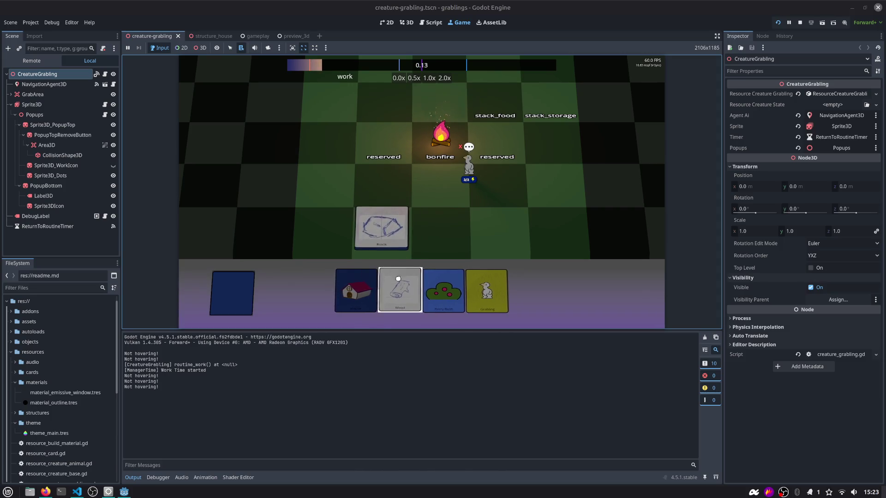
pyautogui.moveTo(399, 285); pyautogui.dragTo(382, 229)
pyautogui.moveTo(454, 188); pyautogui.dragTo(394, 225)
# Cancel the grabling's job with the red cross, pause, and find 'De-assign job' in the Output log
pyautogui.scroll(4, 388, 217)
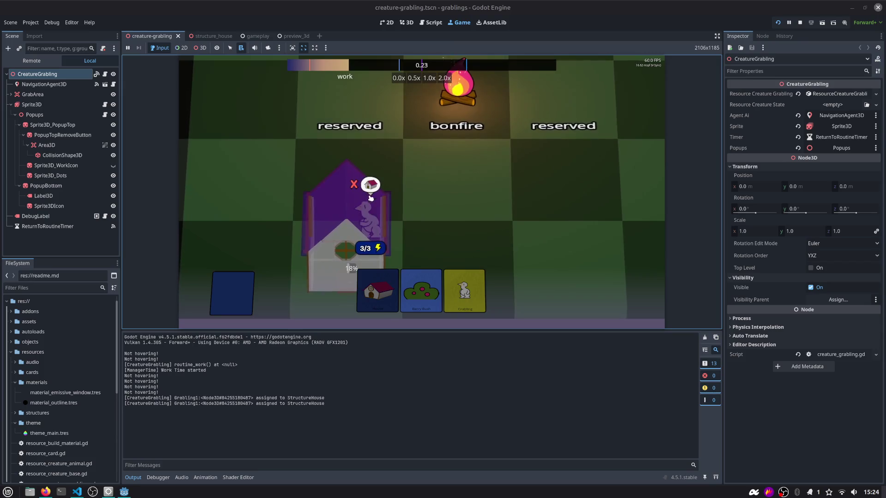
pyautogui.click(354, 185)
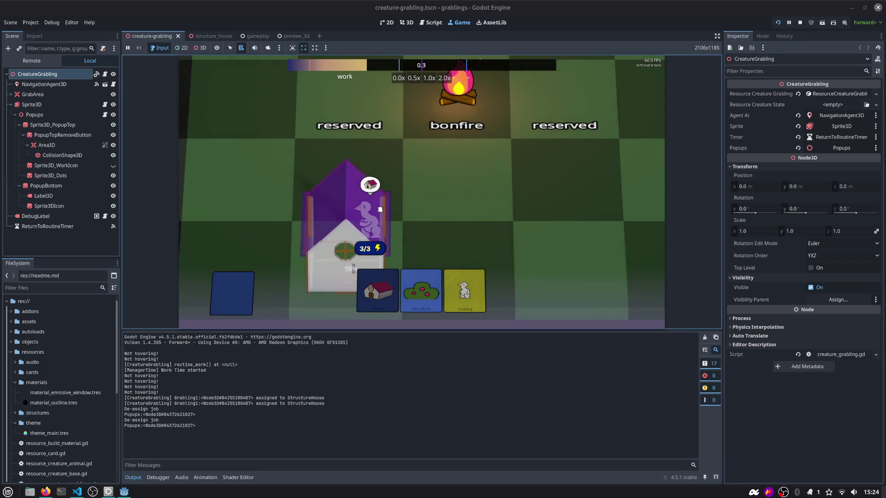
pyautogui.press('F7')
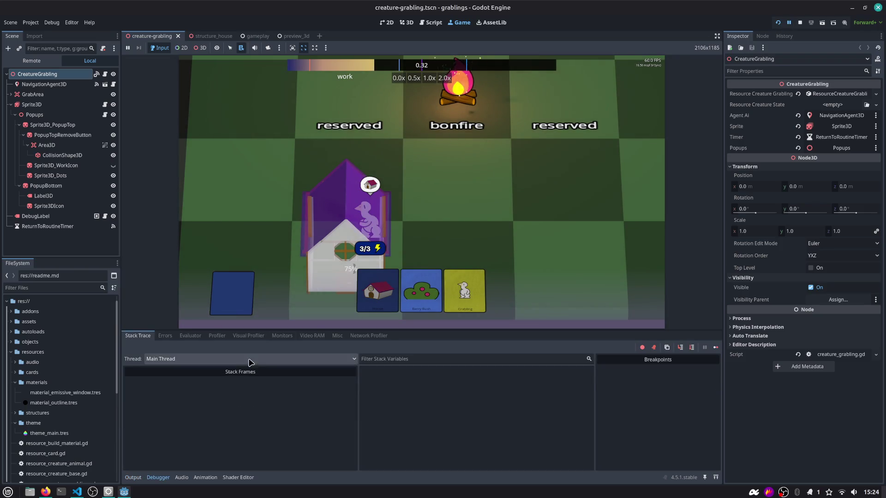
pyautogui.click(133, 477)
pyautogui.moveTo(130, 420); pyautogui.dragTo(159, 420)
pyautogui.click(430, 22)
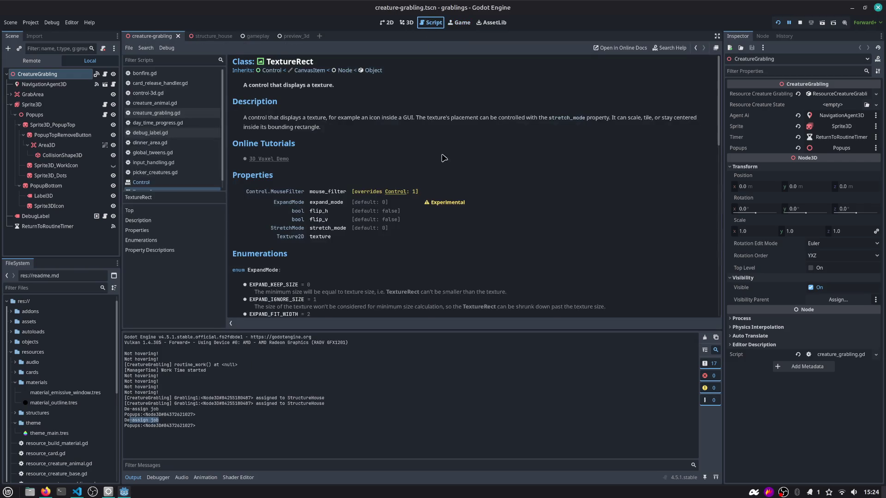
# Search all files for 'de-assign' and inspect the _unhandled_input match in picker_3d_ui.gd
pyautogui.hotkey('ctrl', 'shift', 'f')
pyautogui.write('de-as')
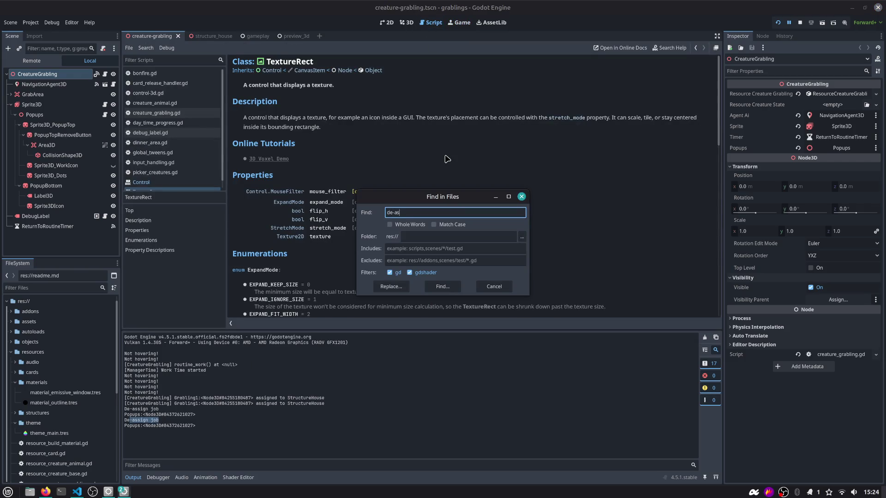
pyautogui.write('gn')
pyautogui.press('Return')
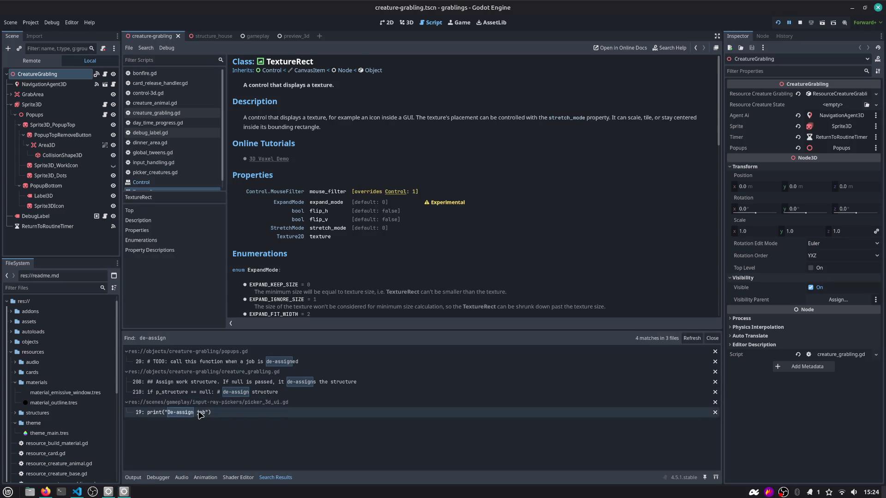
pyautogui.click(205, 412)
pyautogui.scroll(3, 349, 141)
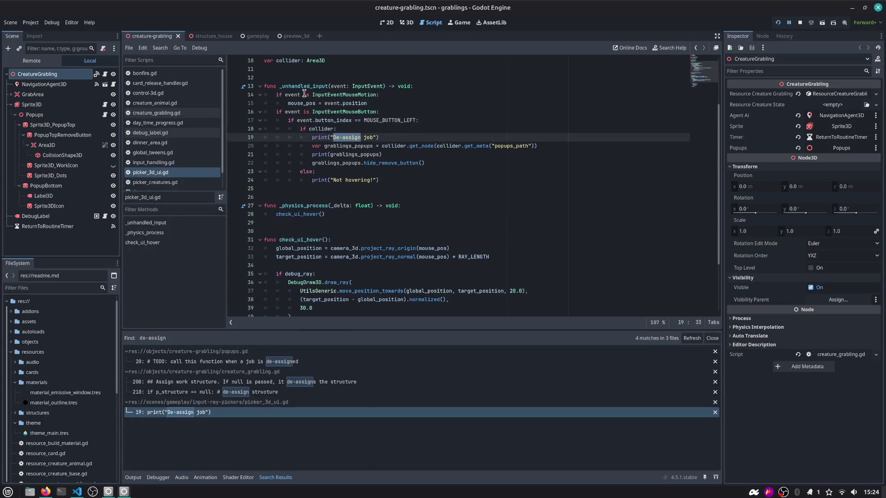
pyautogui.doubleClick(306, 88)
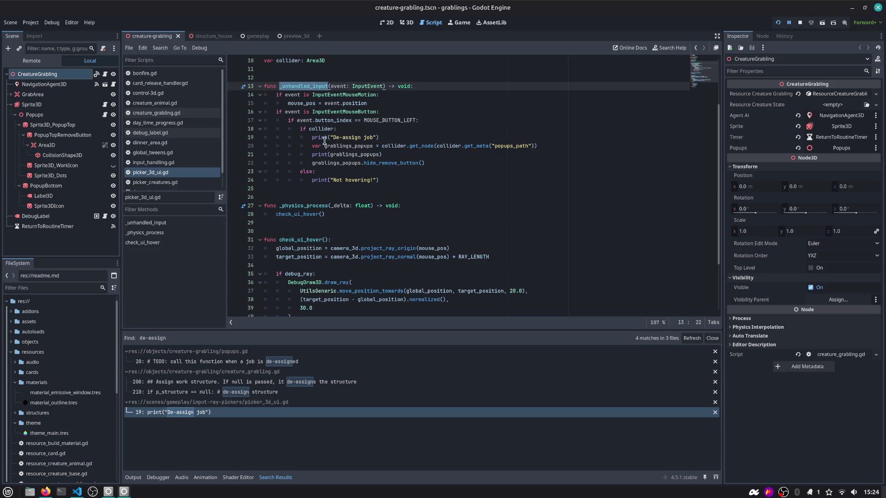
pyautogui.click(404, 22)
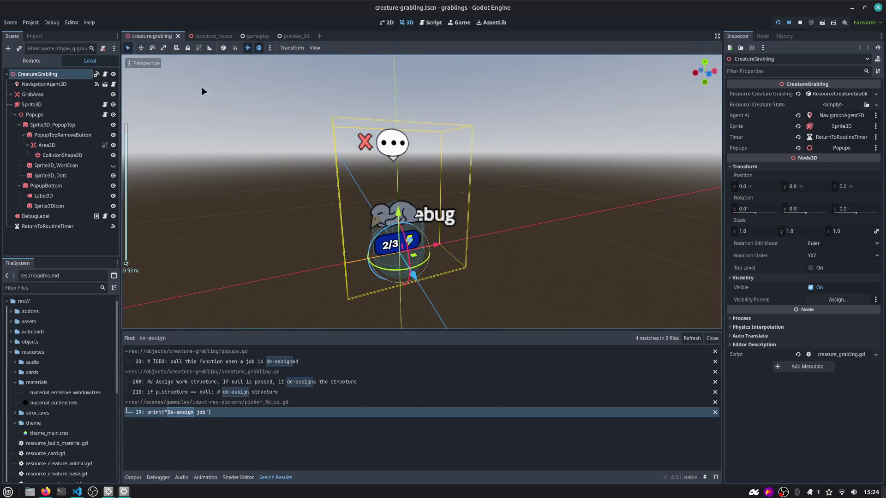
pyautogui.click(249, 36)
# Expand PickerInputManager in the gameplay scene tree and select Picker3D_UI
pyautogui.click(10, 156)
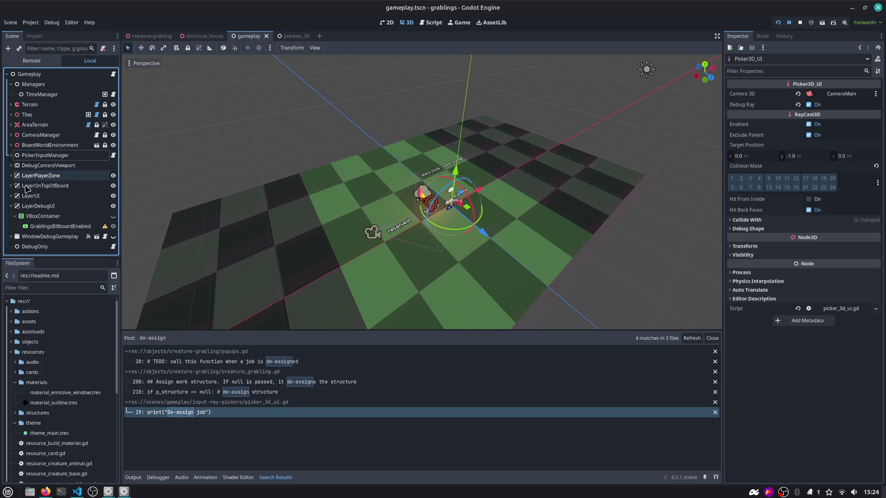
pyautogui.click(11, 155)
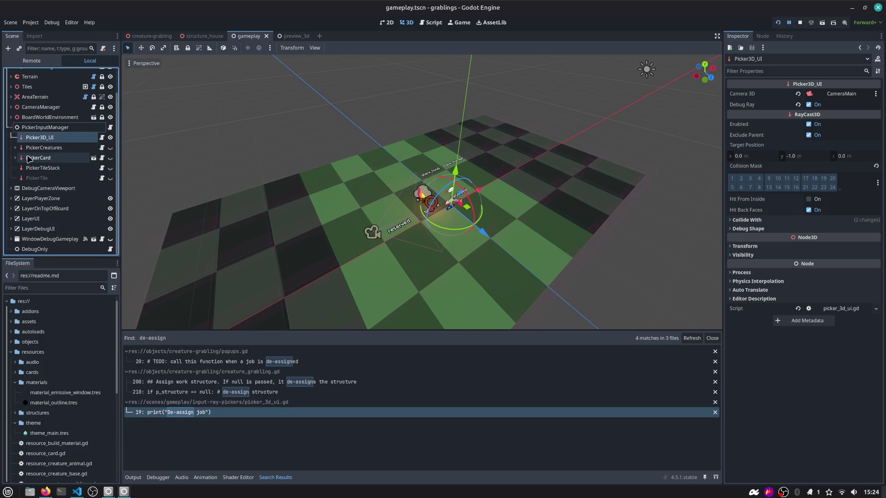
pyautogui.click(46, 157)
pyautogui.click(44, 148)
pyautogui.click(39, 158)
pyautogui.click(15, 157)
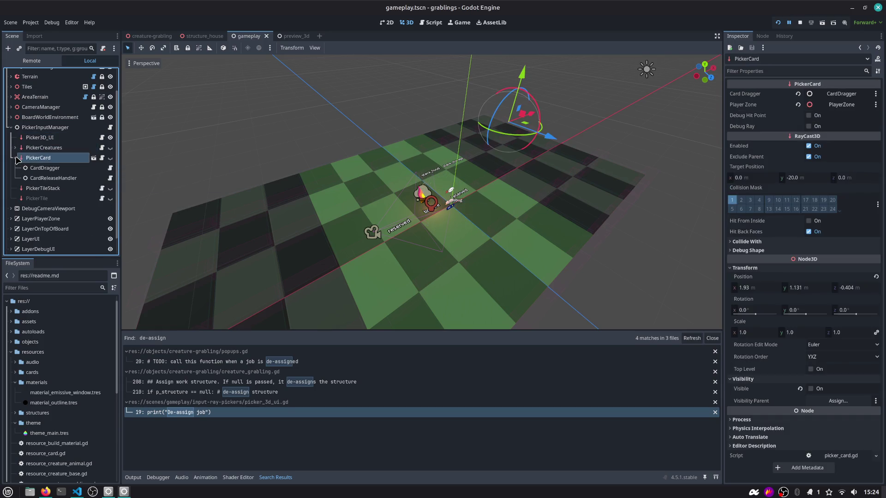
pyautogui.click(37, 139)
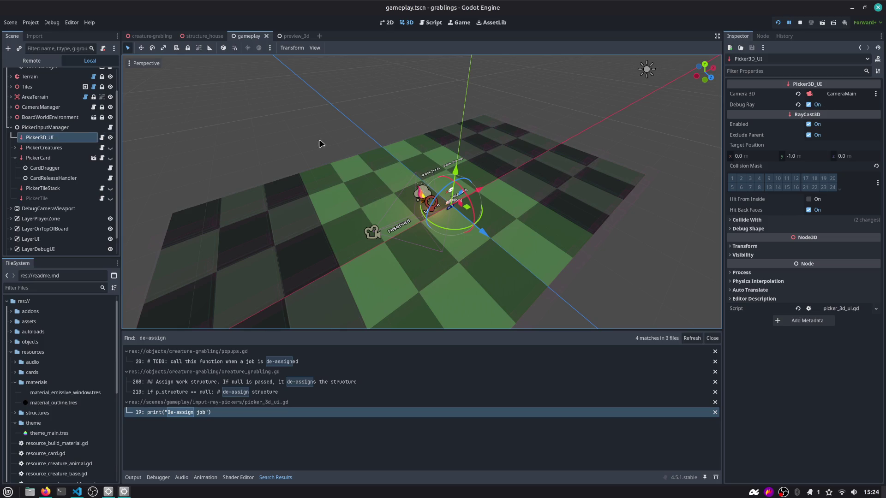
# Inspect Picker3D_UI's Collide With settings, collision layers 25 to 32 and the named layers
pyautogui.click(882, 184)
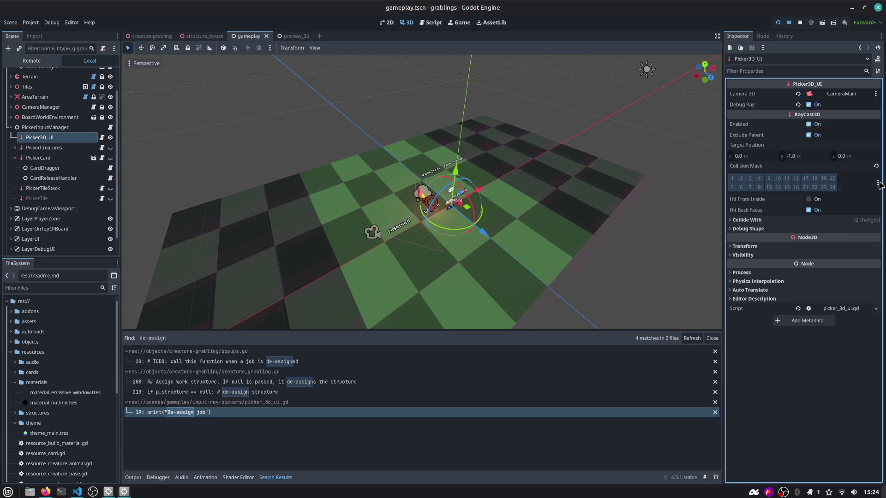
pyautogui.click(879, 184)
pyautogui.click(781, 333)
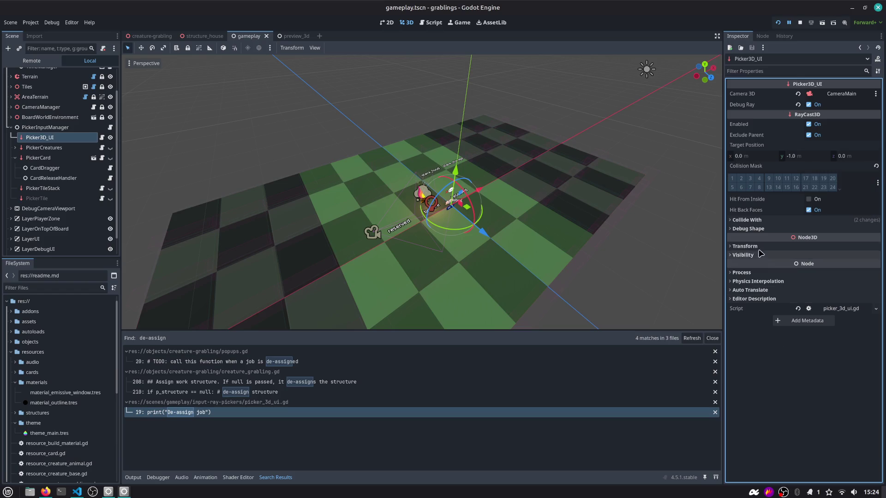
pyautogui.click(764, 221)
pyautogui.click(761, 252)
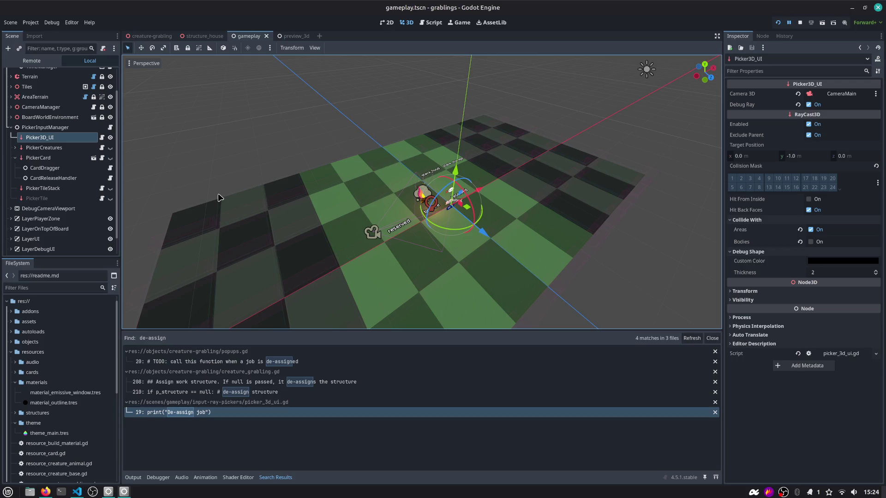
pyautogui.click(841, 193)
pyautogui.moveTo(723, 187)
pyautogui.mouseDown()
pyautogui.moveTo(699, 187)
pyautogui.moveTo(735, 172)
pyautogui.moveTo(819, 173)
pyautogui.moveTo(710, 182)
pyautogui.mouseUp()
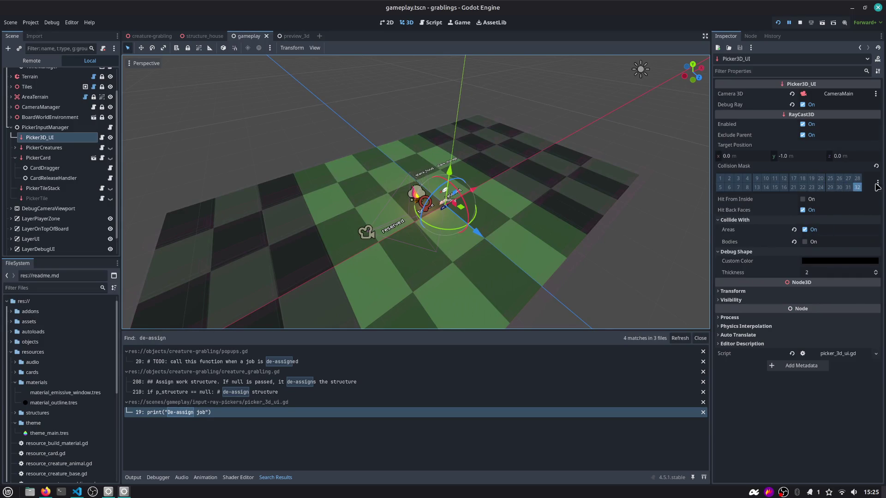
pyautogui.click(878, 183)
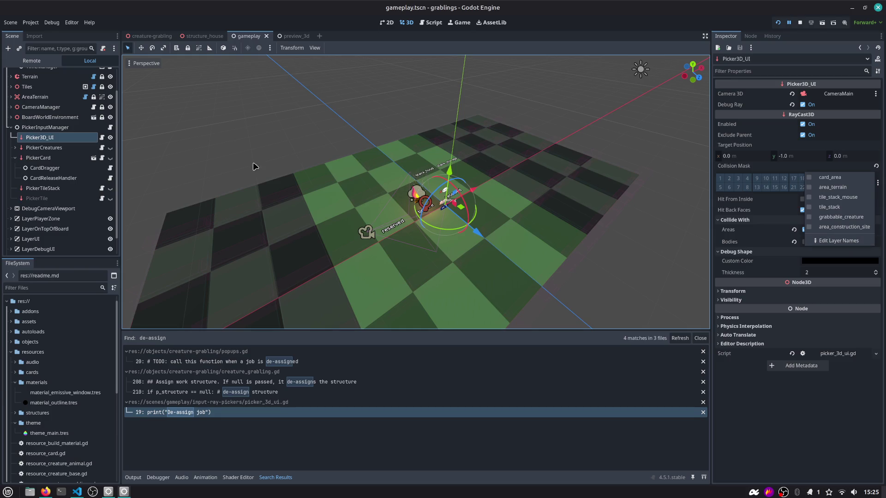
# Open picker_3d_ui.gd and locate the print("De-assign job") statement
pyautogui.click(55, 137)
pyautogui.click(102, 138)
pyautogui.scroll(5, 321, 98)
pyautogui.scroll(-6, 321, 106)
pyautogui.moveTo(312, 111); pyautogui.dragTo(409, 115)
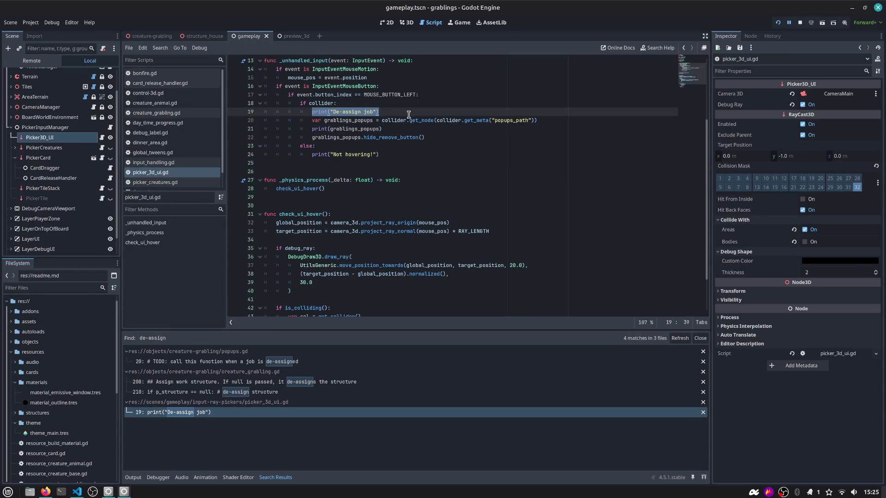
# Note the grablings_popups variable and the popup node id shown in the Output log
pyautogui.doubleClick(372, 129)
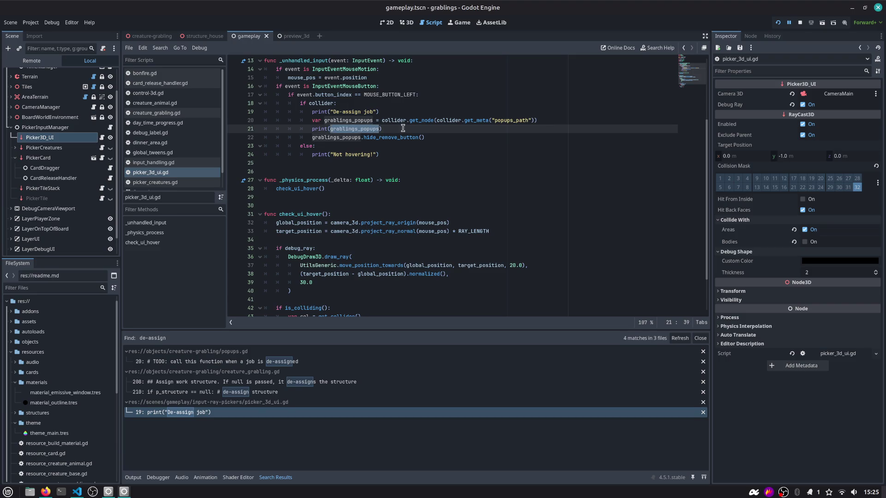
pyautogui.click(133, 477)
pyautogui.moveTo(141, 425); pyautogui.dragTo(196, 426)
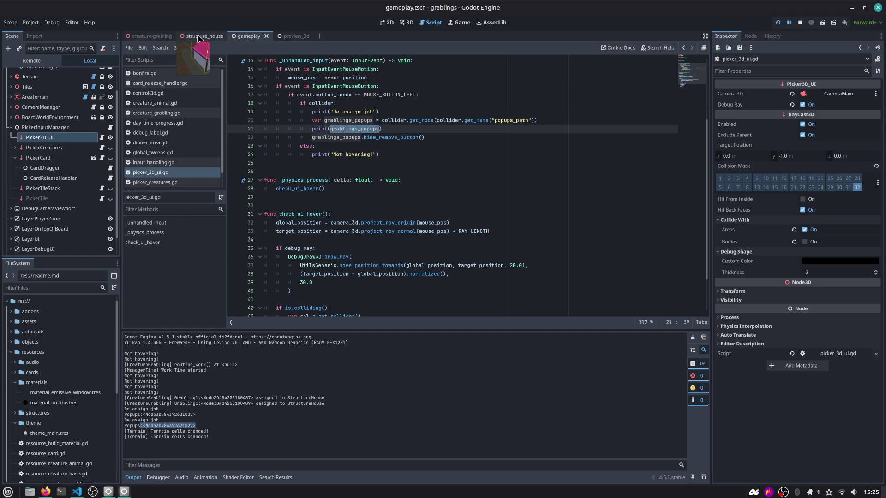
# Select the Popups node in the creature-grabling scene and open its popups.gd script
pyautogui.click(152, 36)
pyautogui.click(402, 24)
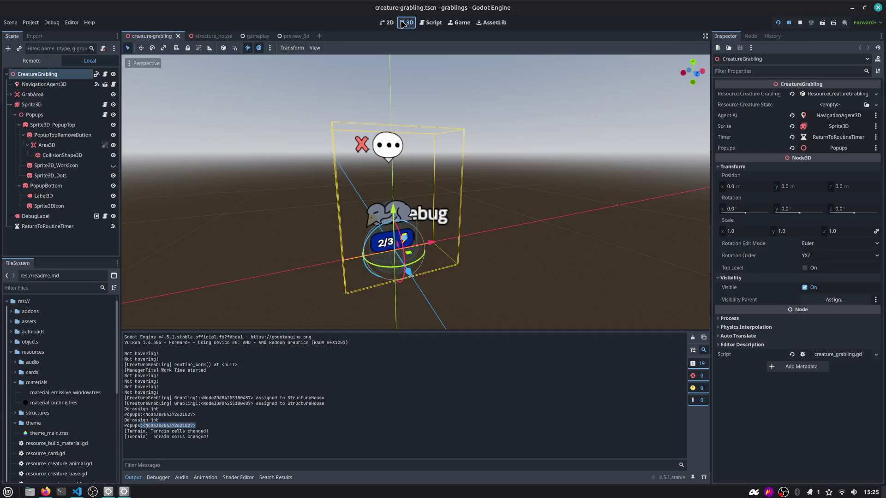
pyautogui.click(52, 126)
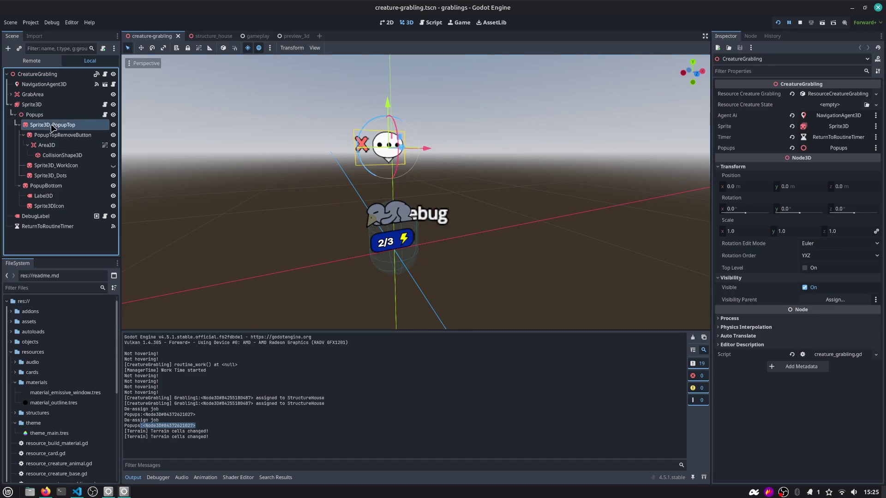
pyautogui.click(49, 115)
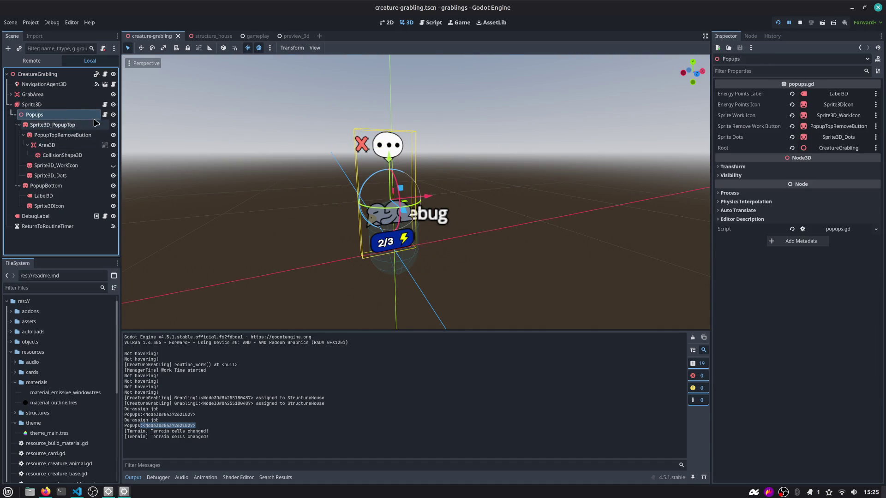
pyautogui.scroll(3, 371, 164)
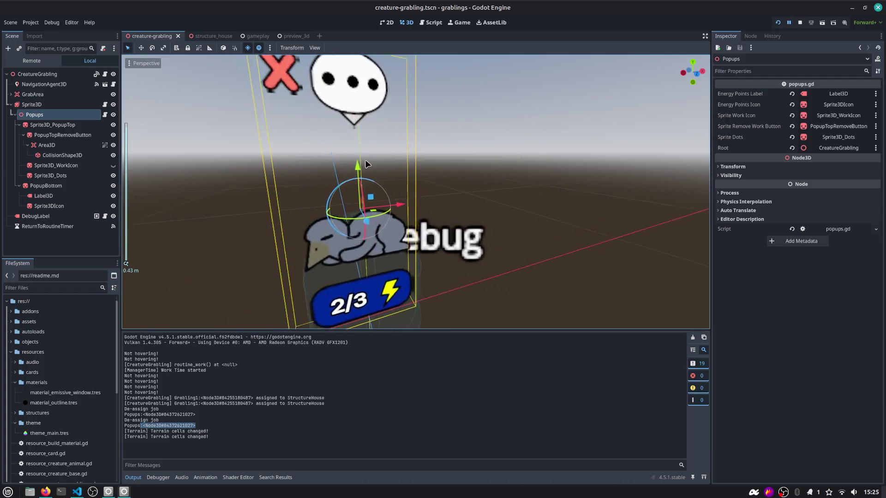
pyautogui.scroll(-2, 369, 160)
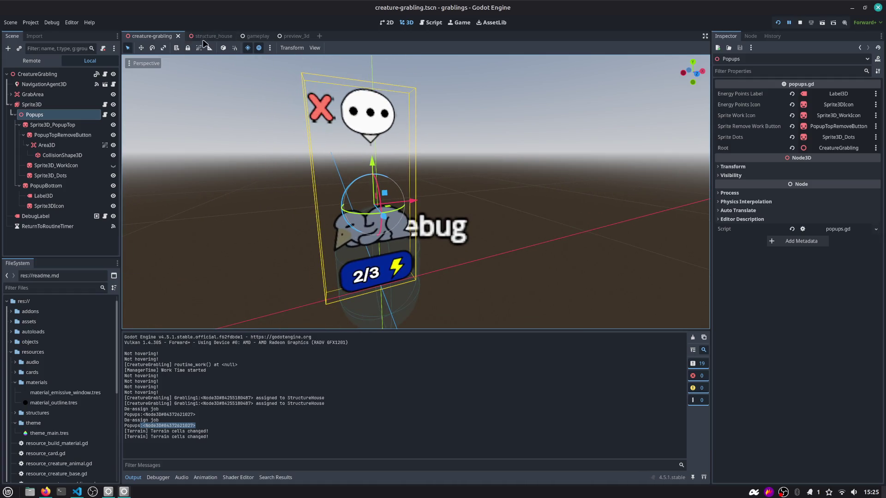
pyautogui.click(105, 114)
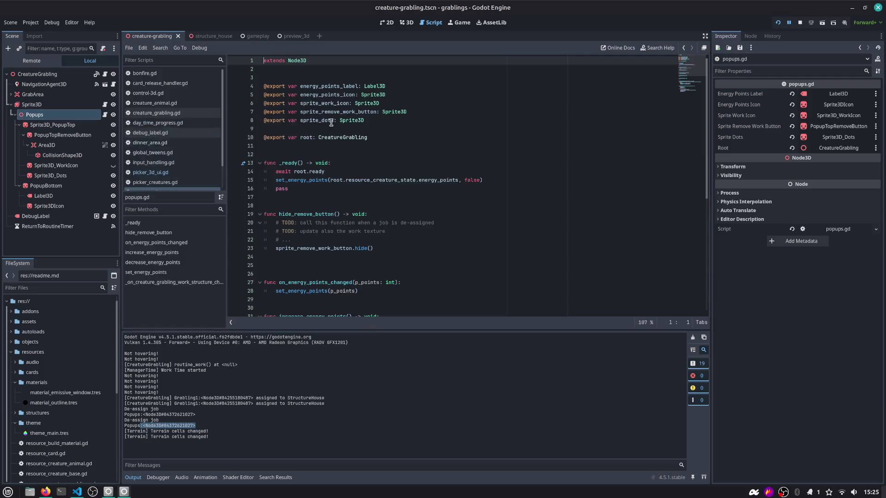
# Close all script tabs except popups.gd and switch to the gameplay scene
pyautogui.scroll(-2, 184, 145)
pyautogui.rightClick(168, 165)
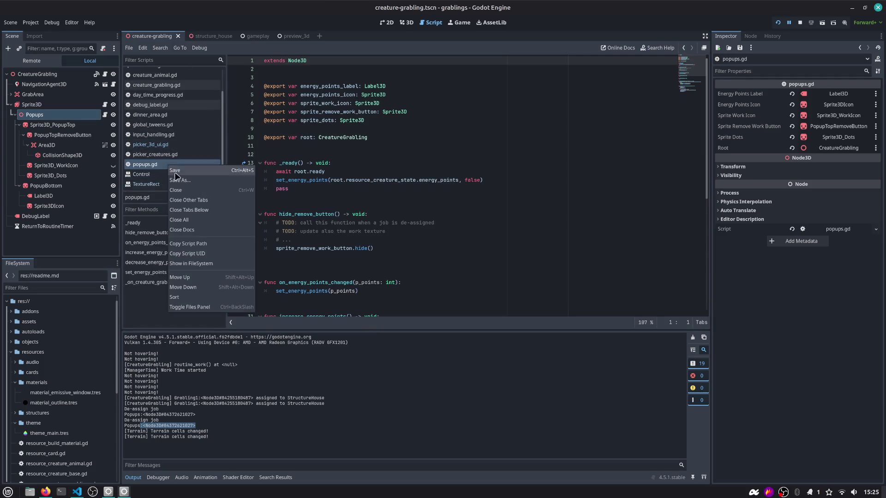
pyautogui.click(194, 200)
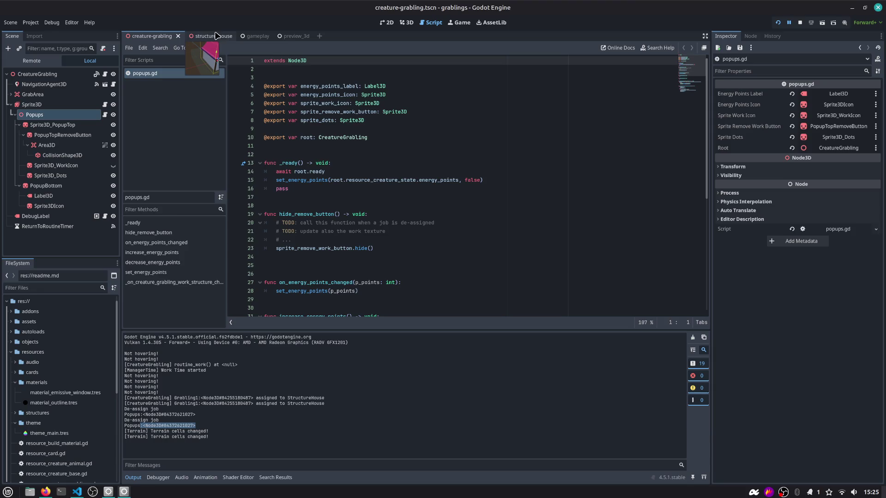
pyautogui.click(249, 36)
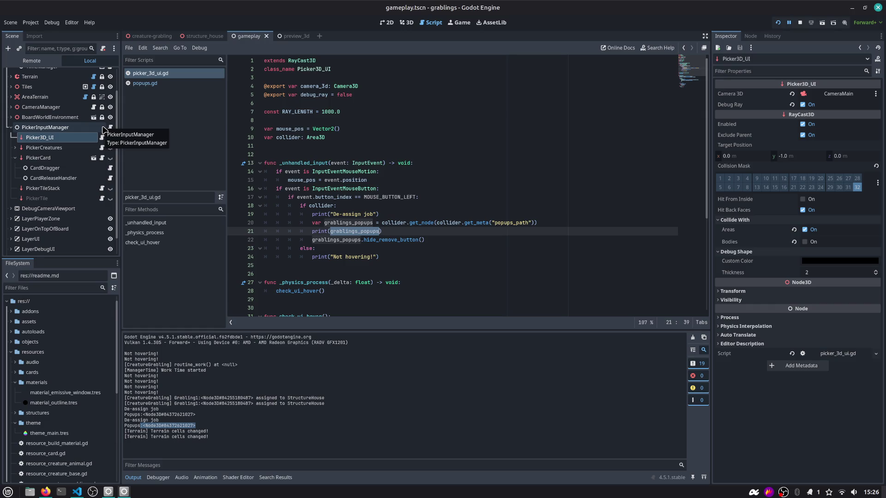
# Open PickerInputManager's input_handling.gd and look over the code around line 48
pyautogui.click(110, 127)
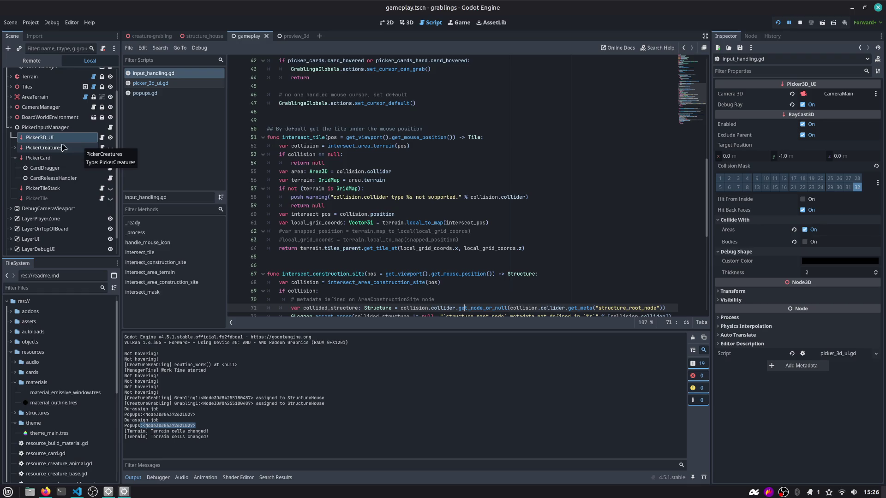
pyautogui.click(334, 114)
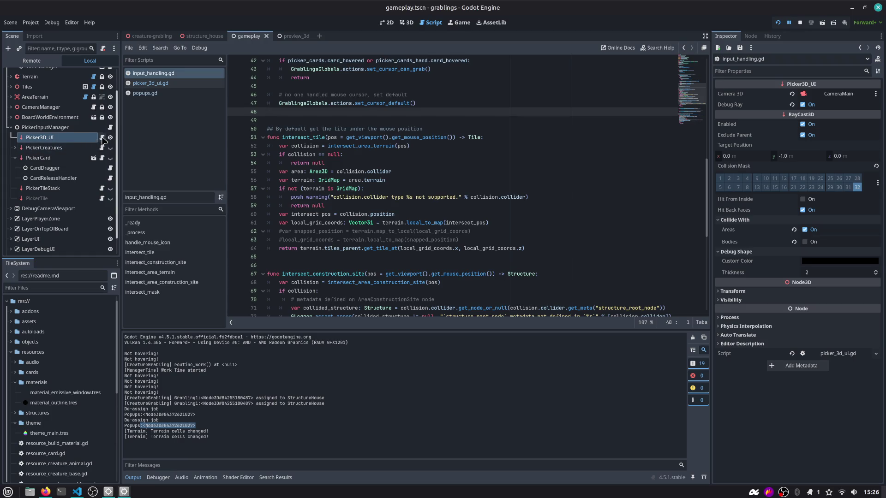
pyautogui.scroll(-3, 697, 99)
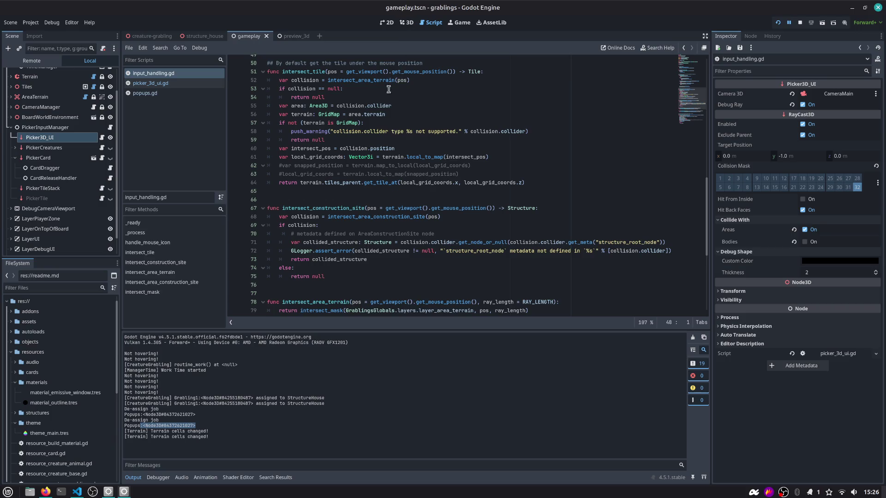
# Select the remove button's Area3D in creature-grabling, then list Picker3D_UI's named collision layers
pyautogui.click(408, 23)
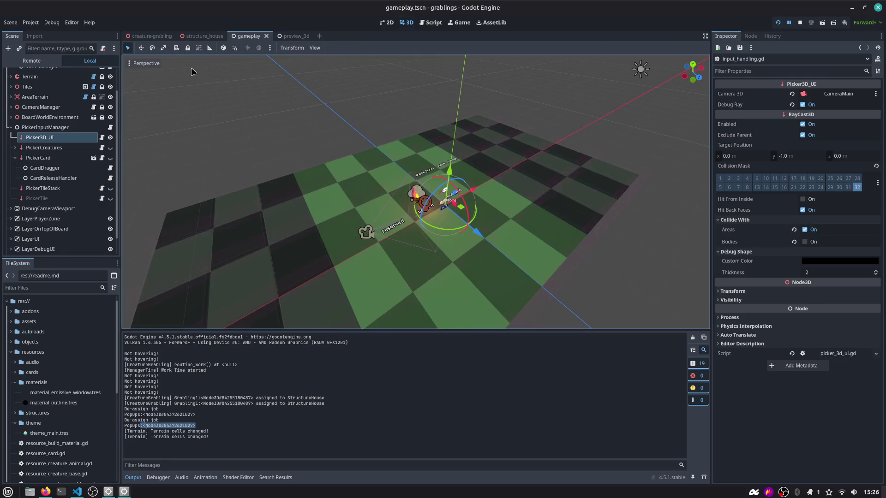
pyautogui.click(152, 37)
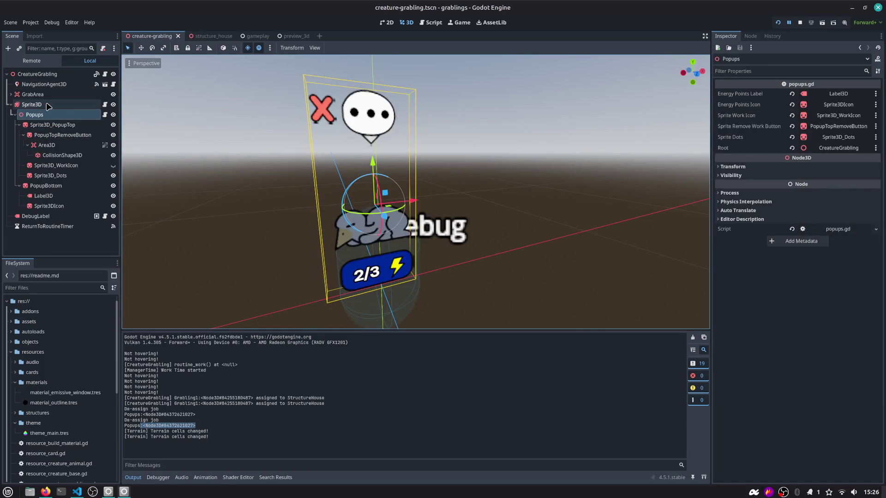
pyautogui.click(48, 146)
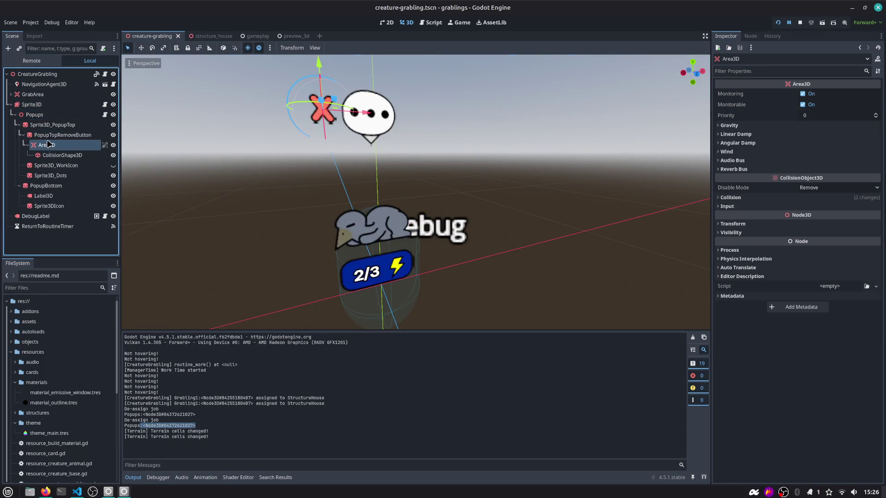
pyautogui.click(257, 37)
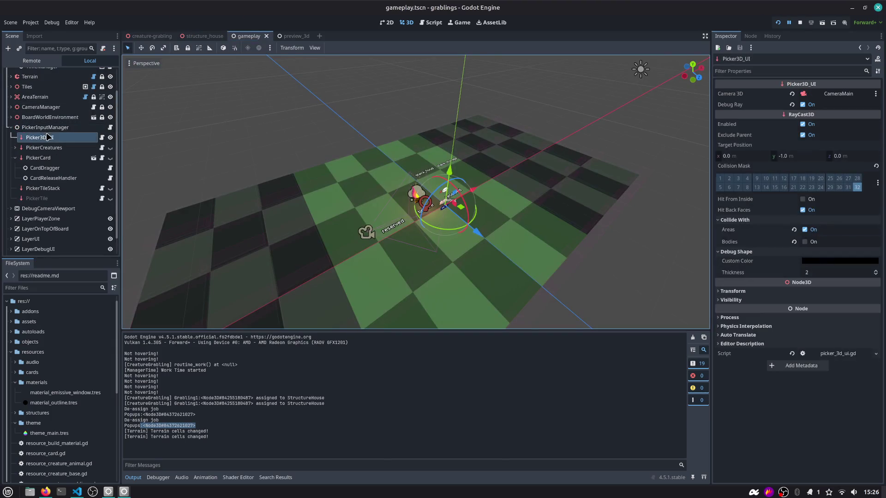
pyautogui.click(877, 183)
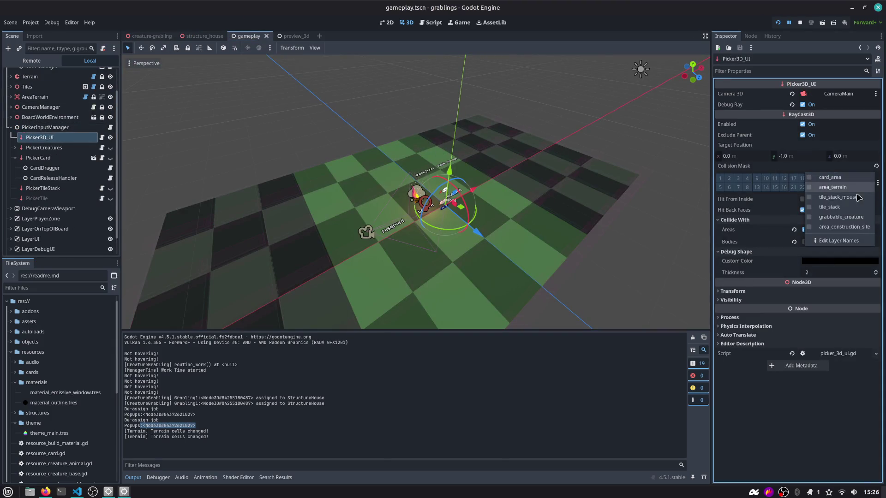
# Open the 3D Physics layer names and review card_area through grabbable_creature
pyautogui.click(847, 244)
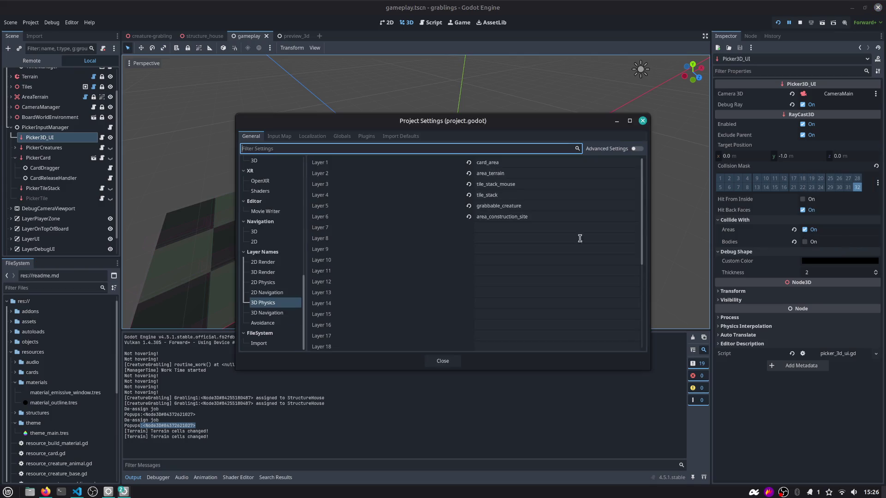
pyautogui.doubleClick(488, 163)
pyautogui.doubleClick(506, 174)
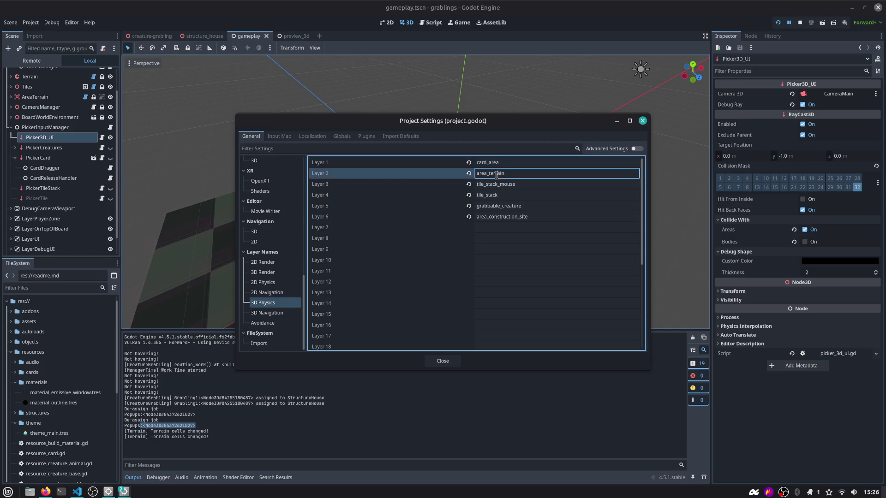
pyautogui.doubleClick(517, 185)
pyautogui.doubleClick(519, 195)
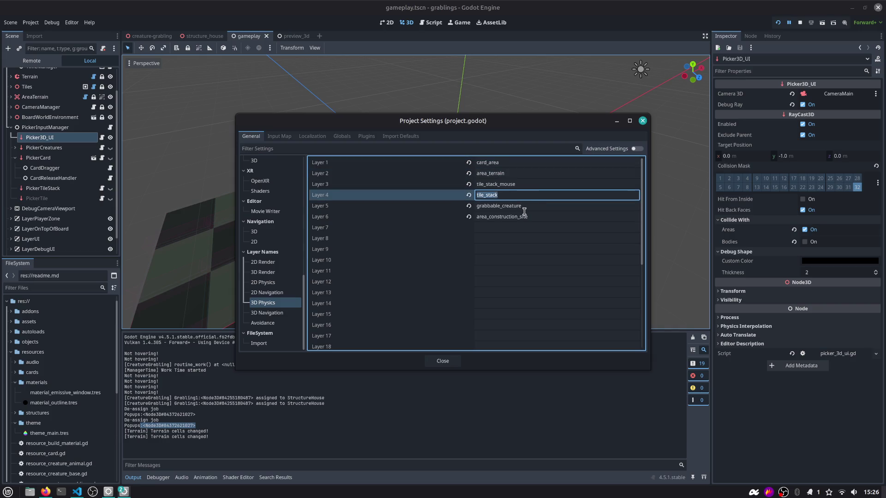
pyautogui.doubleClick(524, 208)
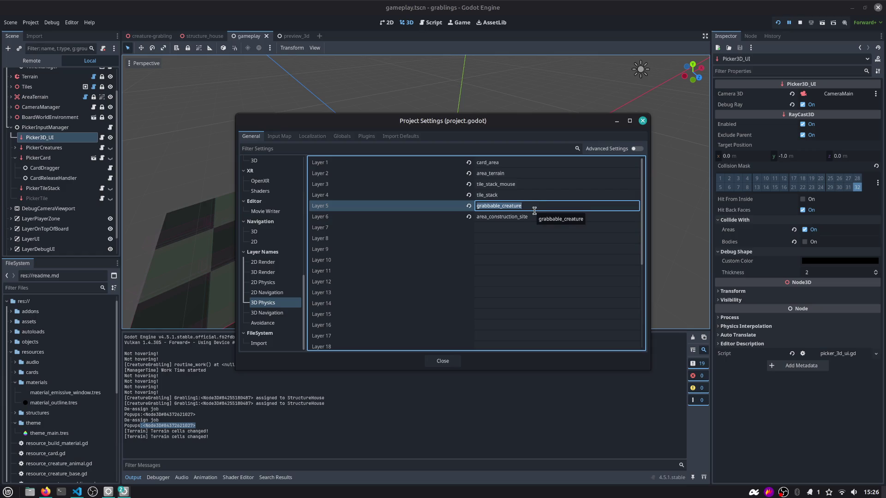
# Widen and move Project Settings, review area_construction_site, and begin editing Layer 7's name
pyautogui.moveTo(650, 151); pyautogui.dragTo(694, 151)
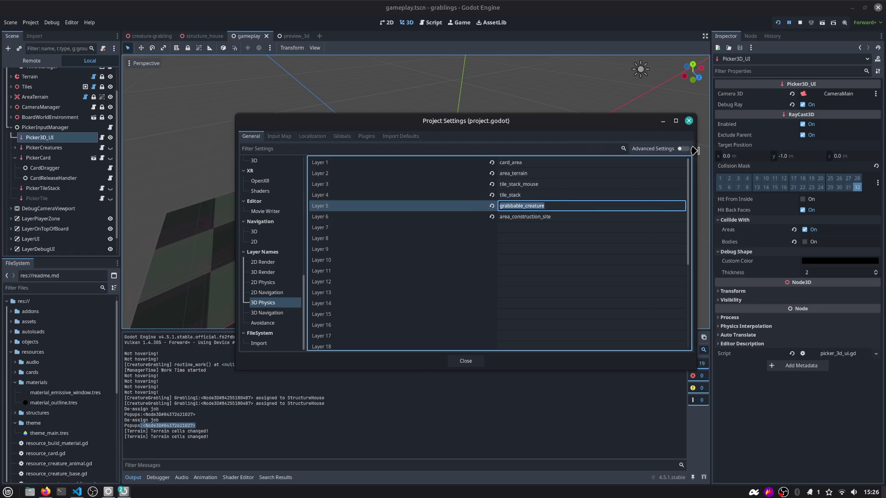
pyautogui.moveTo(567, 123); pyautogui.dragTo(447, 115)
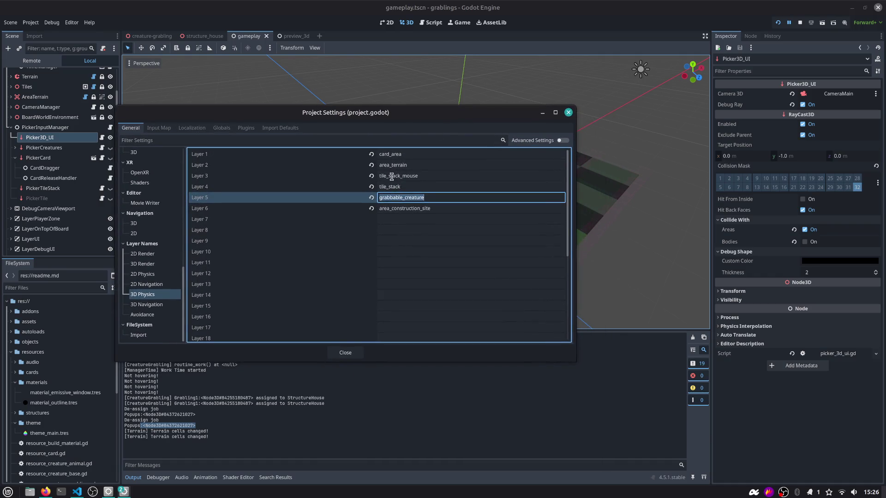
pyautogui.doubleClick(399, 208)
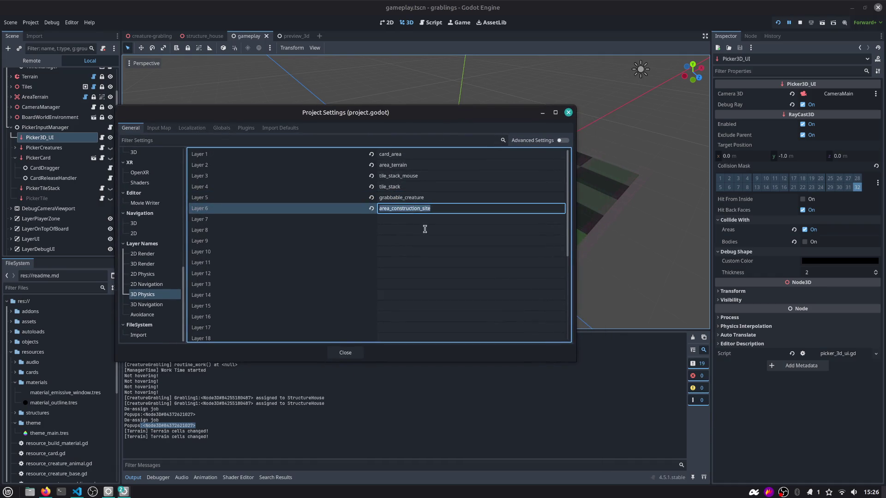
pyautogui.doubleClick(414, 220)
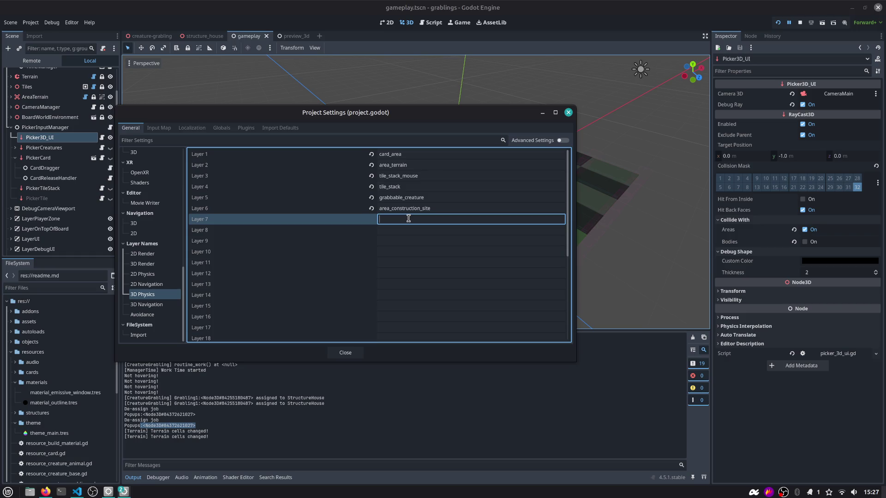
# Enter area_grabling_work_remove_btn as Layer 7's name and close Project Settings
pyautogui.write('pop')
pyautogui.write('area_gra')
pyautogui.scroll(-5, 364, 225)
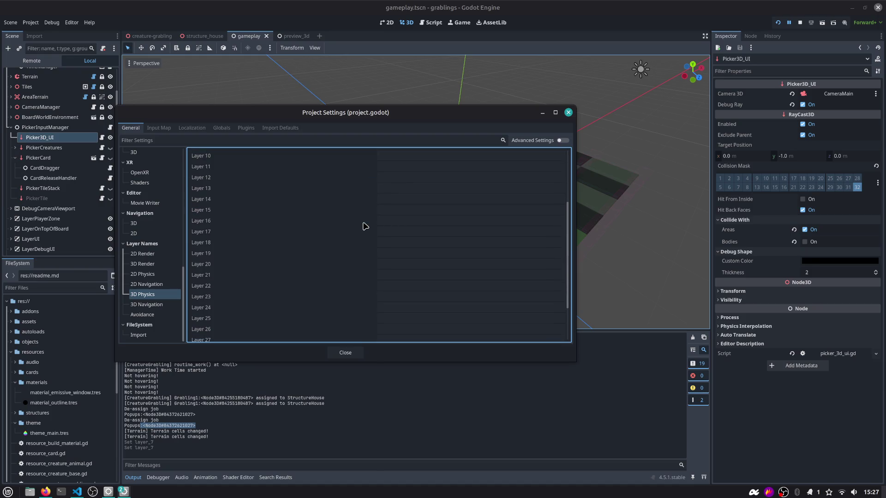
pyautogui.moveTo(572, 301); pyautogui.dragTo(559, 172)
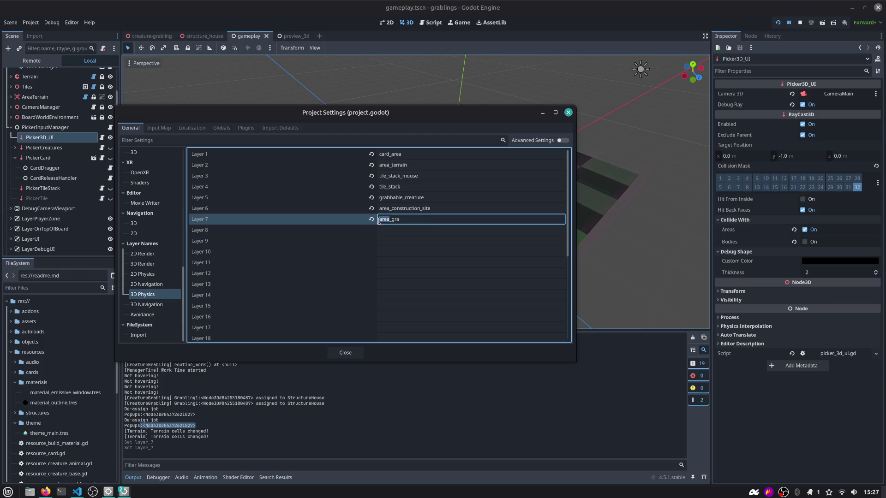
pyautogui.click(401, 219)
pyautogui.write('b')
pyautogui.write('ling_')
pyautogui.write('work_remove_')
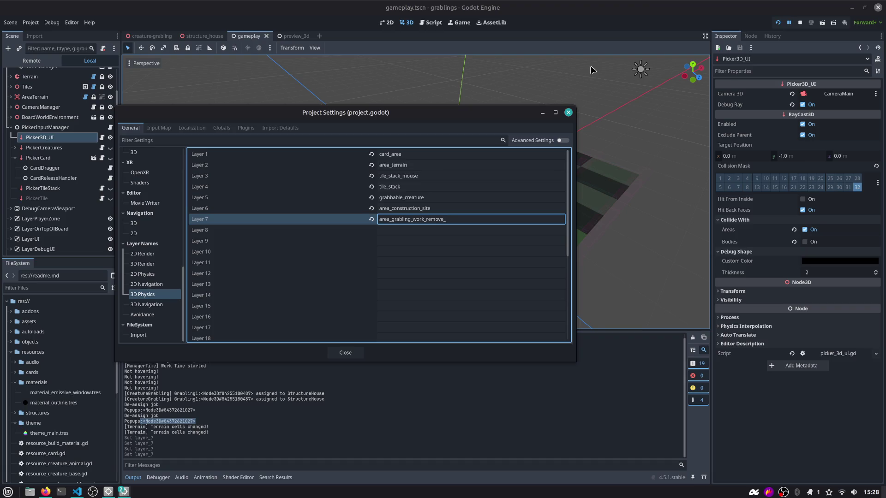
pyautogui.write('btn')
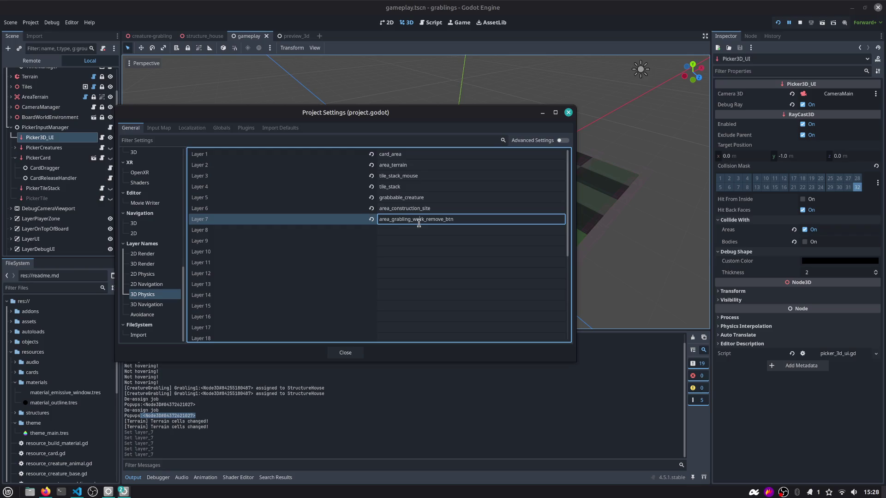
pyautogui.doubleClick(418, 222)
pyautogui.click(342, 355)
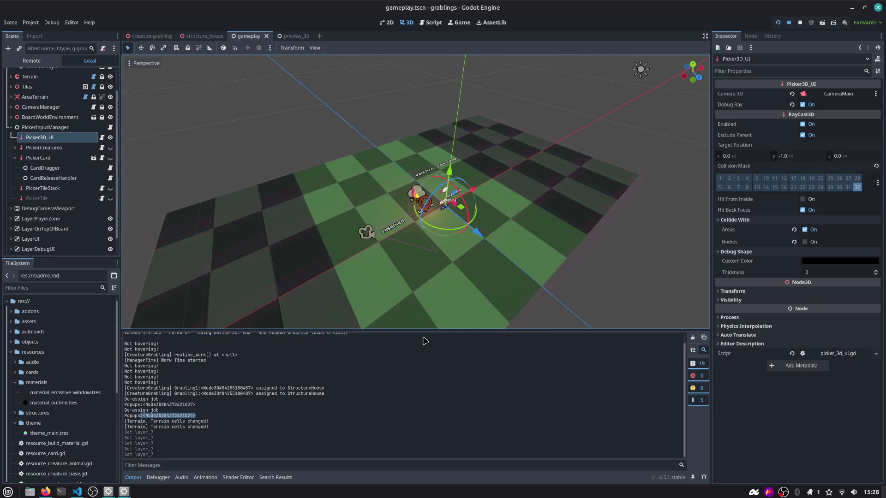
# Add area_grabling_work_remove_btn to Picker3D_UI's collision mask, then select the remove button's Area3D
pyautogui.click(878, 182)
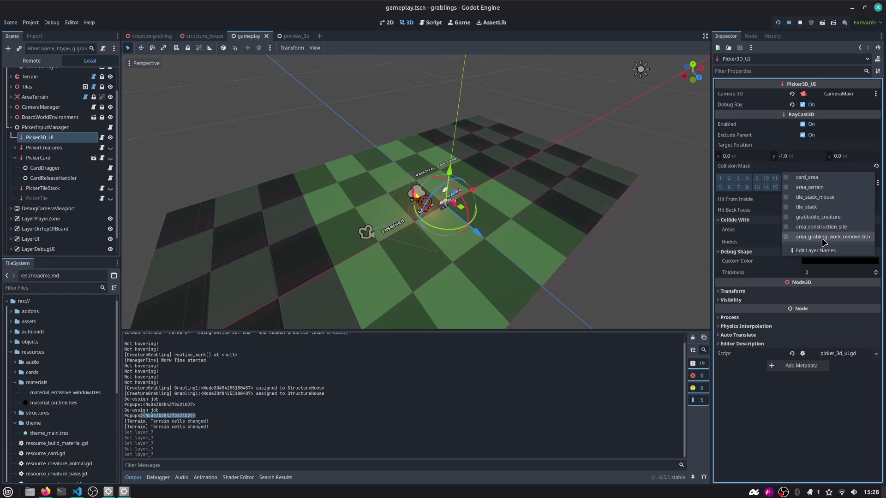
pyautogui.click(843, 238)
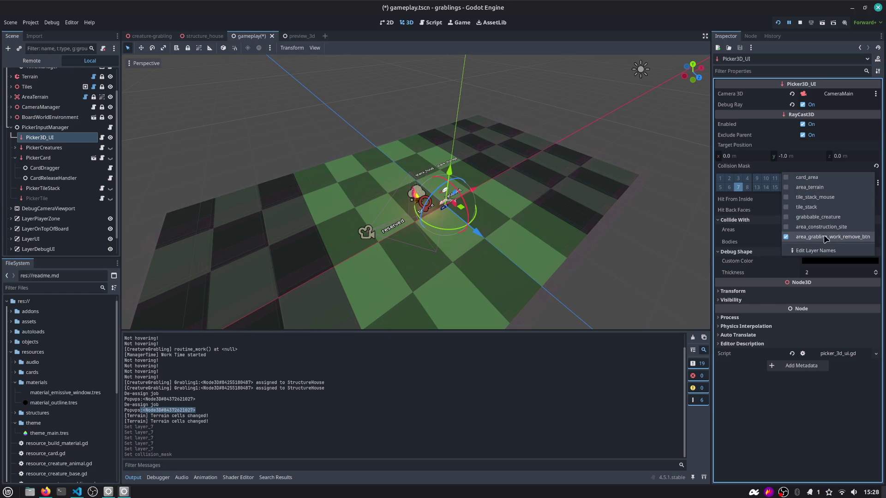
pyautogui.click(624, 213)
pyautogui.keyDown('alt'); pyautogui.rightClick(355, 230); pyautogui.keyUp('alt')
pyautogui.click(438, 249)
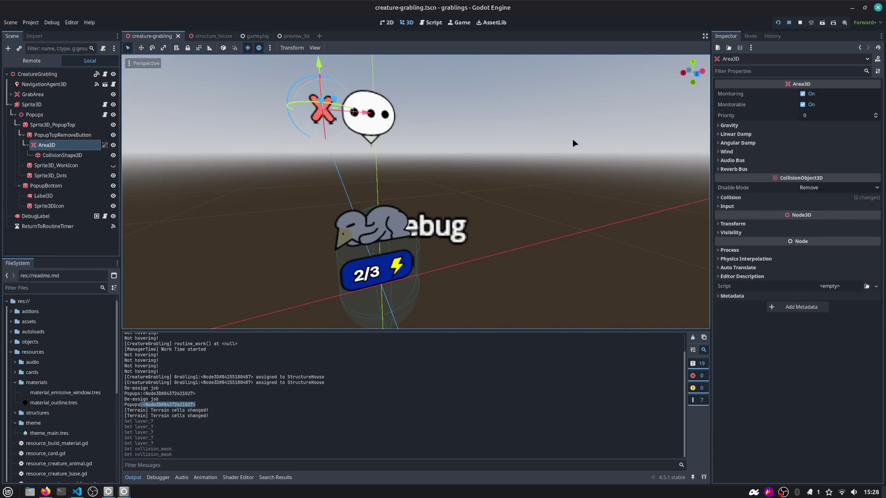
# Put the remove button's Area3D on the area_grabling_work_remove_btn collision layer
pyautogui.click(759, 207)
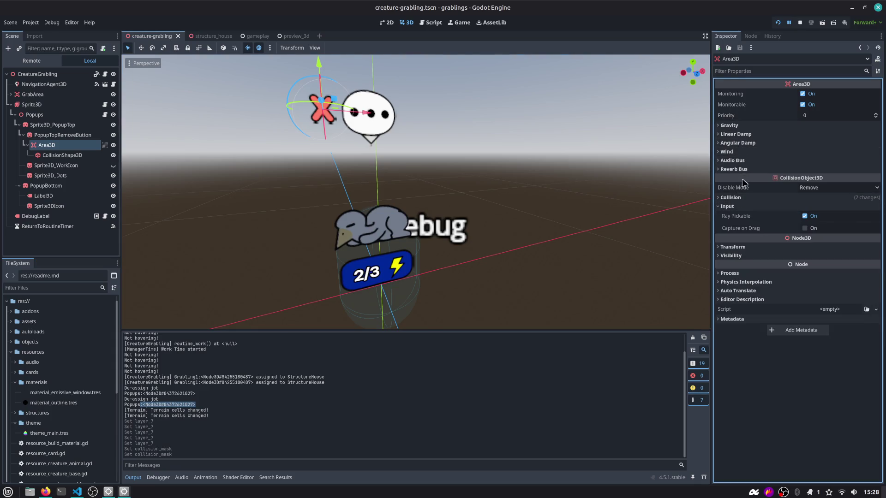
pyautogui.click(744, 197)
pyautogui.click(862, 228)
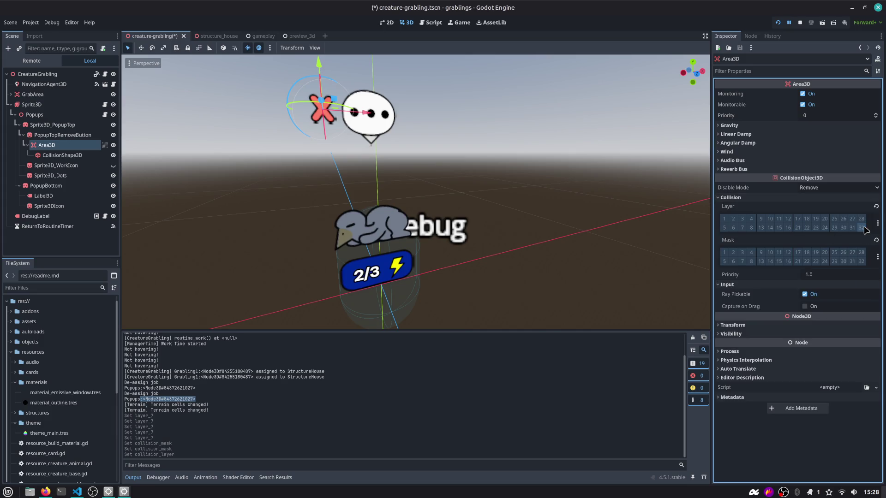
pyautogui.click(878, 223)
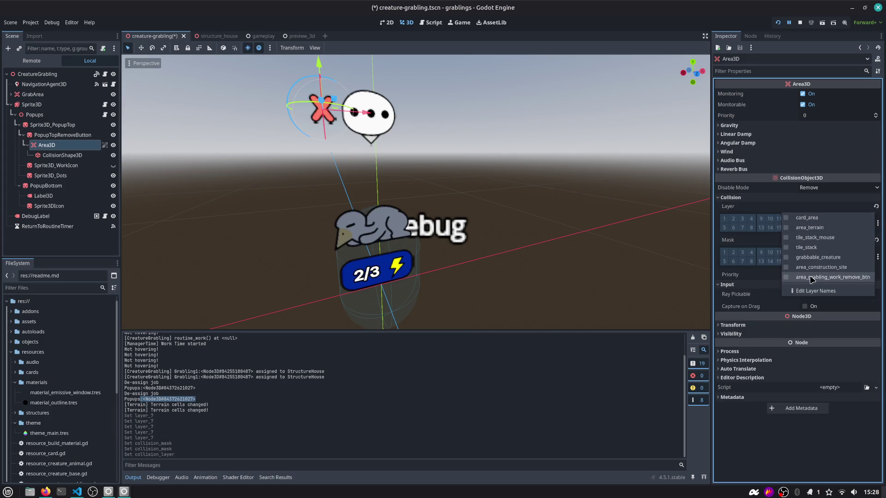
pyautogui.click(860, 279)
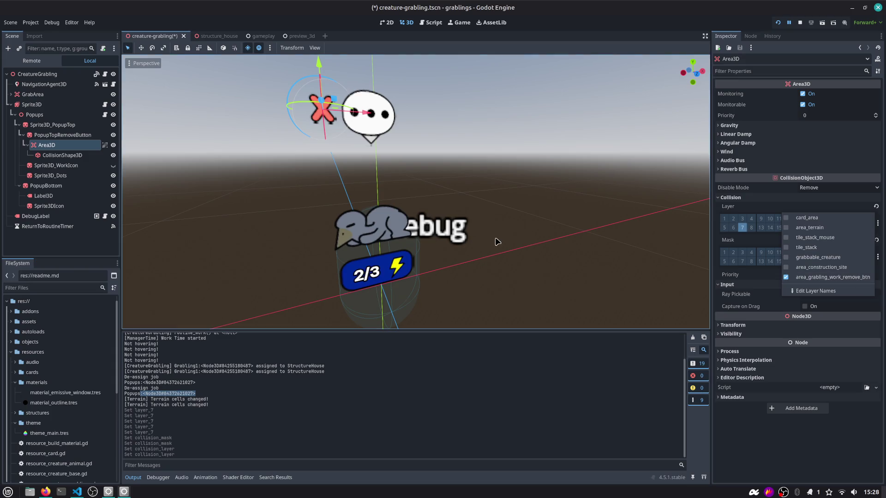
pyautogui.click(69, 146)
# Rename the Area3D node to AreaWorkRemoveButton
pyautogui.click(72, 147)
pyautogui.press('End')
pyautogui.press('BackSpace')
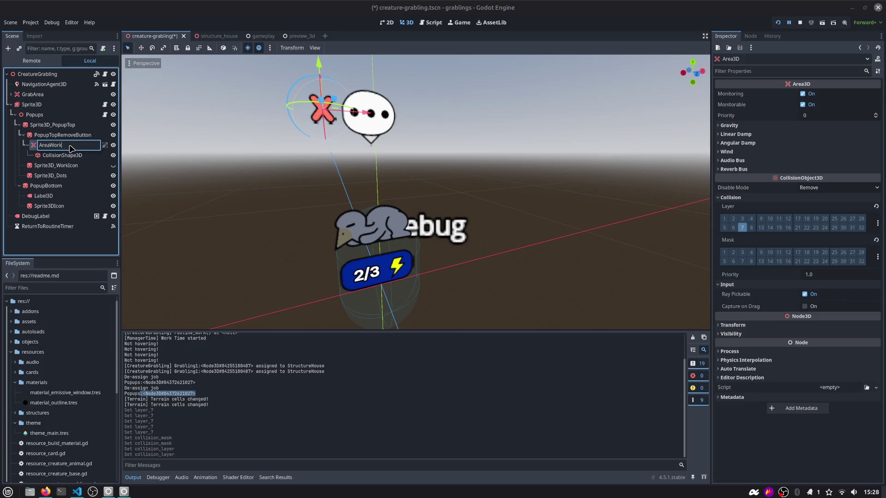
pyautogui.write('RemoveButton')
pyautogui.press('Return')
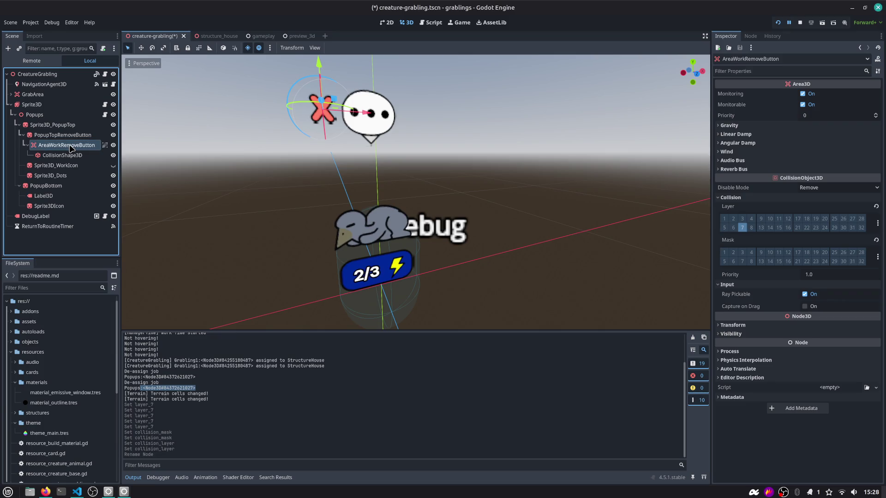
# Save the creature-grabling scene and open picker_3d_ui.gd in the script editor
pyautogui.hotkey('ctrl', 's')
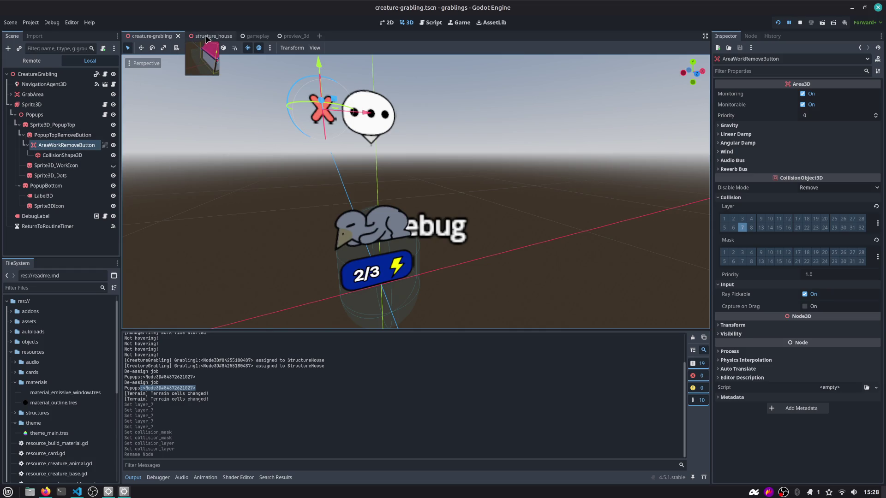
pyautogui.click(434, 22)
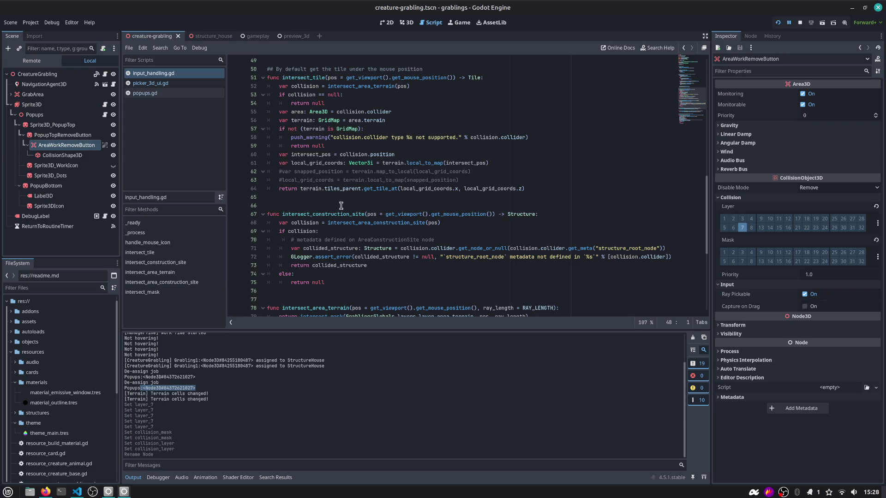
pyautogui.scroll(12, 324, 241)
pyautogui.scroll(-5, 323, 241)
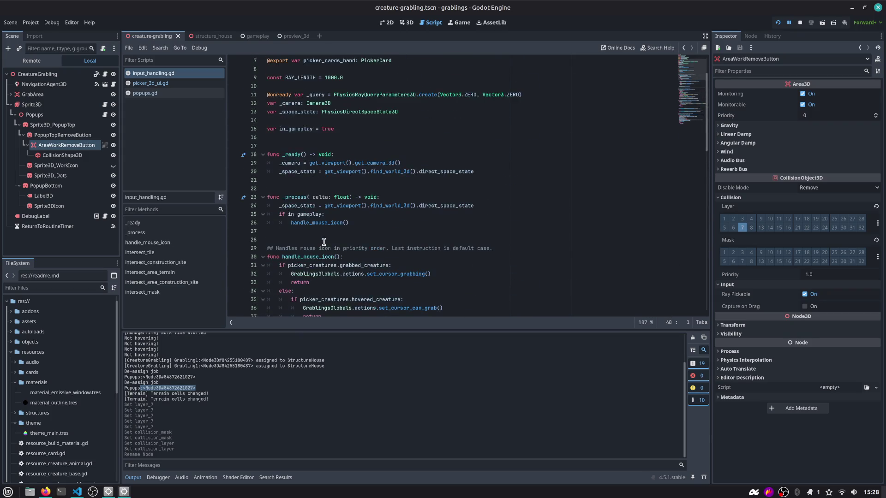
pyautogui.click(165, 84)
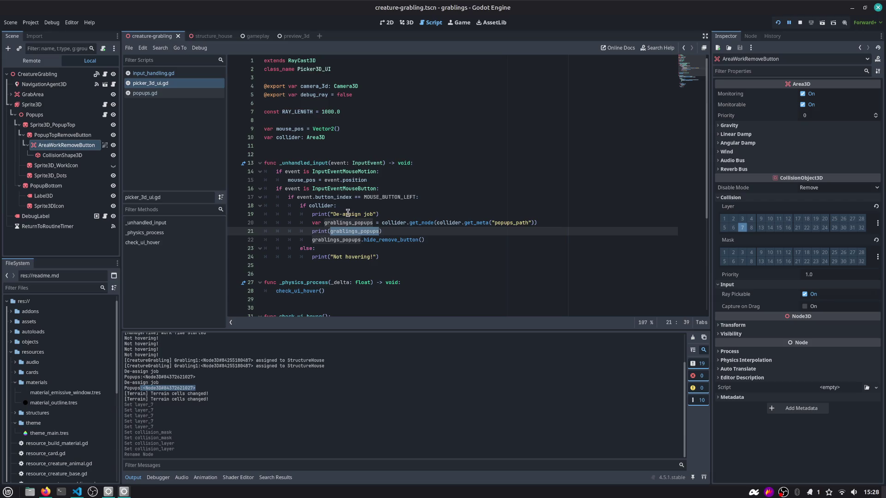
# Delete the print(grablings_popups) debug line and run the project
pyautogui.scroll(-1, 348, 212)
pyautogui.click(387, 188)
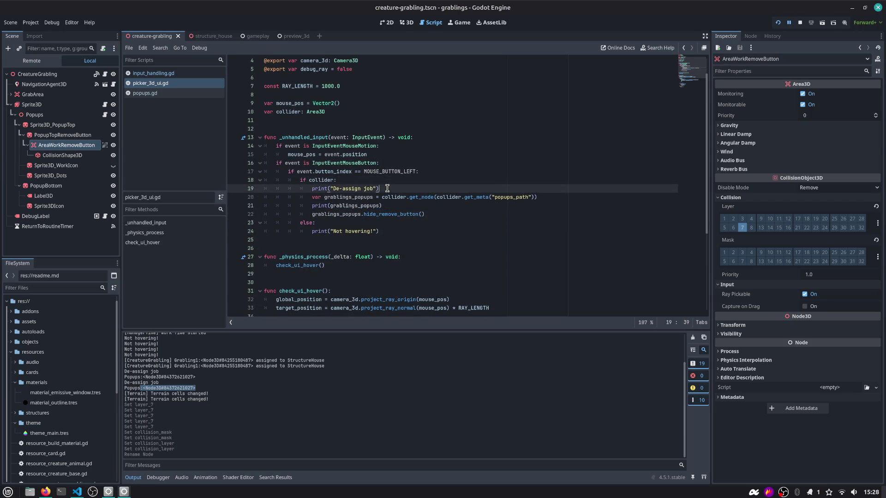
pyautogui.press('Down')
pyautogui.press('Down')
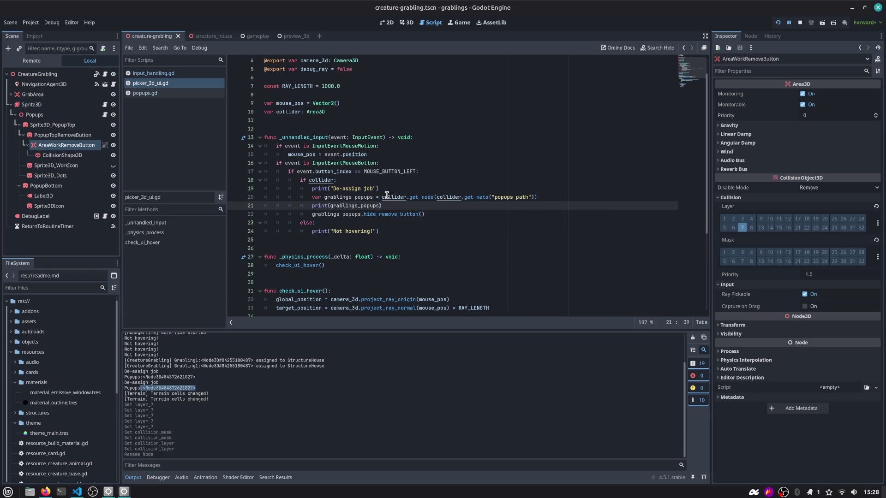
pyautogui.hotkey('ctrl', 'shift', 'k')
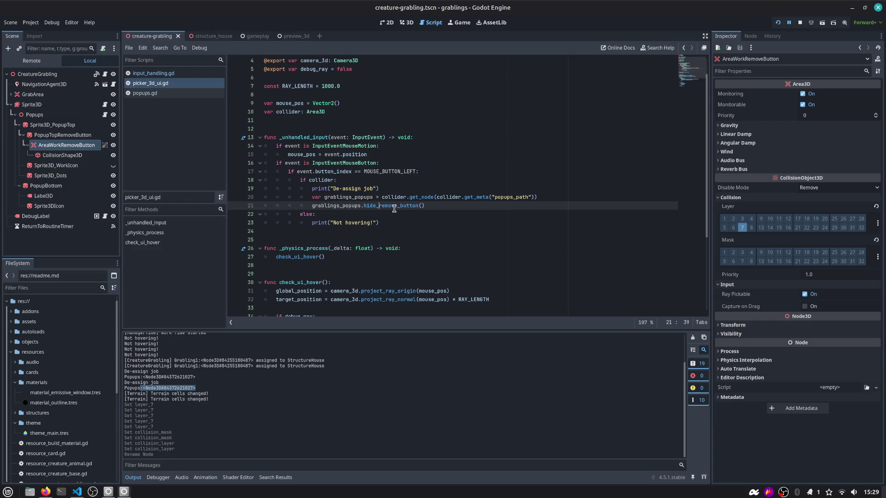
pyautogui.click(778, 22)
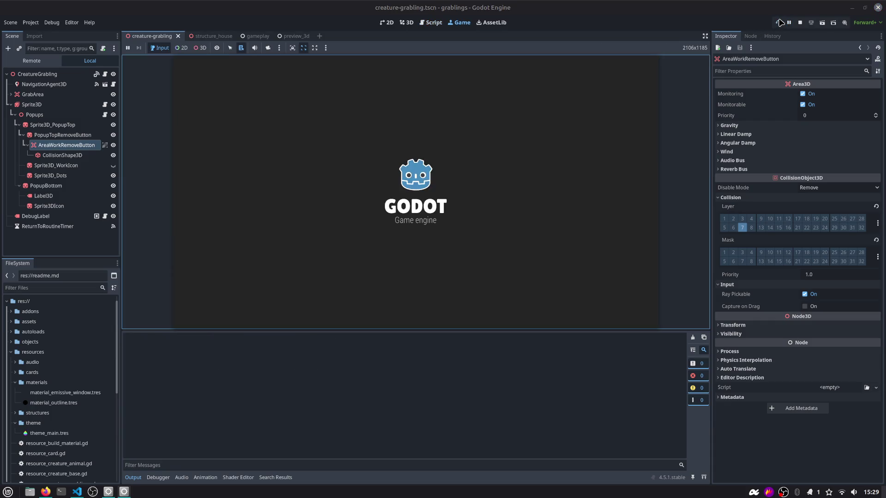
# Drop the house card on the reserved slot, cancel its job via the red cross, and stop the game
pyautogui.moveTo(386, 285)
pyautogui.mouseDown()
pyautogui.moveTo(395, 251)
pyautogui.moveTo(376, 175)
pyautogui.moveTo(388, 170)
pyautogui.moveTo(377, 180)
pyautogui.mouseUp()
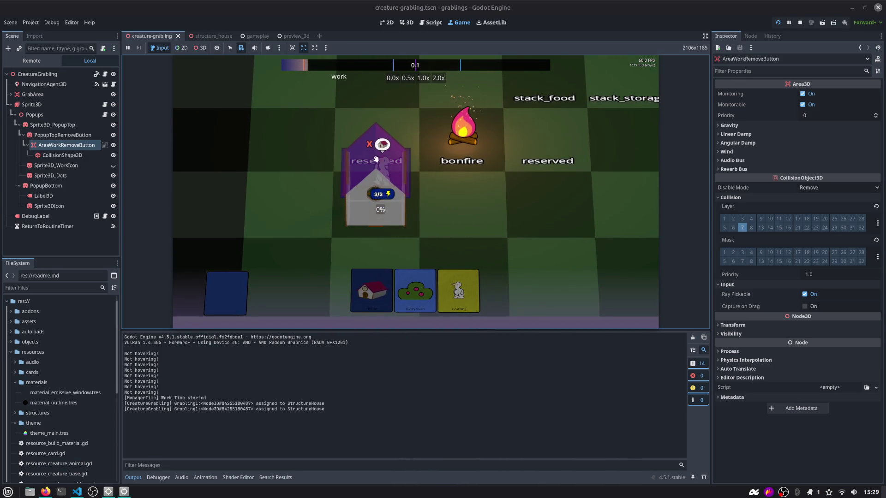
pyautogui.click(383, 153)
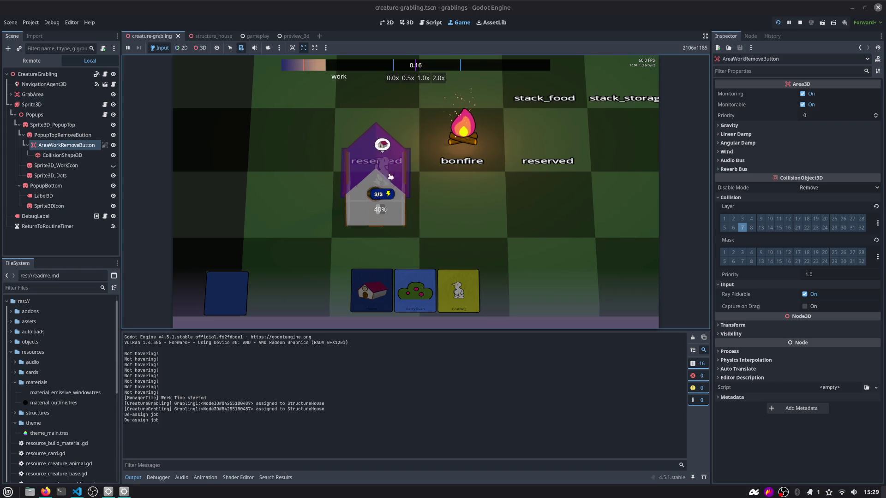
pyautogui.click(800, 23)
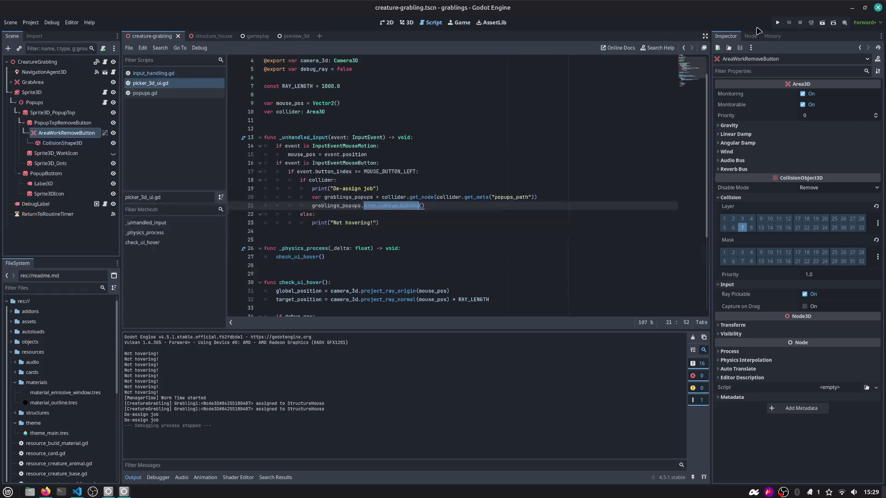
# Insert a blank line after the hide_remove_button call on line 21 of picker_3d_ui.gd
pyautogui.doubleClick(357, 205)
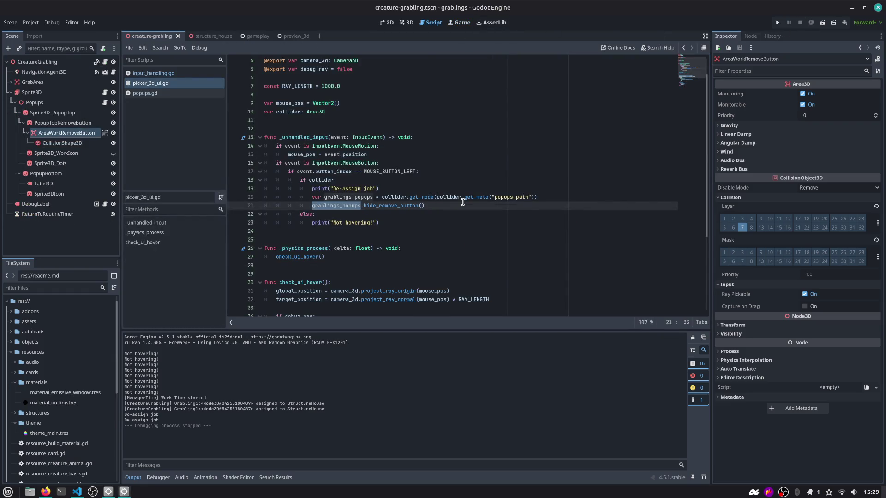
pyautogui.moveTo(462, 202)
pyautogui.press('End')
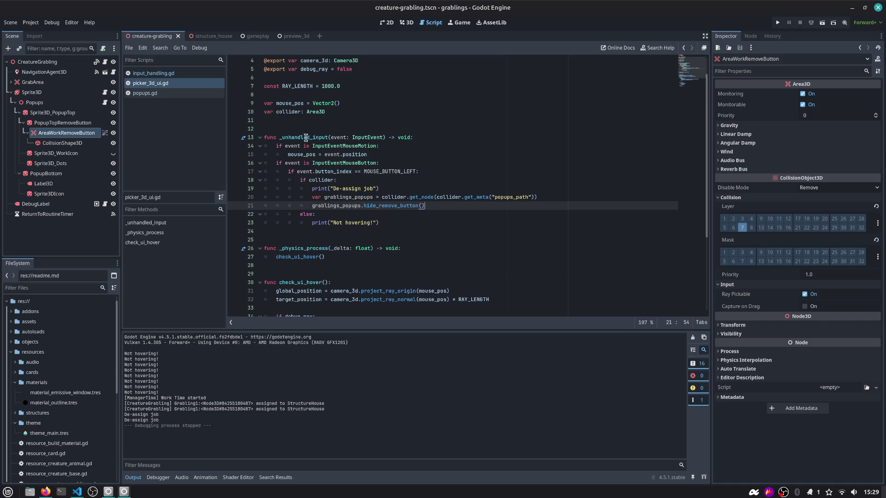
pyautogui.moveTo(290, 163)
pyautogui.mouseDown()
pyautogui.moveTo(419, 194)
pyautogui.moveTo(389, 232)
pyautogui.mouseUp()
pyautogui.click(445, 204)
pyautogui.press('Return')
pyautogui.press('Up')
pyautogui.press('Up')
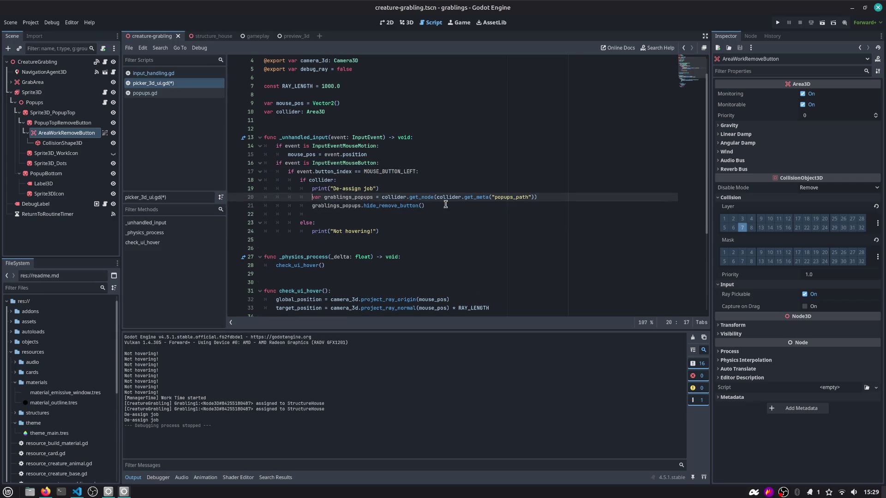
pyautogui.hotkey('ctrl', 'shift', 'Right')
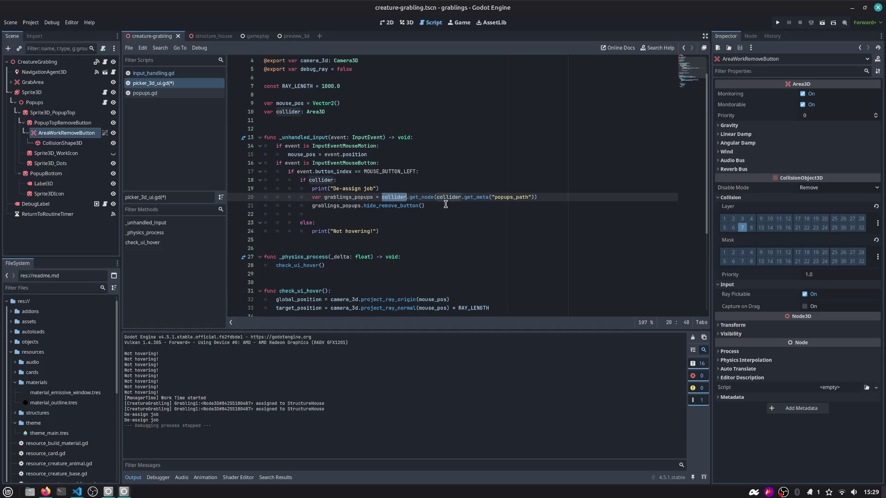
# Inspect the root variable on line 10 of popups.gd
pyautogui.click(143, 93)
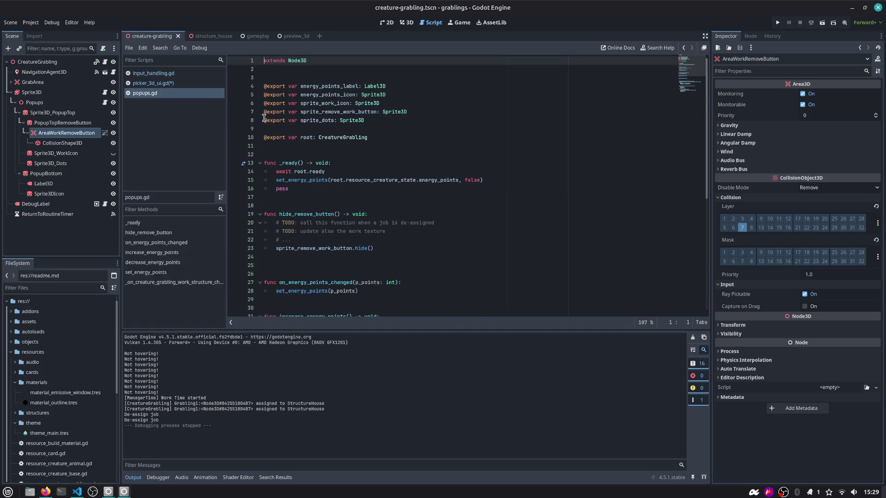
pyautogui.doubleClick(307, 136)
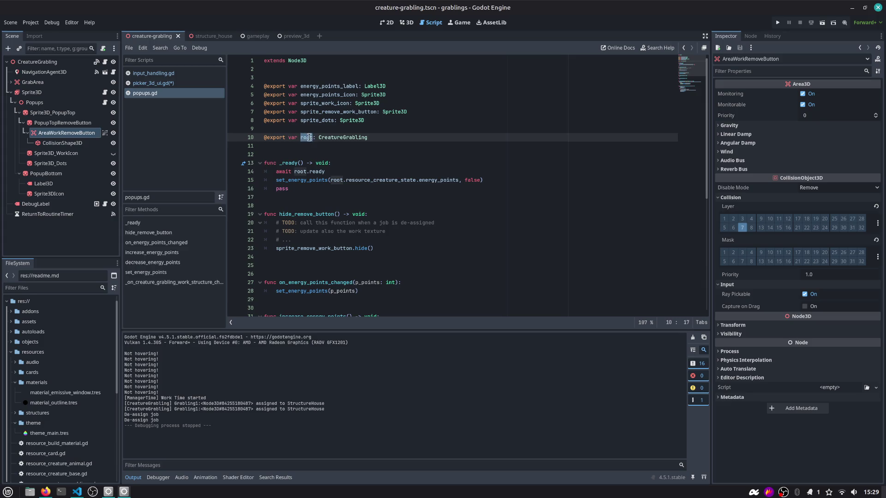
pyautogui.scroll(-7, 342, 125)
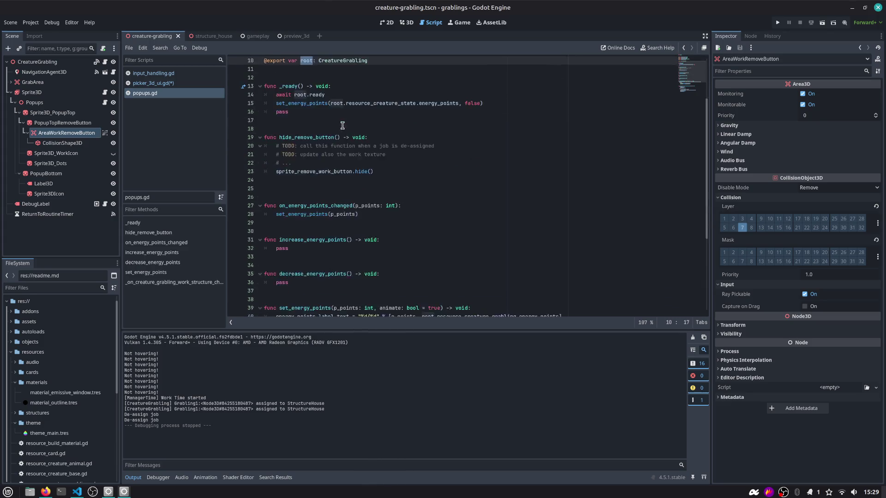
pyautogui.scroll(-2, 342, 125)
pyautogui.scroll(8, 341, 124)
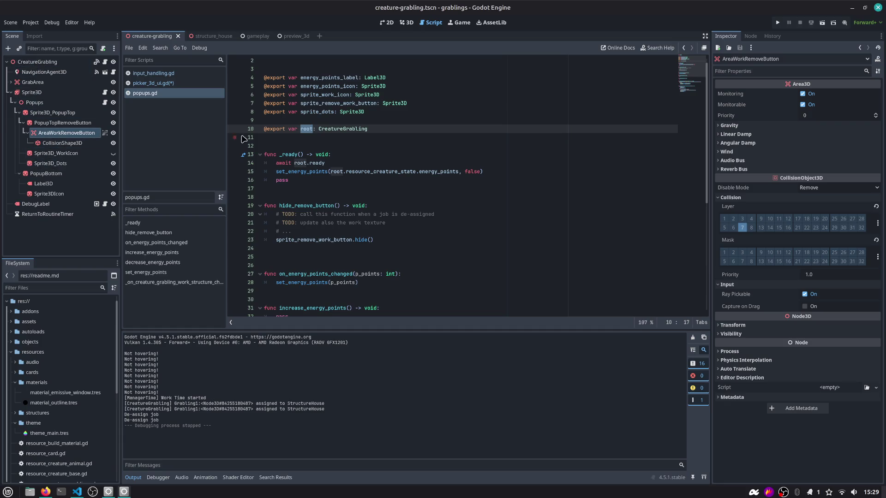
# Open creature_grabling.gd from the CreatureGrabling root node's script
pyautogui.click(348, 130)
pyautogui.click(92, 62)
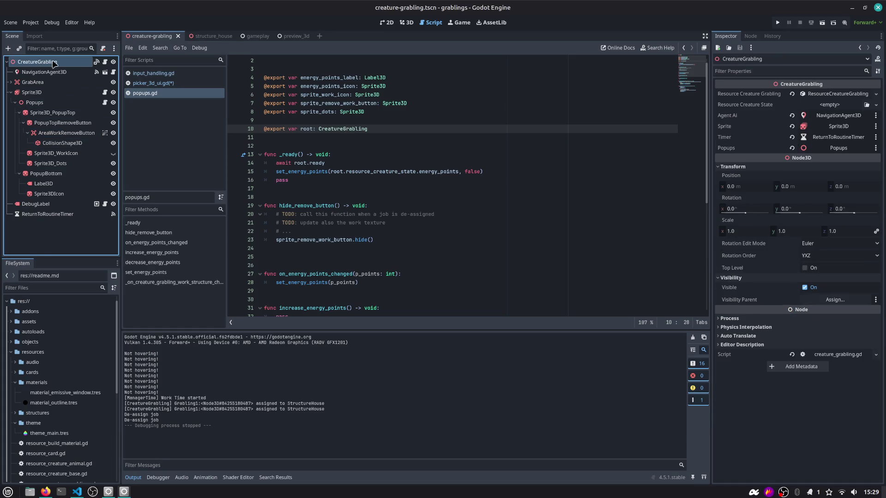
pyautogui.click(105, 62)
pyautogui.scroll(10, 302, 71)
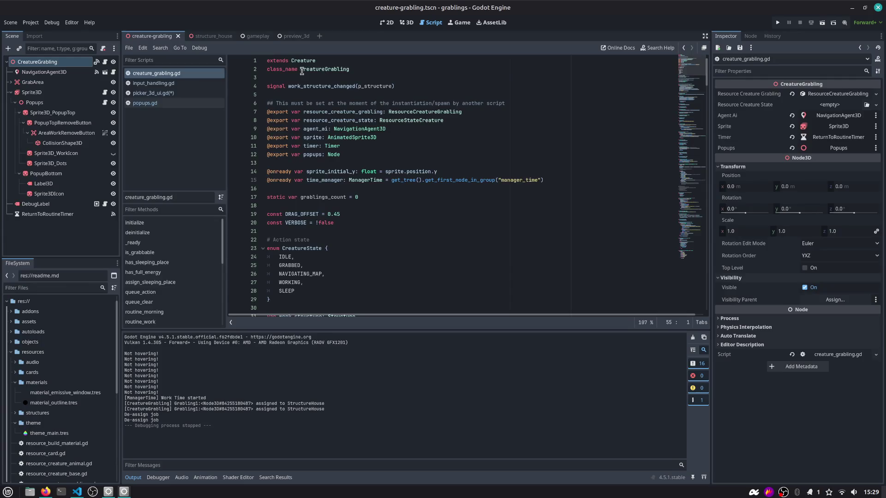
# Search all project files for 'roo' and check the card_root match in card_ray_area.gd
pyautogui.doubleClick(328, 69)
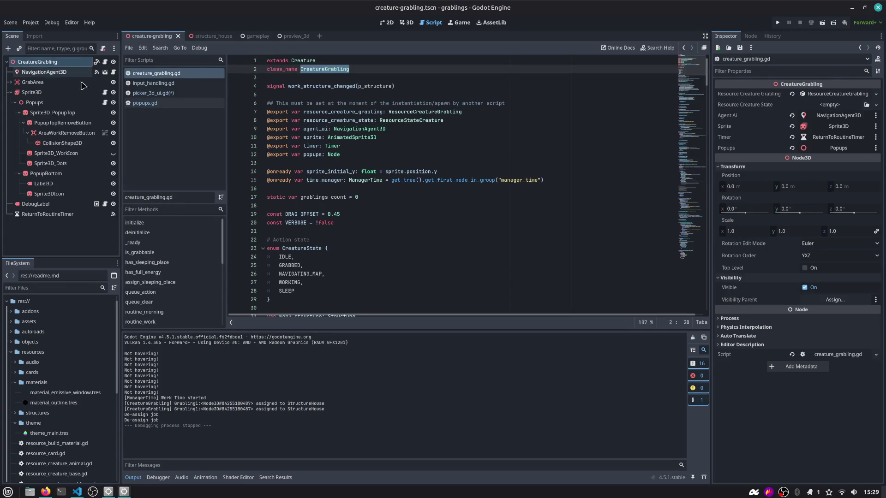
pyautogui.click(683, 47)
pyautogui.hotkey('ctrl', 'shift', 'f')
pyautogui.write('roo')
pyautogui.press('Return')
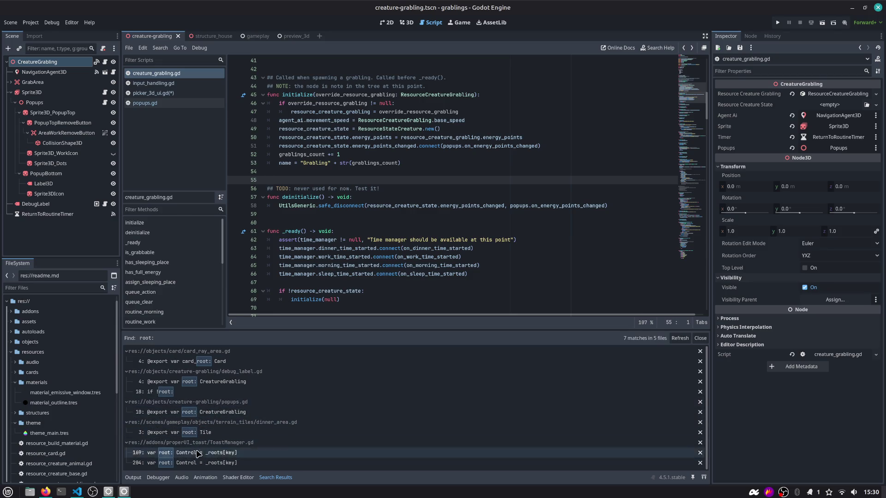
pyautogui.click(192, 372)
pyautogui.click(196, 362)
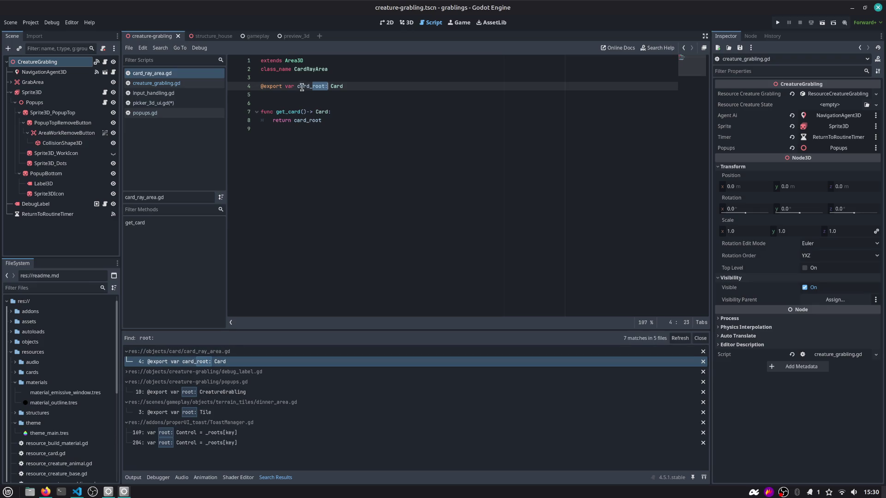
# Look through creature_grabling.gd and picker_3d_ui.gd before returning to popups.gd
pyautogui.click(683, 49)
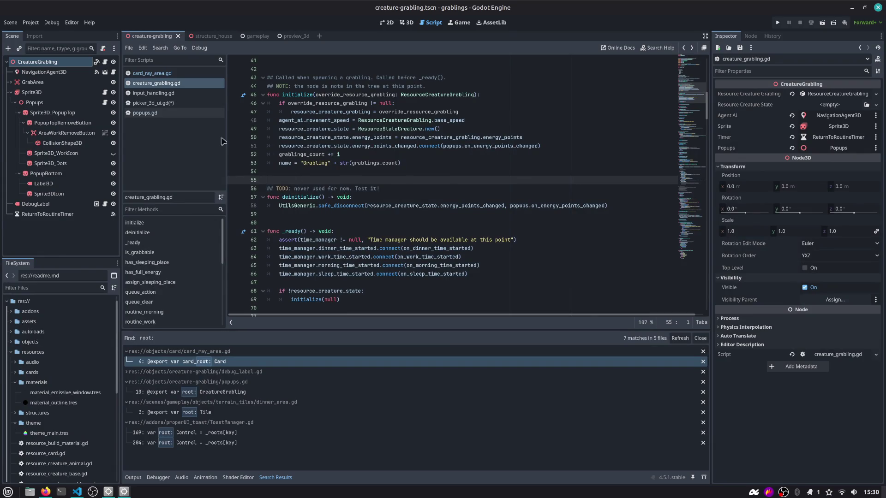
pyautogui.scroll(5, 596, 121)
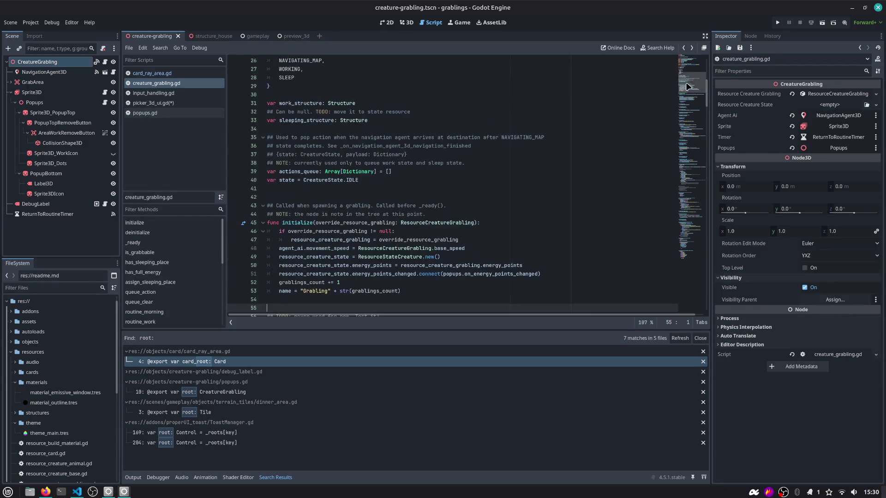
pyautogui.click(181, 104)
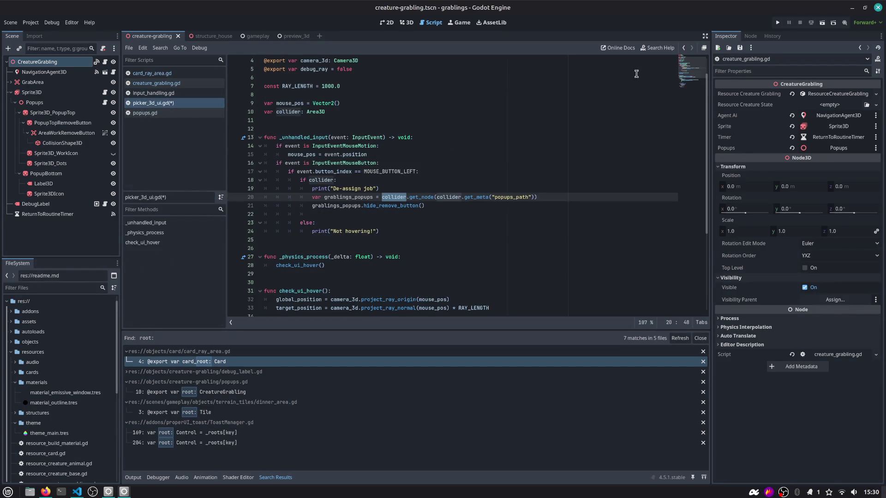
pyautogui.click(518, 123)
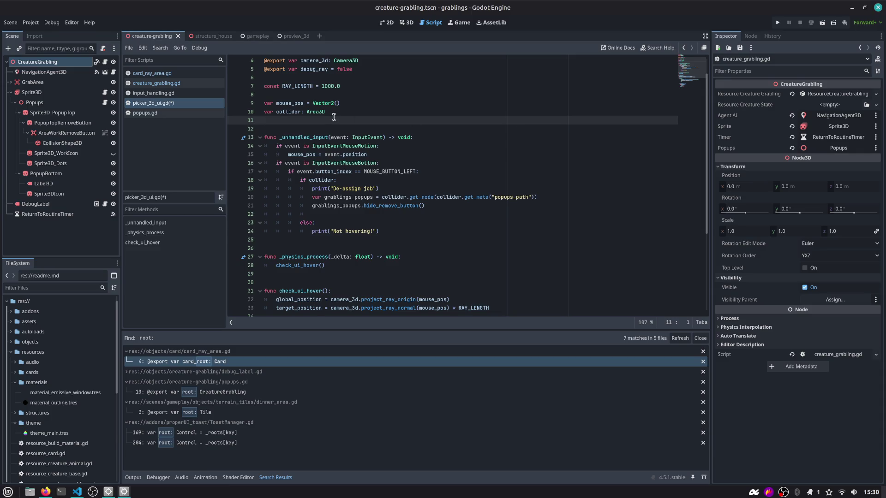
pyautogui.scroll(1, 331, 115)
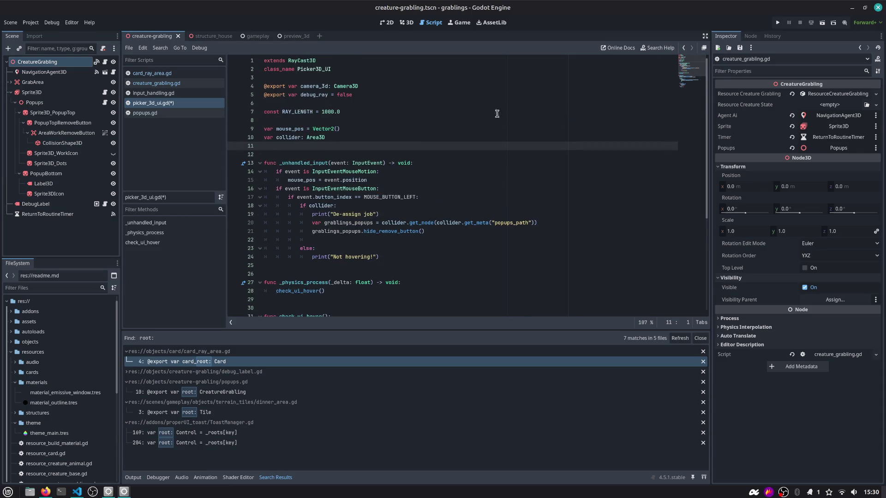
pyautogui.click(152, 98)
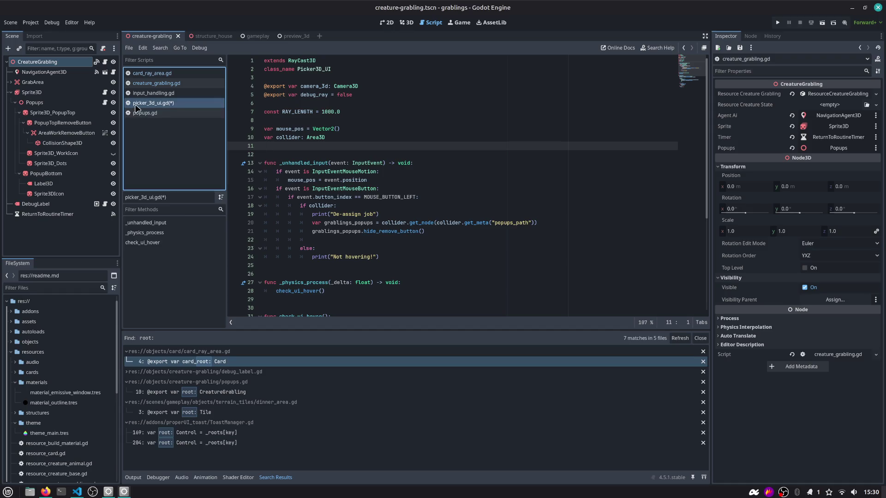
pyautogui.click(157, 83)
pyautogui.click(155, 113)
pyautogui.scroll(1, 318, 107)
# Rename every root occurrence in popups.gd to grabling_root with multi-cursor selection
pyautogui.doubleClick(306, 137)
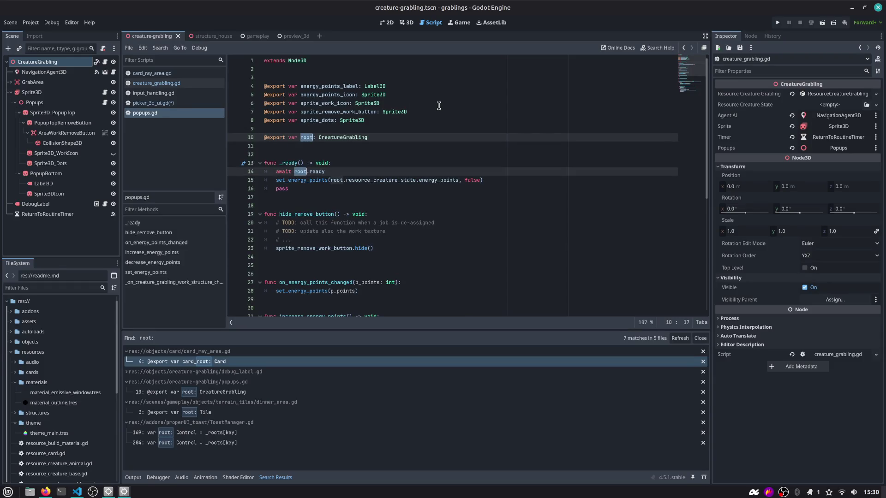
pyautogui.scroll(-8, 443, 164)
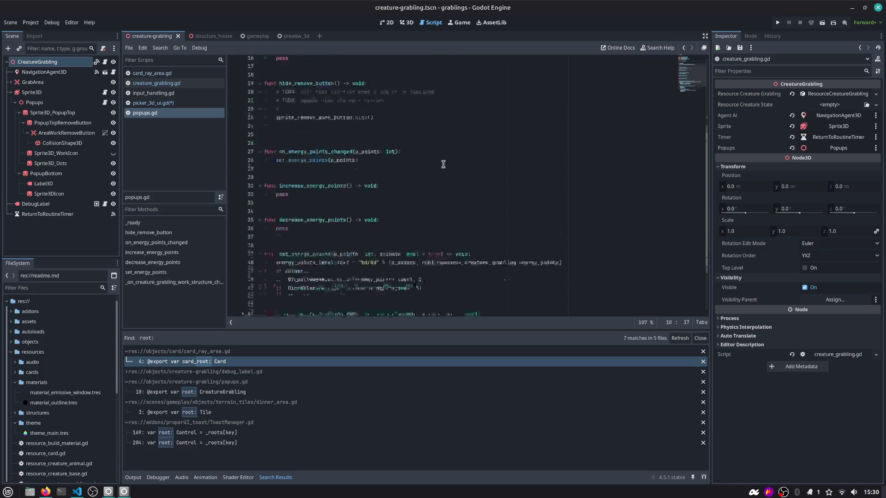
pyautogui.hotkey('ctrl', 'd')
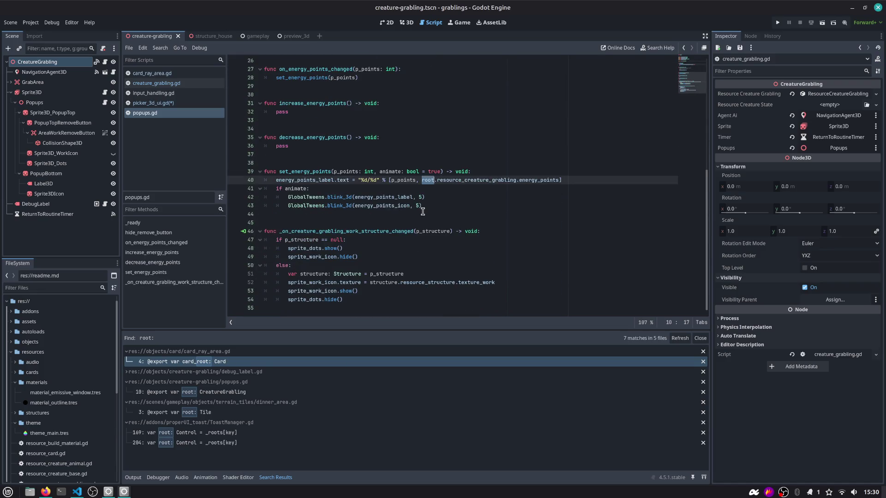
pyautogui.write('c')
pyautogui.press('BackSpace')
pyautogui.write('grabling_root: CreatureGrabling')
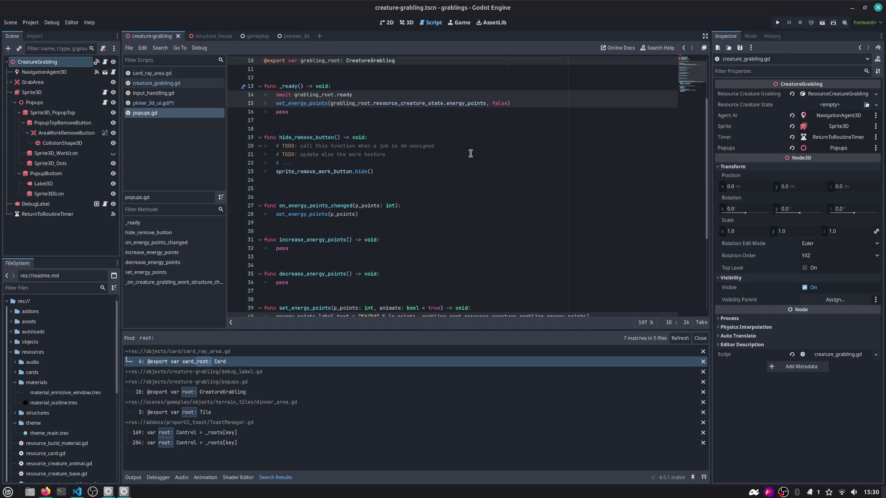
pyautogui.press('Escape')
pyautogui.doubleClick(315, 61)
pyautogui.scroll(3, 323, 87)
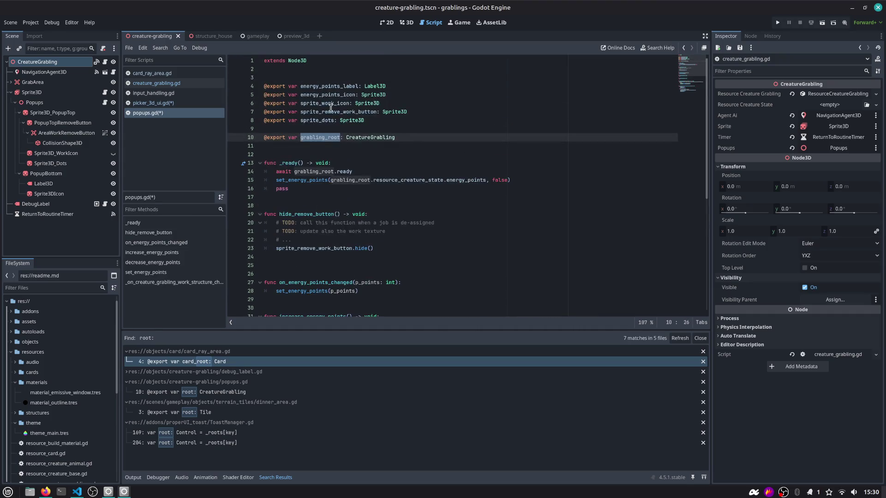
pyautogui.scroll(-8, 330, 134)
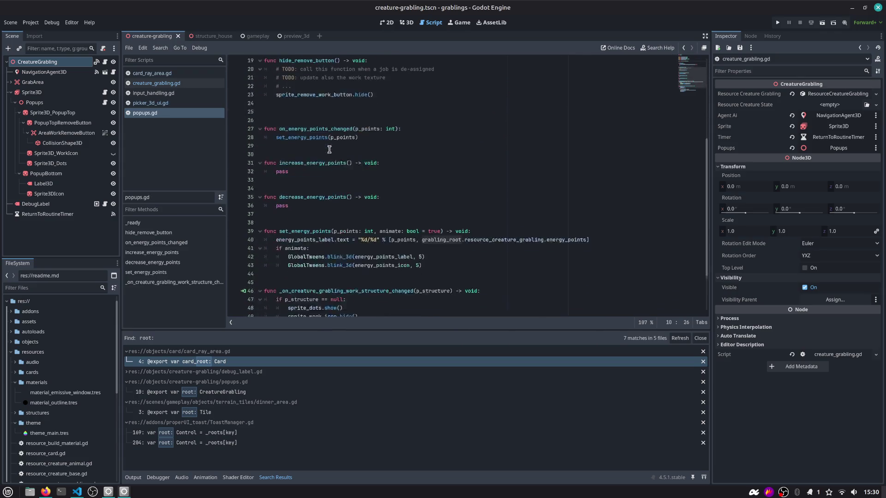
pyautogui.click(150, 102)
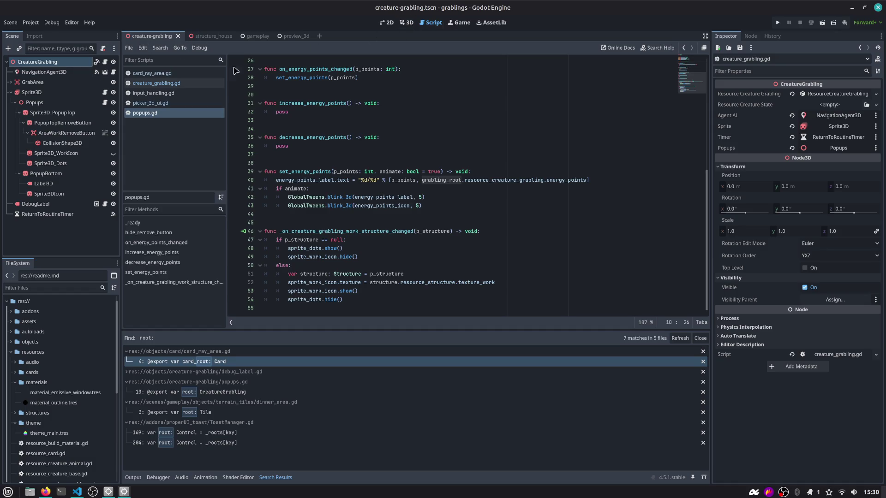
# Below hide_remove_button() in picker_3d_ui.gd, start a line with grablings_popups.grabling_root
pyautogui.click(286, 146)
pyautogui.scroll(-3, 295, 152)
pyautogui.click(328, 155)
pyautogui.press('End')
pyautogui.press('Return')
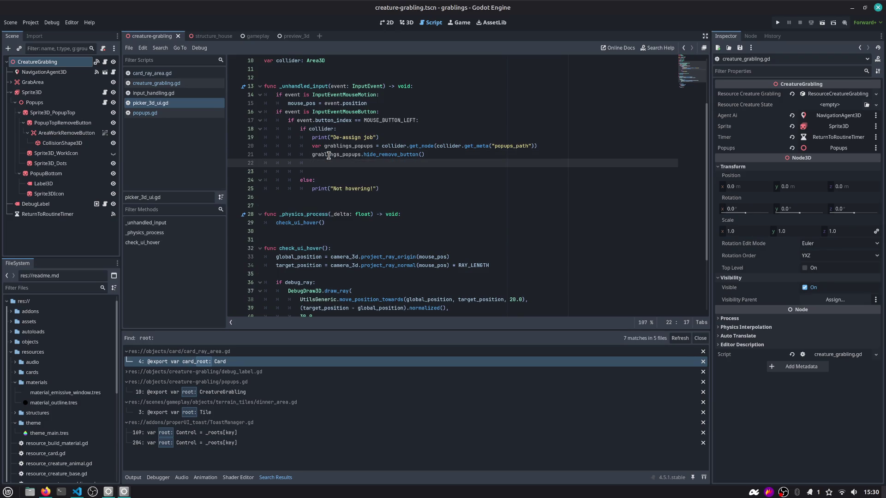
pyautogui.press('Return')
pyautogui.write('.grabling_root')
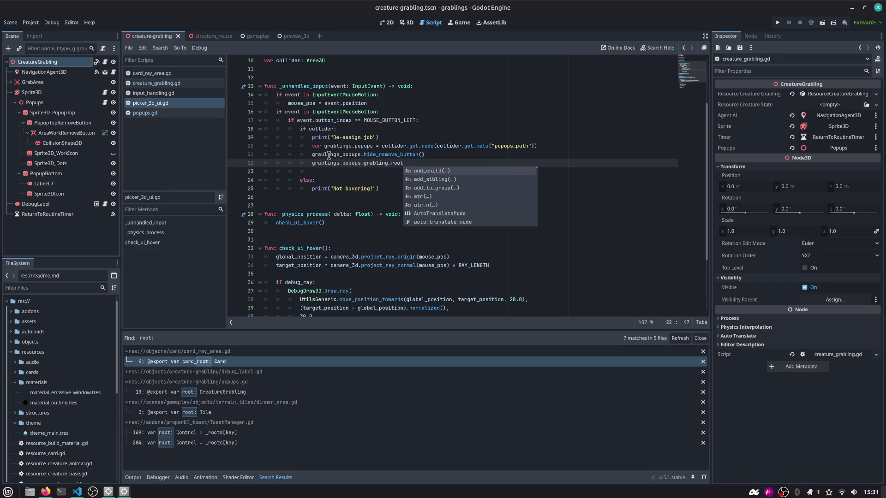
pyautogui.press('Escape')
# Turn it into var grabling: CreatureGrabling = grablings_popups.grabling_root
pyautogui.write('var g')
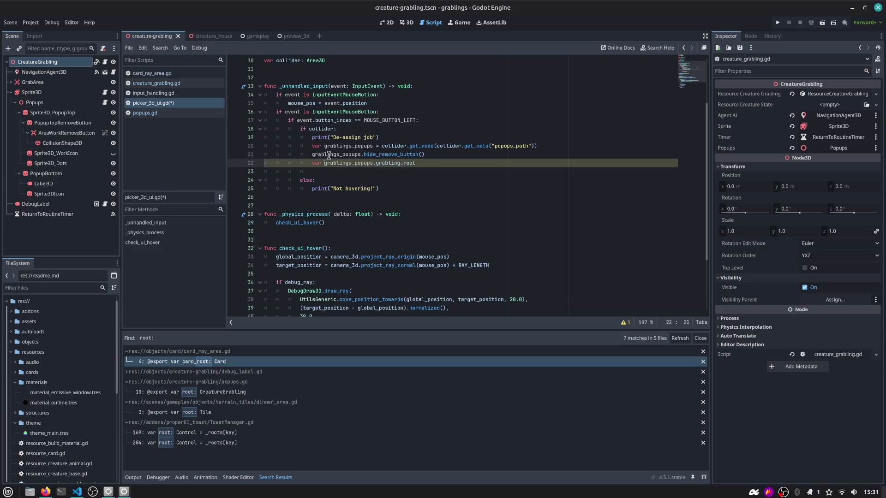
pyautogui.write('rbling')
pyautogui.press('BackSpace')
pyautogui.press('BackSpace')
pyautogui.press('BackSpace')
pyautogui.write('rabling: ')
pyautogui.write('CreatureGrabli')
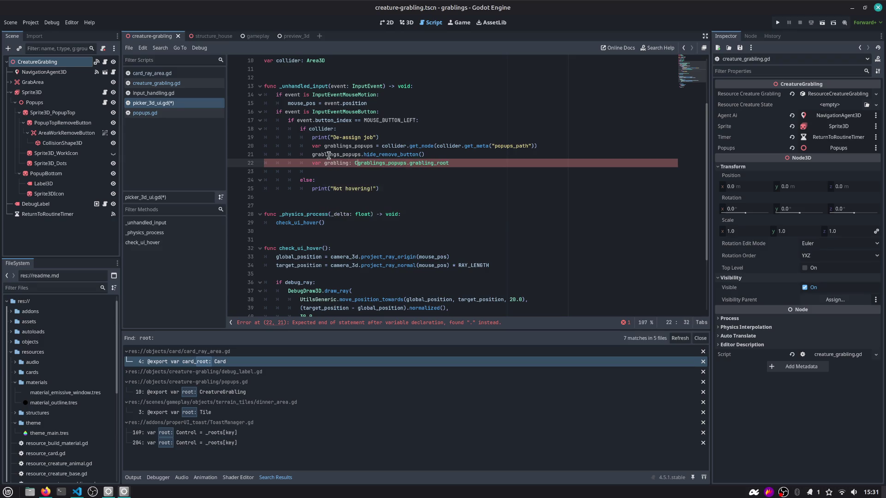
pyautogui.write('ng =')
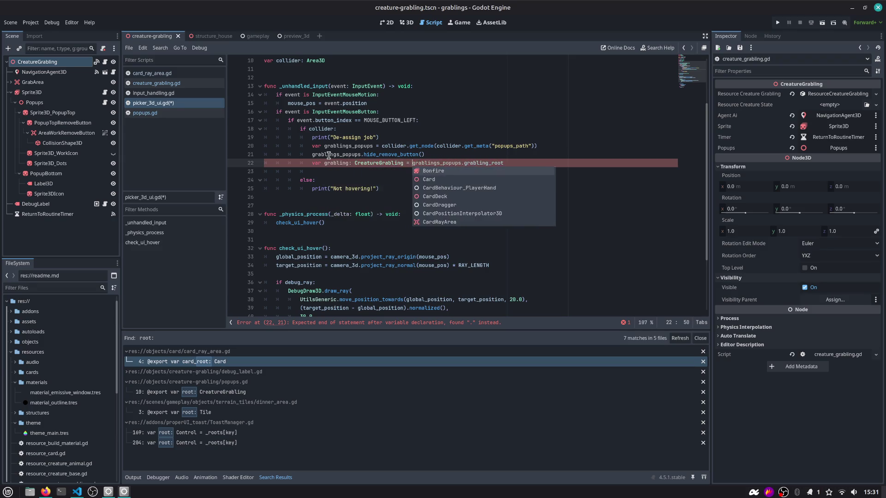
pyautogui.press('End')
pyautogui.press('Return')
# Add grabling.change_state(CreatureGrabling.CreatureState.IDLE) on the next line
pyautogui.write('grabling.cha')
pyautogui.press('Return')
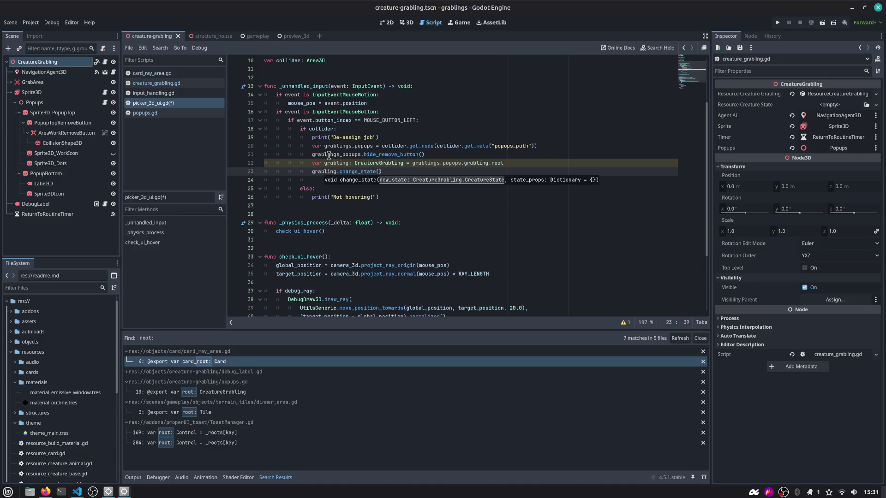
pyautogui.write('Crea')
pyautogui.hotkey('ctrl', 'n')
pyautogui.press('Escape')
pyautogui.press('Down')
pyautogui.press('Down')
pyautogui.press('Return')
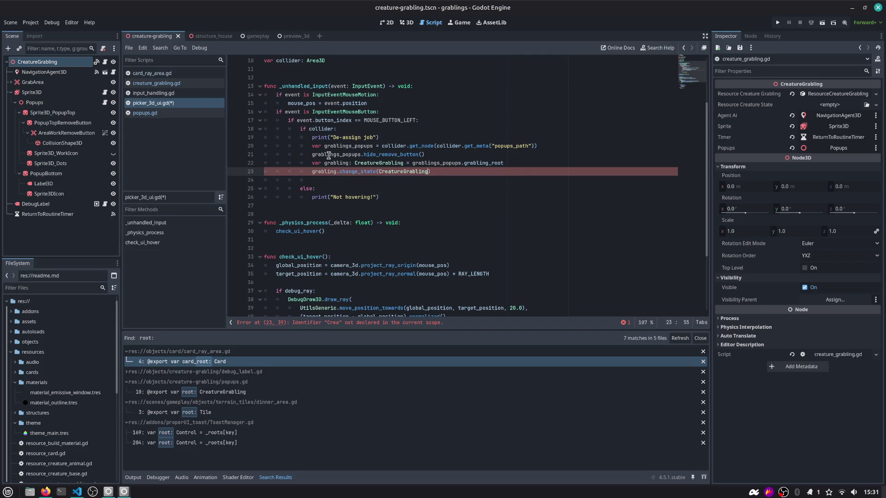
pyautogui.write('.STATE')
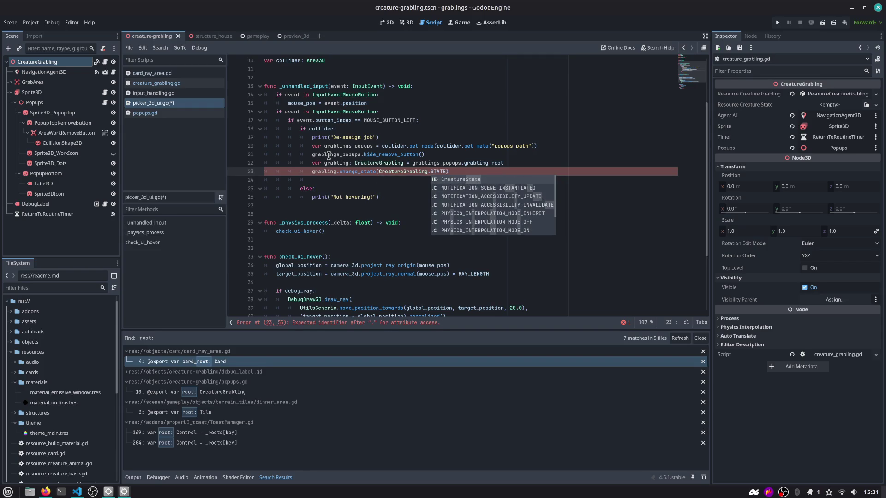
pyautogui.press('Return')
pyautogui.write('.')
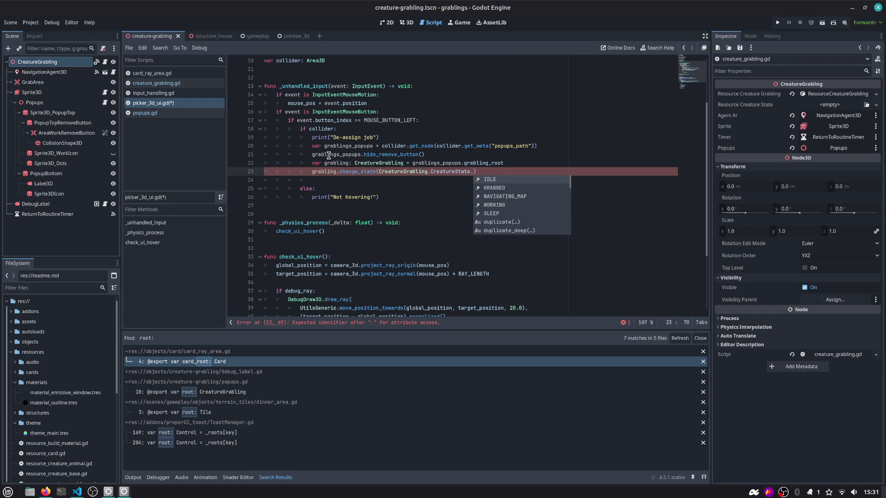
pyautogui.press('Down')
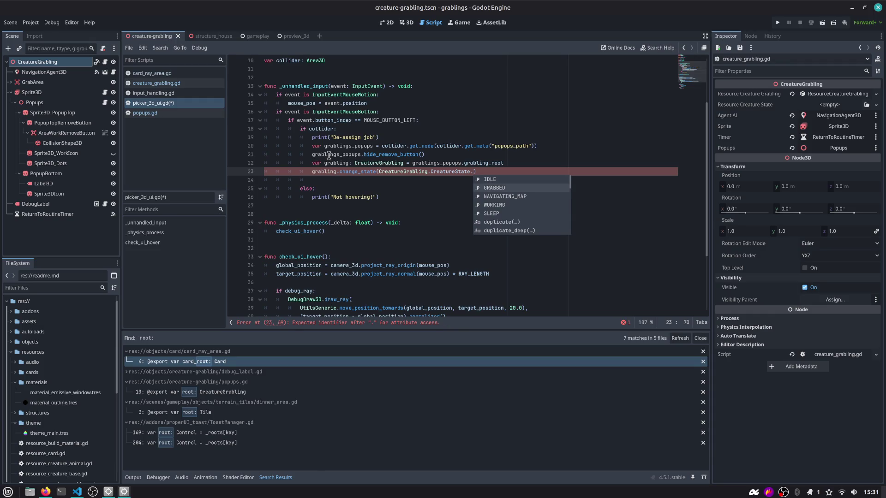
pyautogui.press('Up')
pyautogui.press('Return')
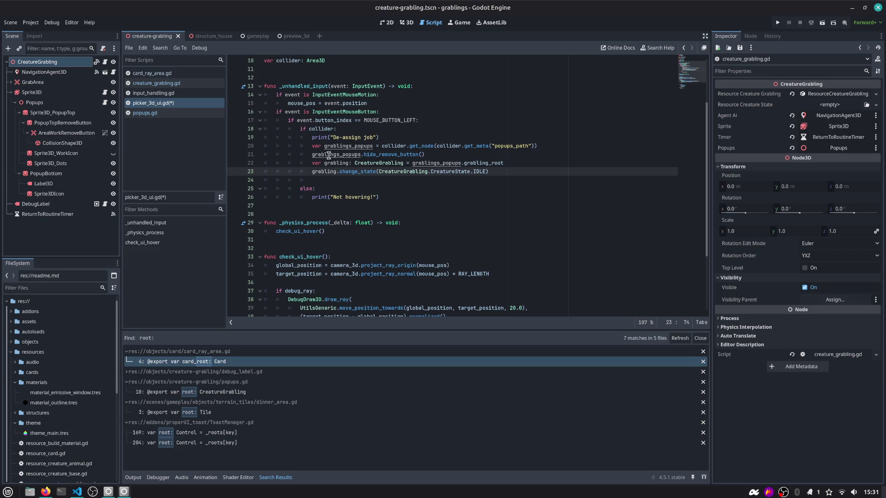
# Remove the empty line before else, check the change_state call, and run the game
pyautogui.press('Down')
pyautogui.hotkey('ctrl', 'shift', 'k')
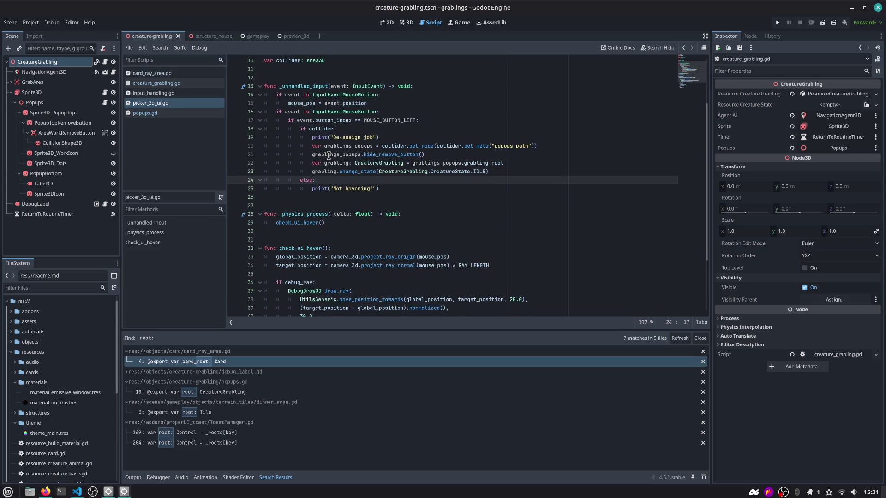
pyautogui.doubleClick(376, 172)
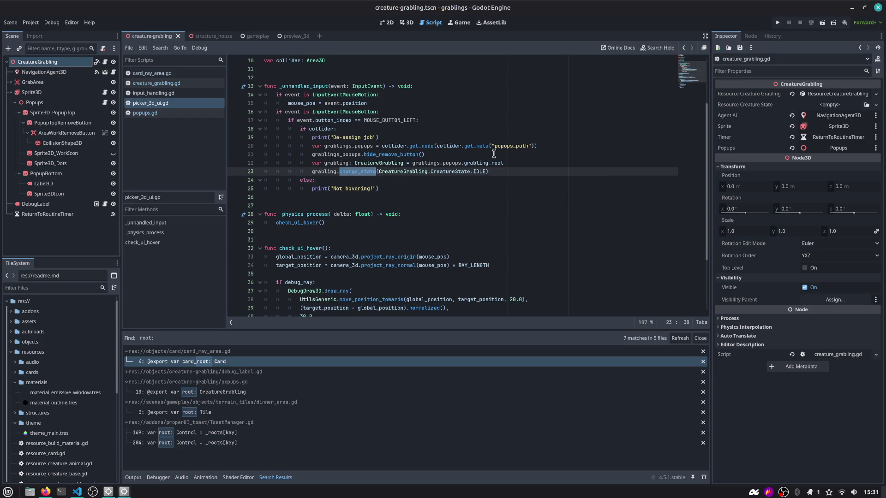
pyautogui.doubleClick(478, 171)
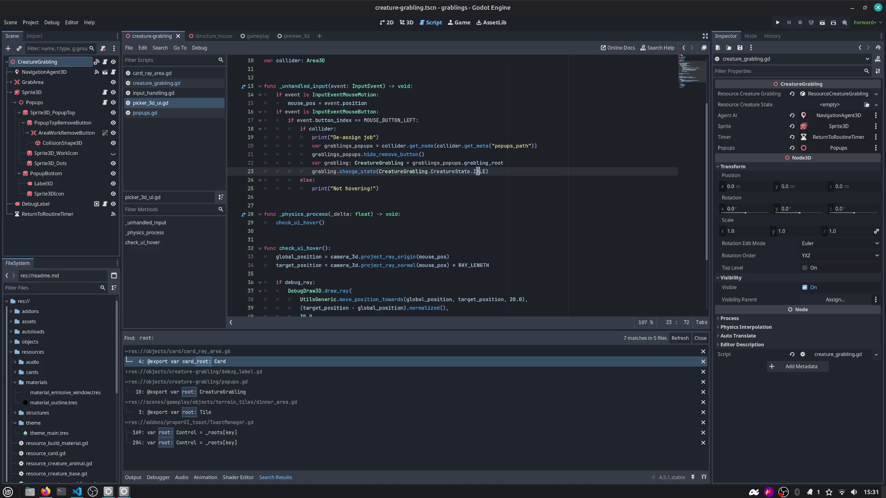
pyautogui.click(777, 22)
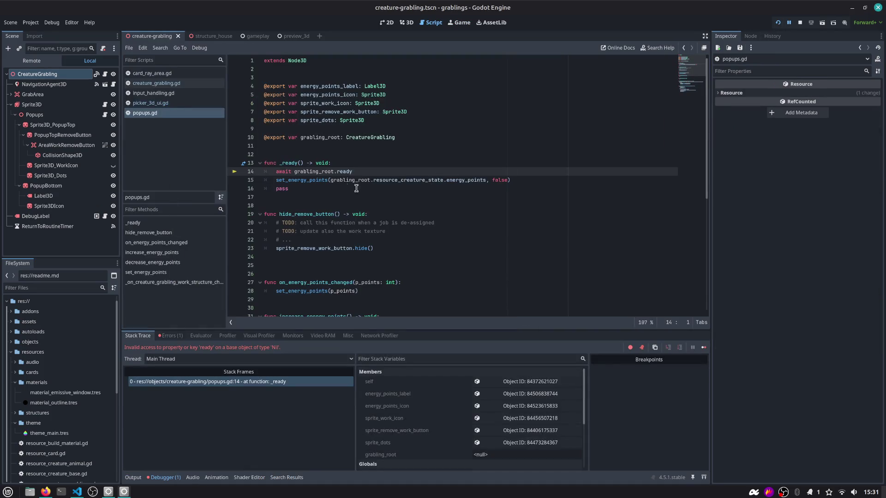
# Inspect the null grabling_root export in popups.gd and stop the crashed game
pyautogui.doubleClick(313, 172)
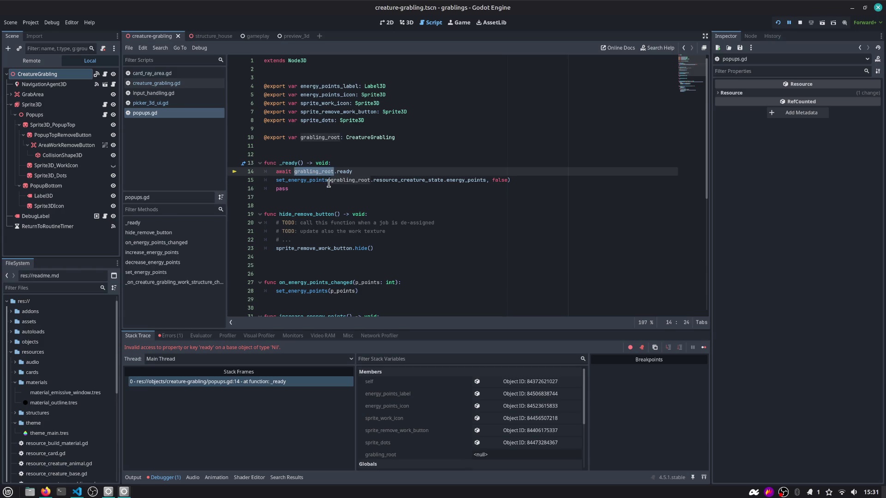
pyautogui.click(274, 137)
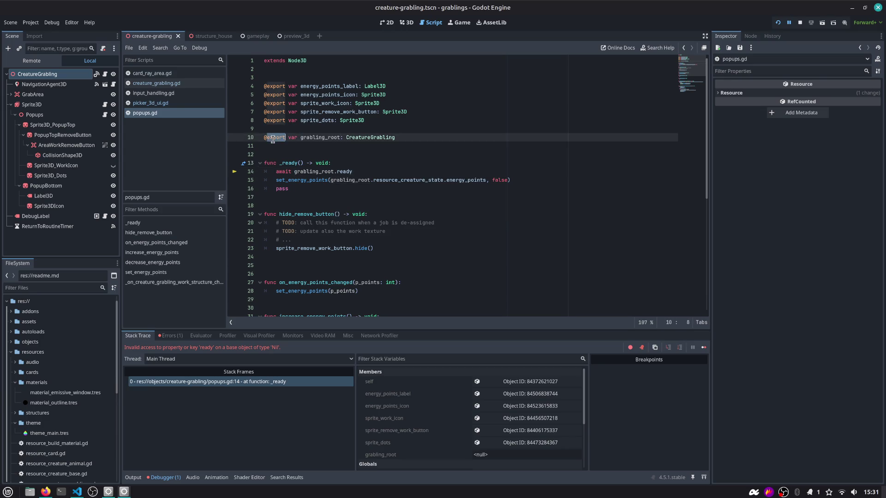
pyautogui.doubleClick(274, 137)
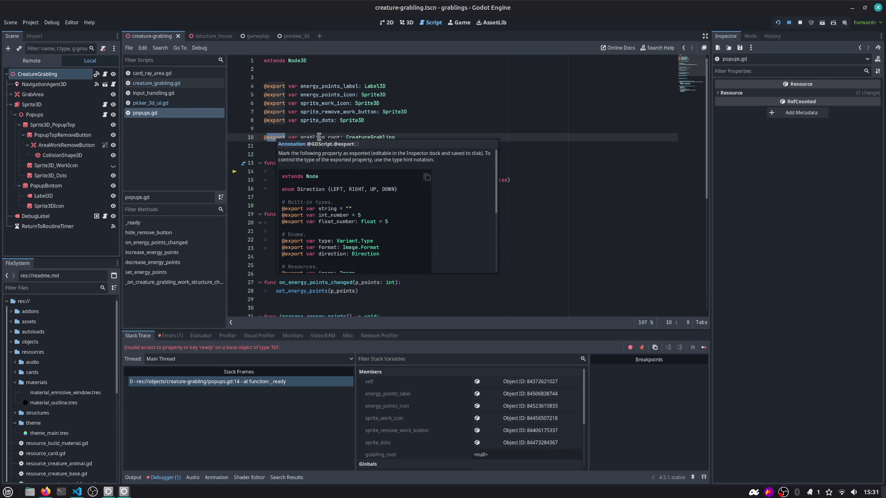
pyautogui.click(800, 22)
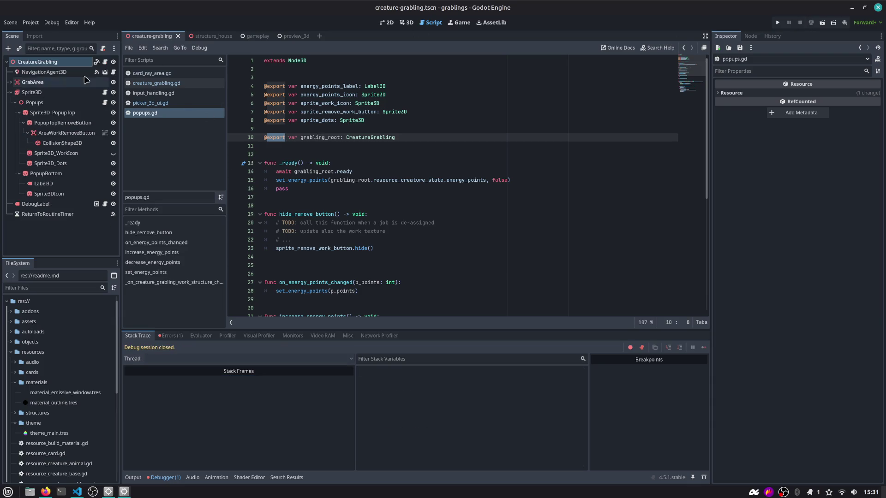
# Assign CreatureGrabling to the Popups node's Grabling Root and run the game again
pyautogui.click(51, 102)
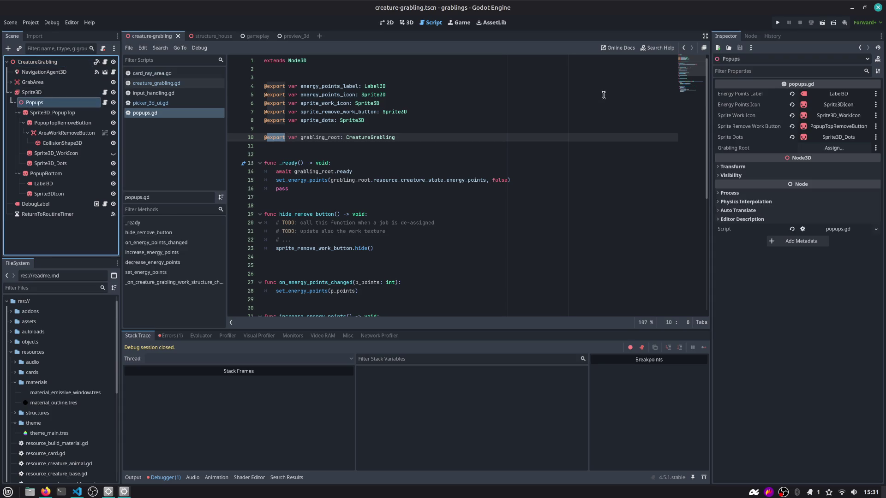
pyautogui.click(834, 148)
pyautogui.doubleClick(439, 161)
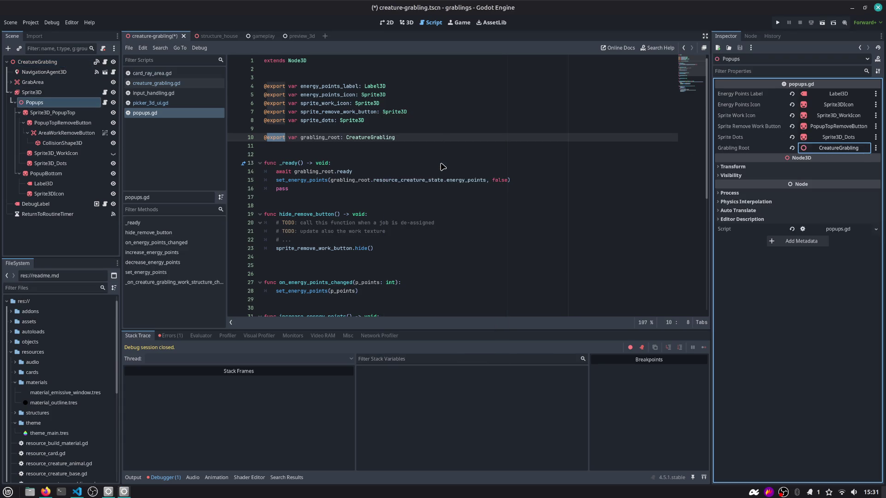
pyautogui.click(777, 24)
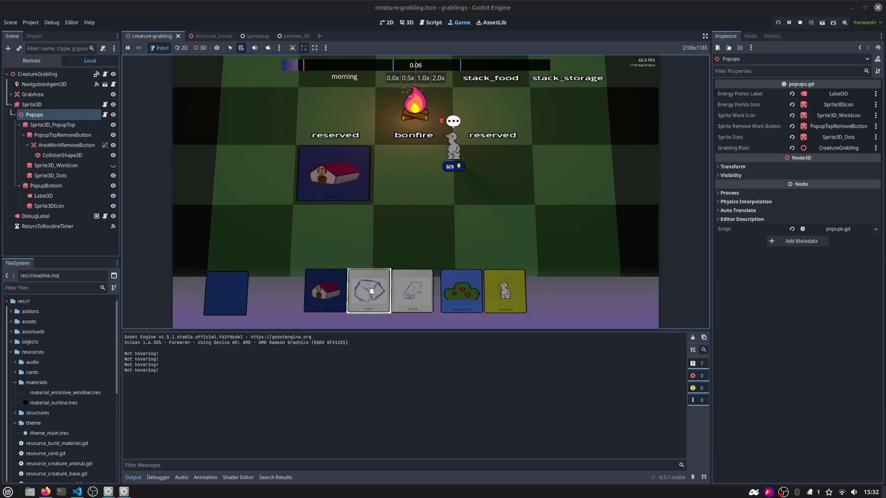
# Stack Rock and Wood on the House card and build it, then stop the game and open picker_3d_ui.gd
pyautogui.moveTo(371, 291); pyautogui.dragTo(346, 187)
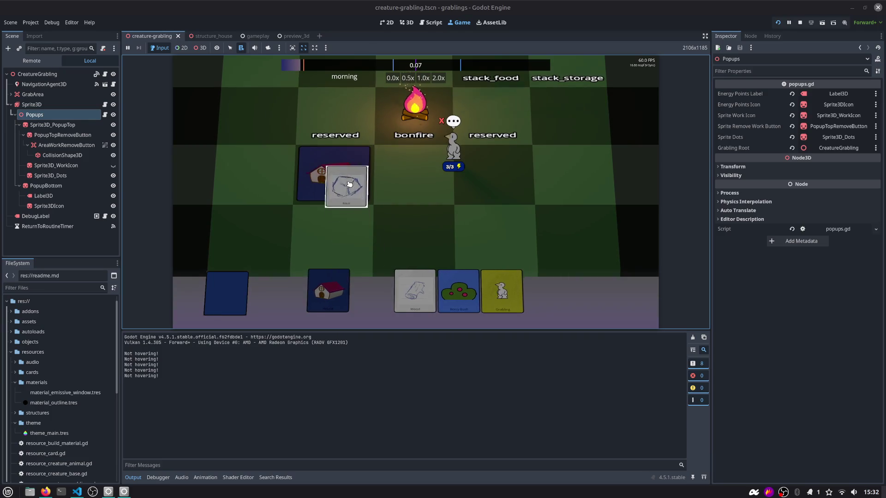
pyautogui.moveTo(394, 288); pyautogui.dragTo(339, 147)
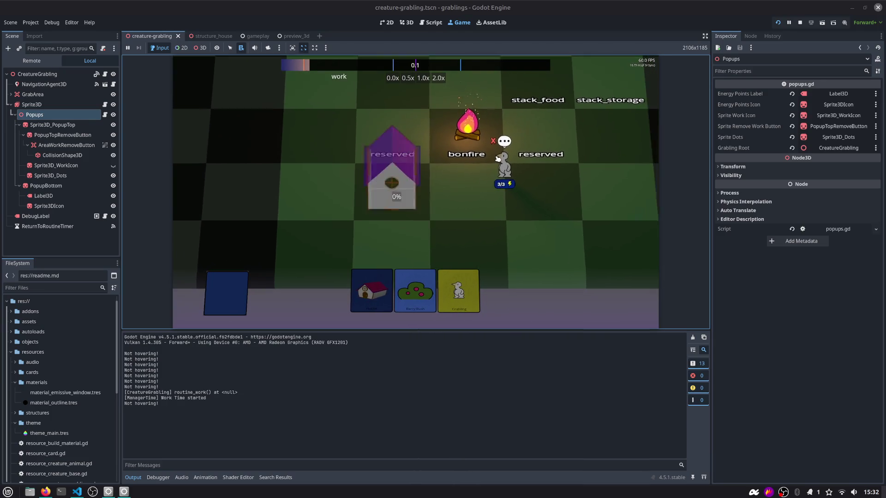
pyautogui.moveTo(508, 164)
pyautogui.mouseDown()
pyautogui.moveTo(485, 187)
pyautogui.moveTo(415, 188)
pyautogui.mouseUp()
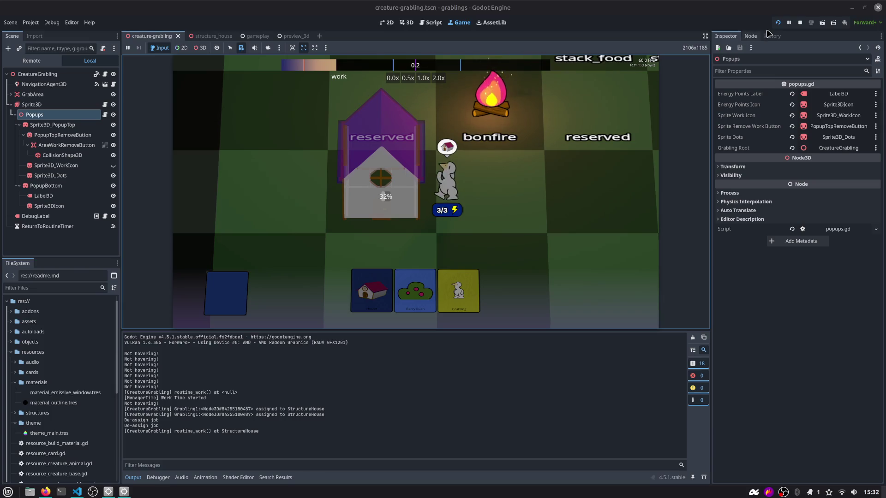
pyautogui.click(799, 23)
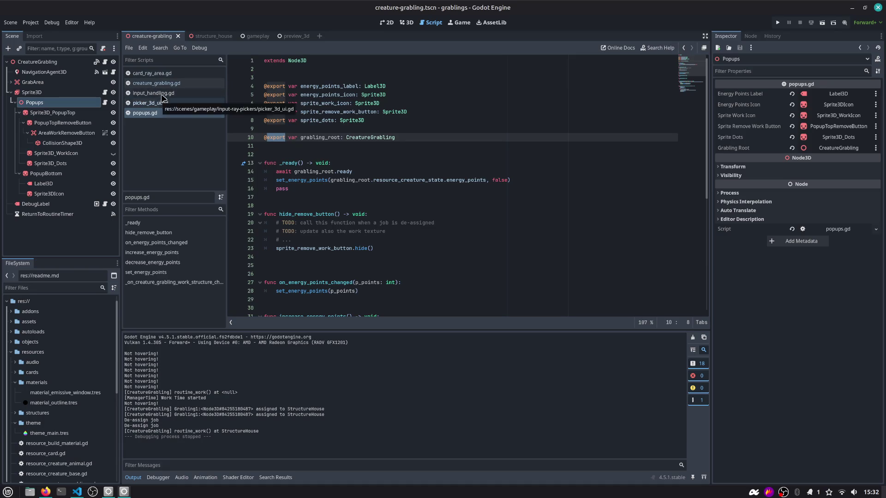
pyautogui.click(161, 104)
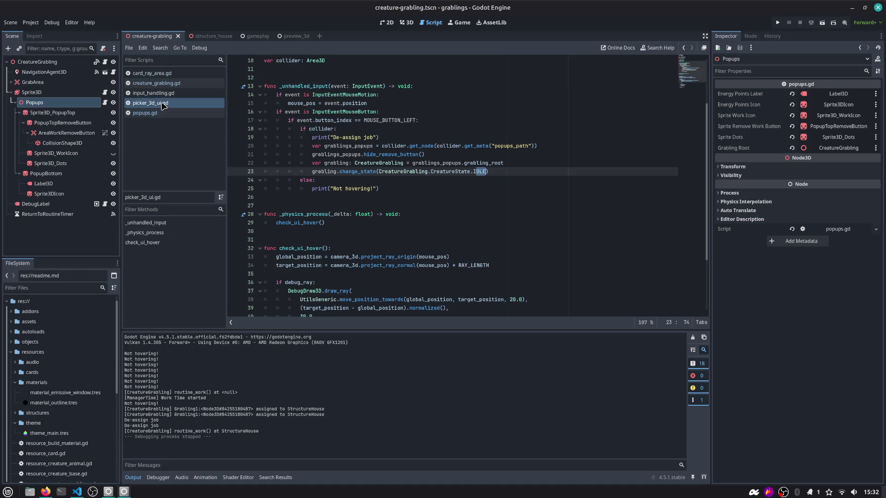
# Insert grabling._assign_structure(null) below line 22 and jump to the _assign_structure definition
pyautogui.click(385, 163)
pyautogui.press('Return')
pyautogui.write('grabling.des')
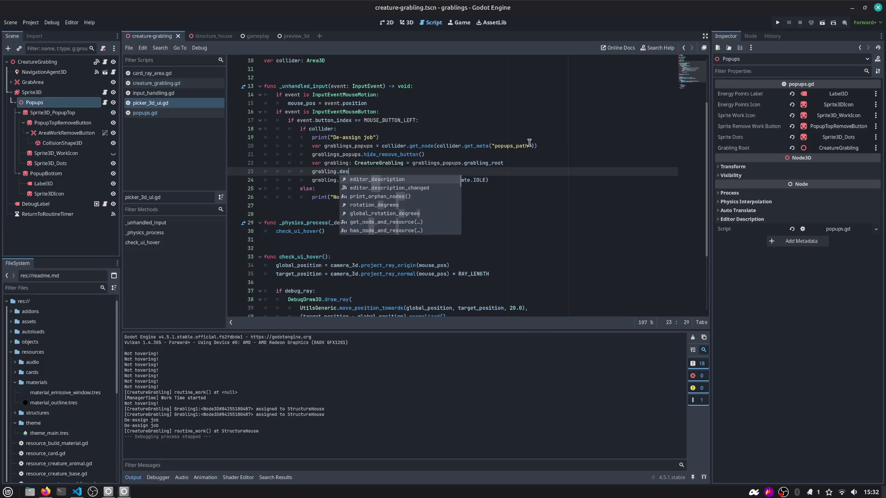
pyautogui.press('BackSpace')
pyautogui.press('BackSpace')
pyautogui.press('BackSpace')
pyautogui.write('structure')
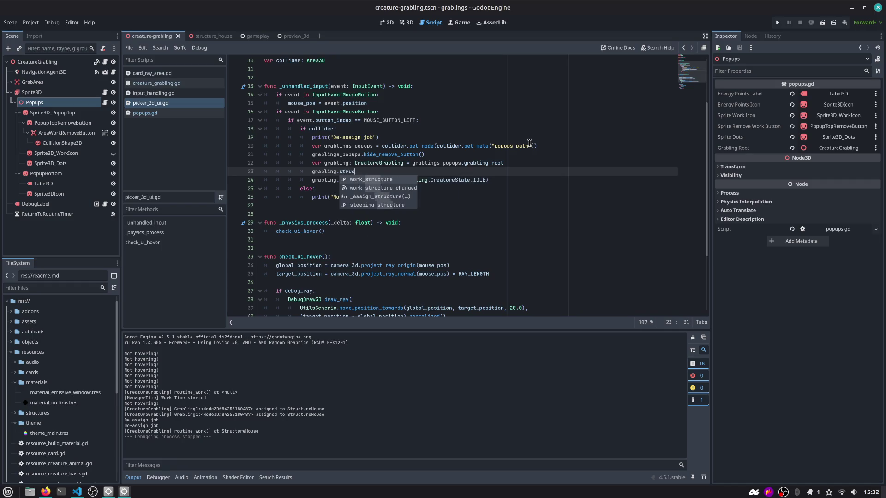
pyautogui.press('Return')
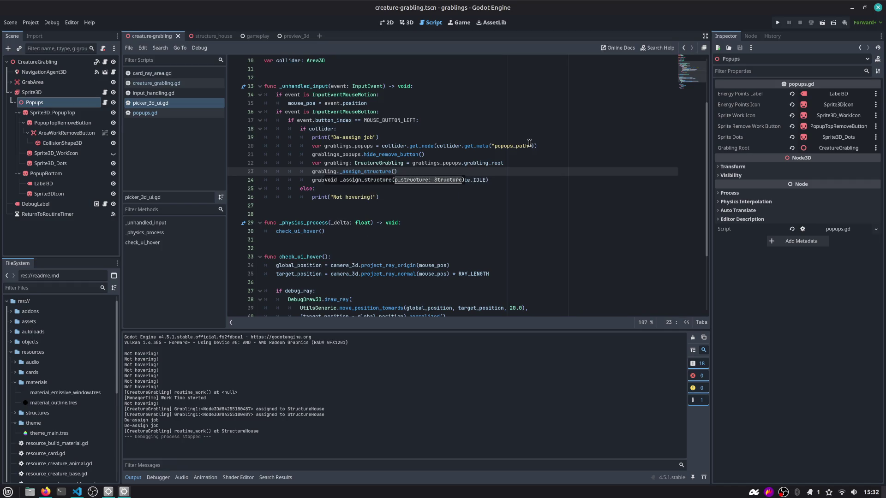
pyautogui.press('Down')
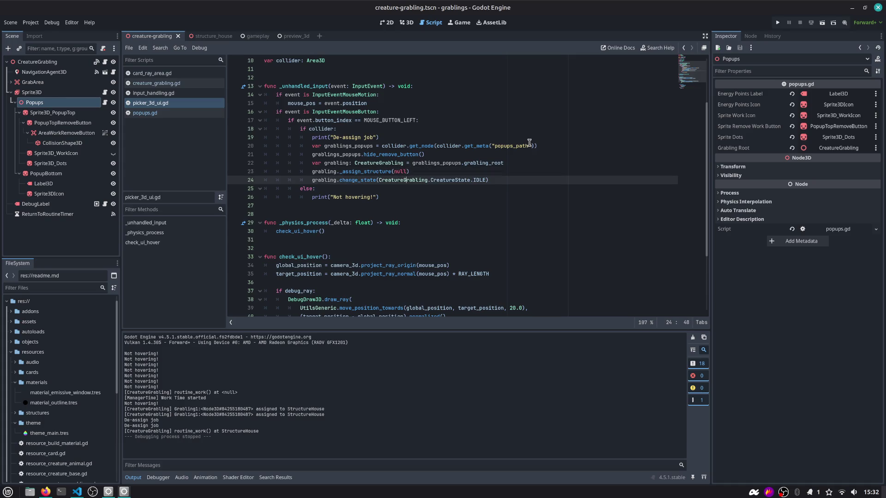
pyautogui.keyDown('ctrl'); pyautogui.click(352, 175); pyautogui.keyUp('ctrl')
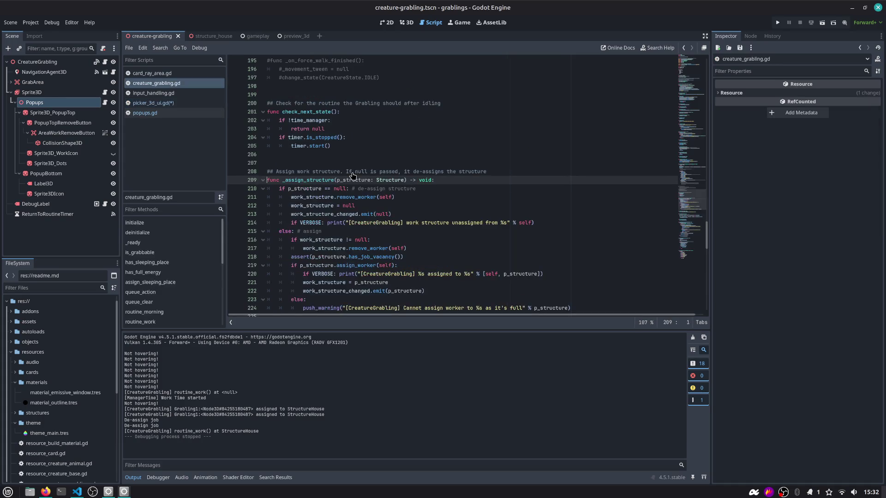
# Highlight the uses of work_structure and the _assign_structure name in creature_grabling.gd
pyautogui.scroll(-2, 355, 187)
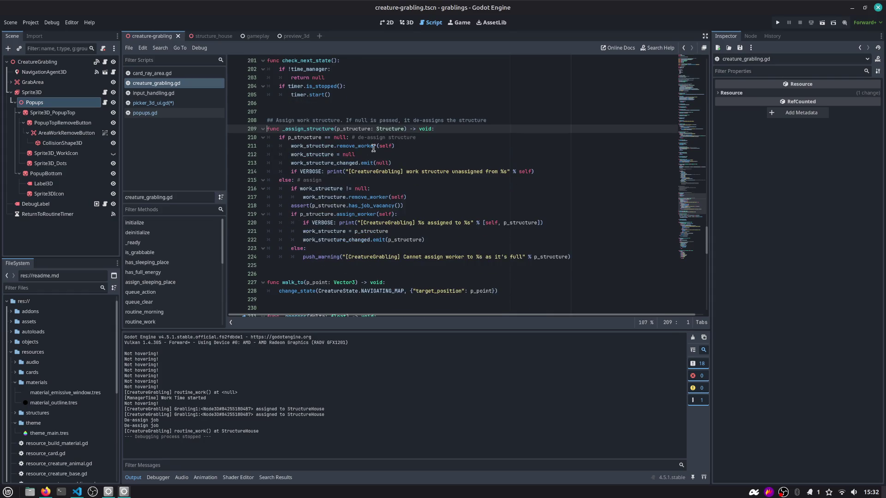
pyautogui.doubleClick(300, 146)
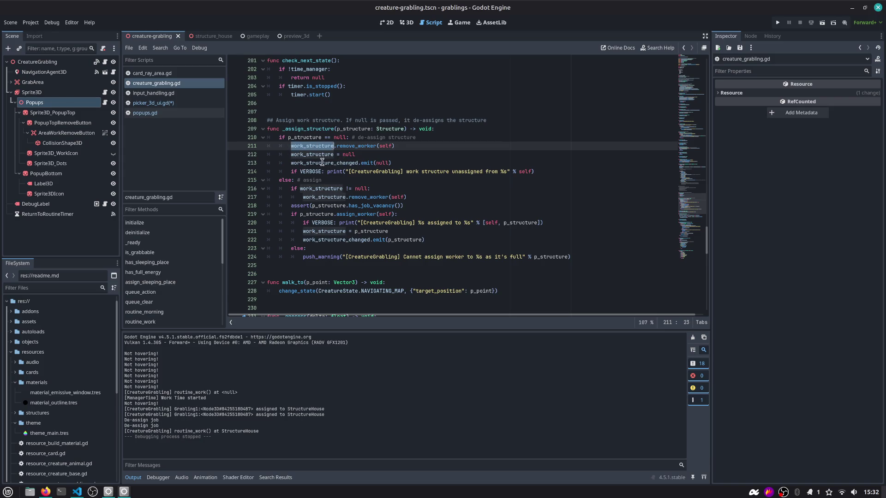
pyautogui.click(368, 146)
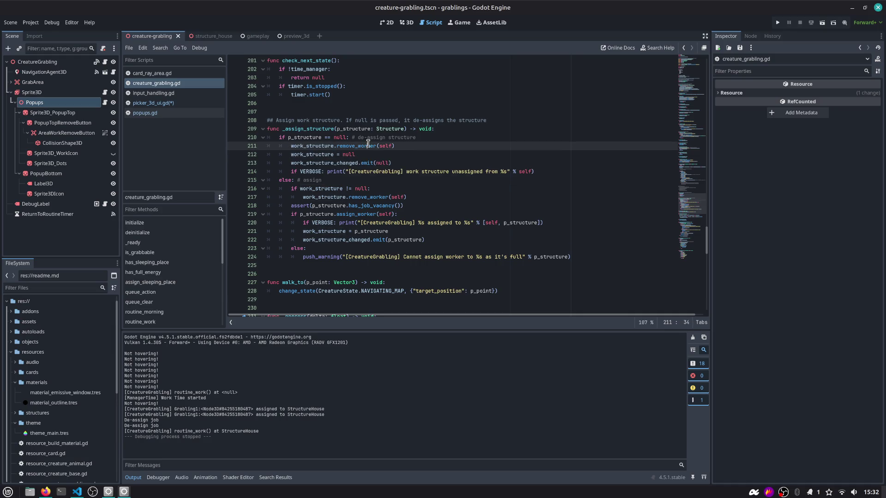
pyautogui.doubleClick(292, 145)
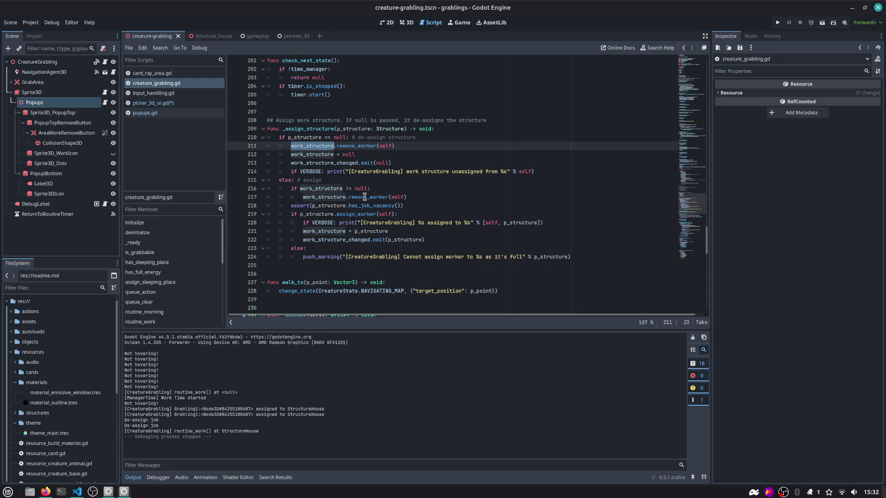
pyautogui.doubleClick(311, 129)
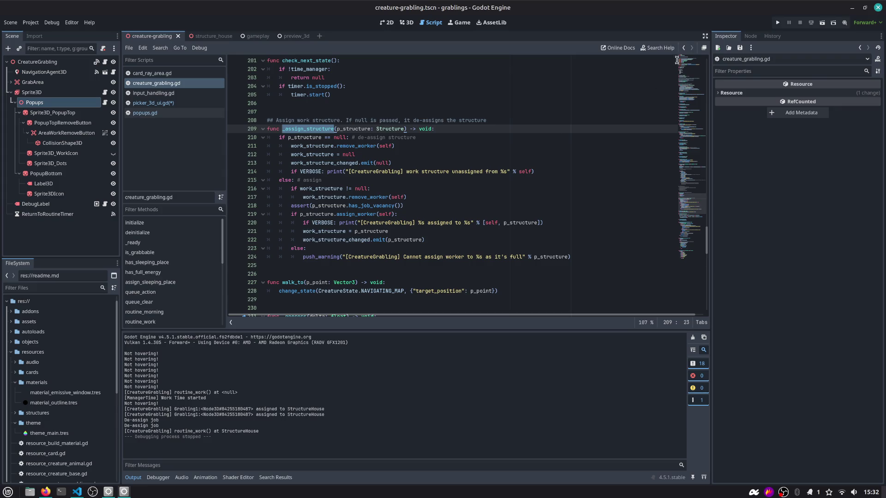
# Declare a new deassign_from_work() function below _assign_structure
pyautogui.click(322, 273)
pyautogui.press('Return')
pyautogui.write('func stop_work')
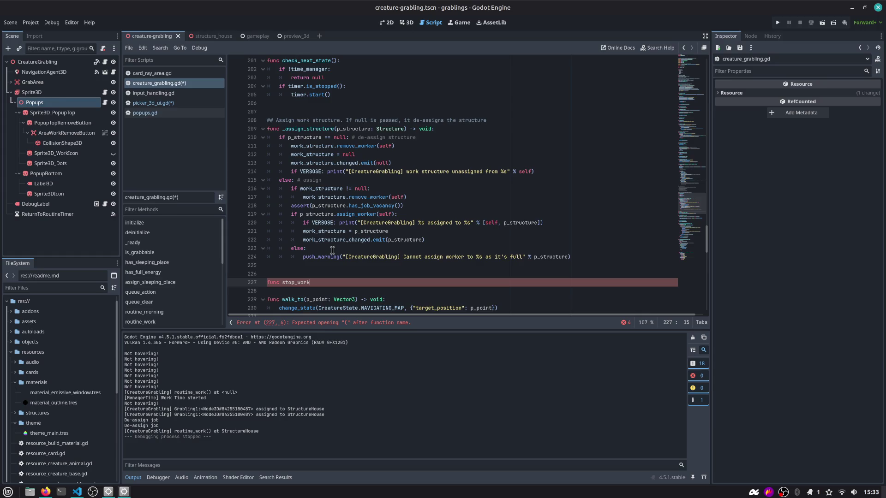
pyautogui.hotkey('ctrl', 'shift', 'Left')
pyautogui.write('de')
pyautogui.write(':')
pyautogui.press('Return')
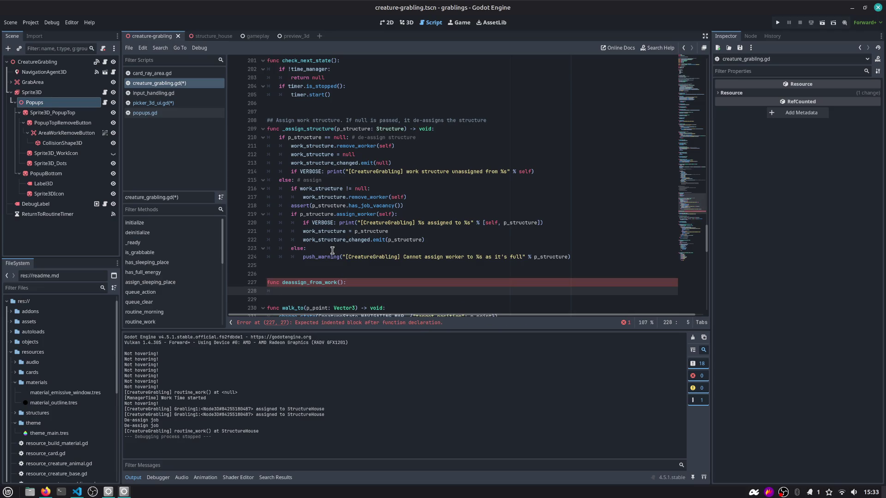
# Give deassign_from_work a body of _assign_structure(null) and change_state(CreatureState.IDLE), and save
pyautogui.write('_ass')
pyautogui.press('Return')
pyautogui.write('null')
pyautogui.press('Return')
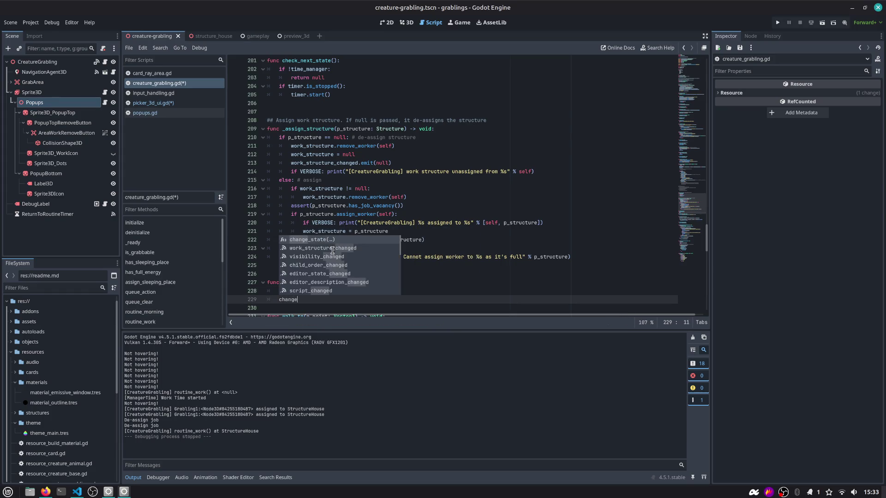
pyautogui.press('Return')
pyautogui.write('ate(Crea')
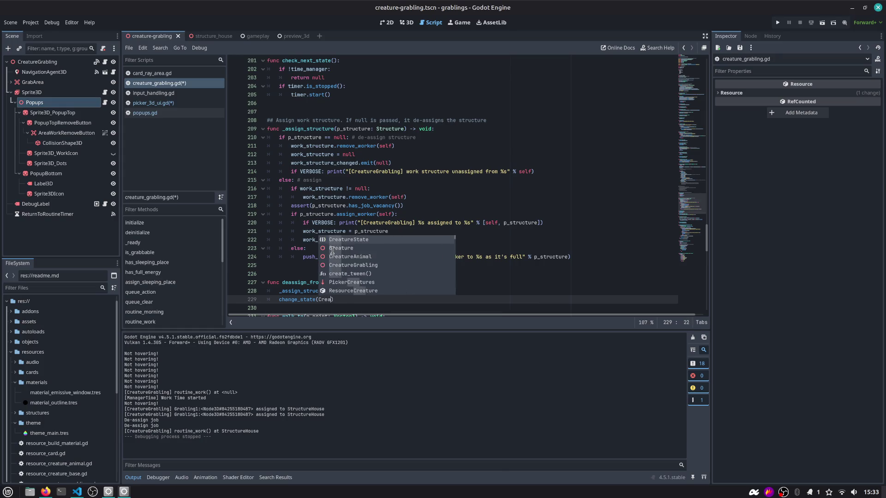
pyautogui.press('Return')
pyautogui.write('.IDLE')
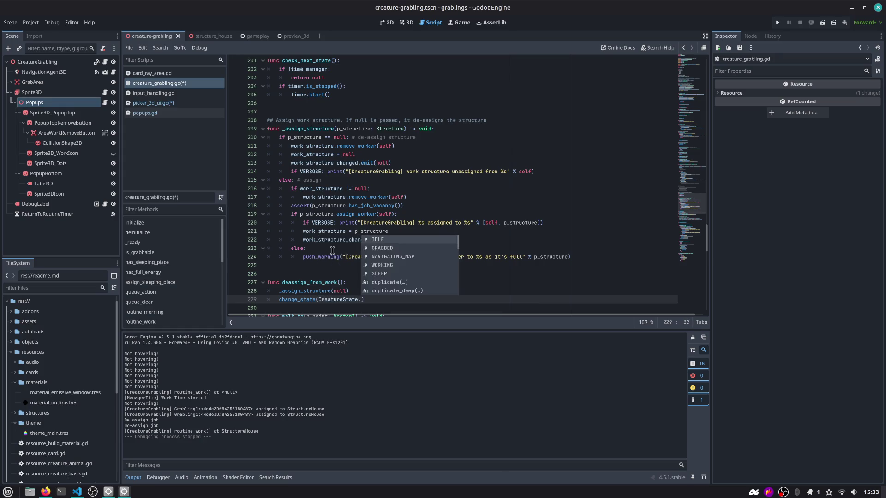
pyautogui.hotkey('ctrl', 's')
pyautogui.press('End')
pyautogui.press('Return')
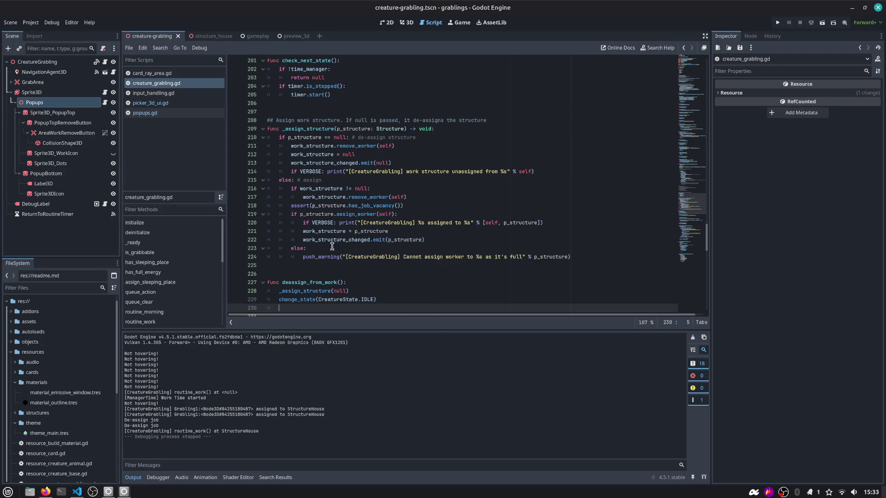
pyautogui.click(328, 282)
# In picker_3d_ui.gd, change the _assign_structure(null) call to deassign_from_work()
pyautogui.keyDown('ctrl'); pyautogui.click(318, 290); pyautogui.keyUp('ctrl')
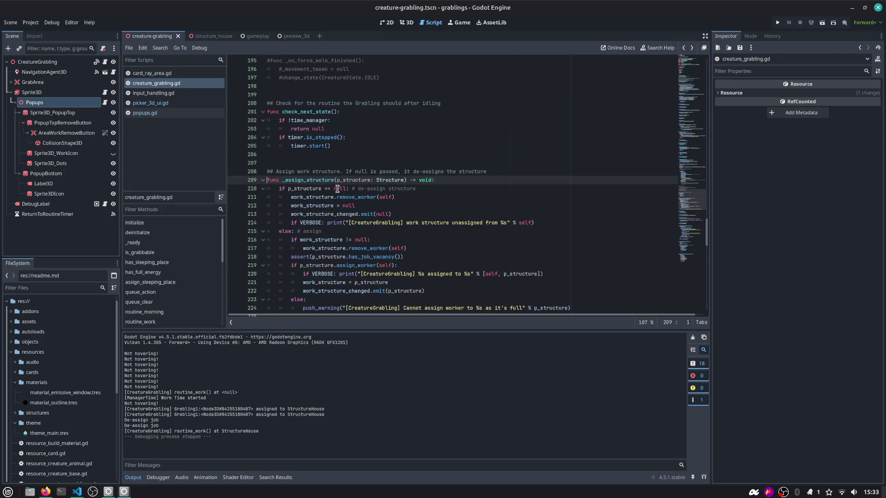
pyautogui.click(150, 102)
pyautogui.doubleClick(374, 171)
pyautogui.write('deassign_from_work')
pyautogui.hotkey('ctrl', 'Delete')
# Remove the temporary grabling variable declaration on line 22
pyautogui.press('Up')
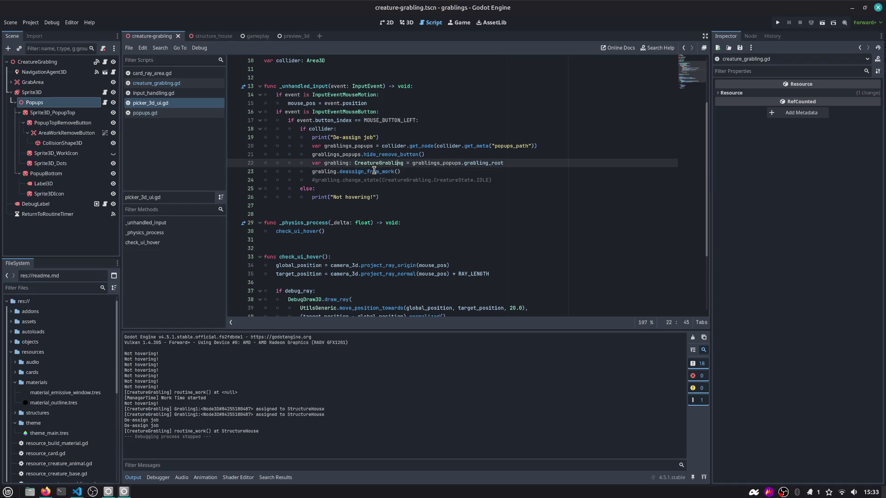
pyautogui.hotkey('ctrl', 'shift', 'Left')
pyautogui.hotkey('ctrl', 'shift', 'Left')
pyautogui.hotkey('ctrl', 'shift', 'Left')
pyautogui.press('BackSpace')
pyautogui.press('Down')
pyautogui.hotkey('ctrl', 'Right')
pyautogui.hotkey('shift', 'End')
pyautogui.press('Delete')
pyautogui.press('Home')
pyautogui.press('BackSpace')
pyautogui.press('Up')
# Call grablings_popups.grabling_root.deassign_from_work() directly, delete the blank line 23, and save
pyautogui.press('End')
pyautogui.write('.')
pyautogui.write('.deassign_from_work()')
pyautogui.press('BackSpace')
pyautogui.press('Down')
pyautogui.hotkey('ctrl', 'shift', 'k')
pyautogui.hotkey('ctrl', 's')
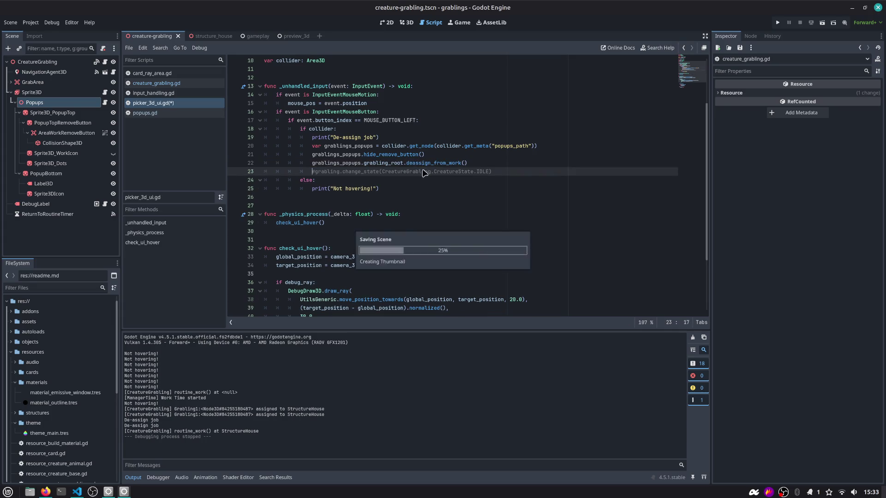
# Run the current scene and click a grabling's red cross to de-assign it
pyautogui.click(777, 23)
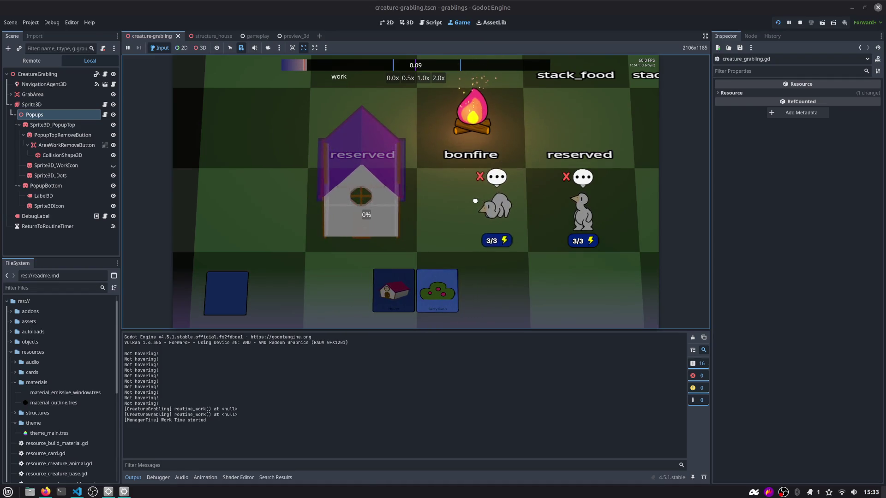
pyautogui.click(436, 211)
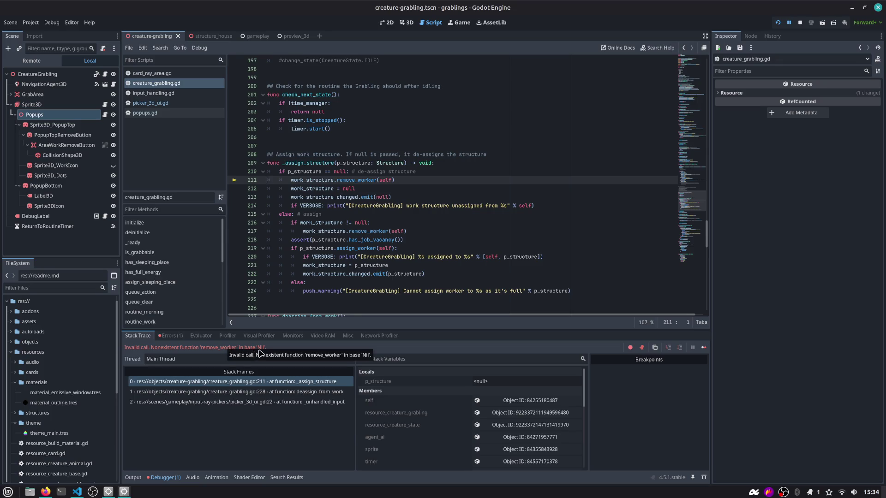
# Inspect work_structure on line 211 and confirm its value is <null>
pyautogui.doubleClick(309, 180)
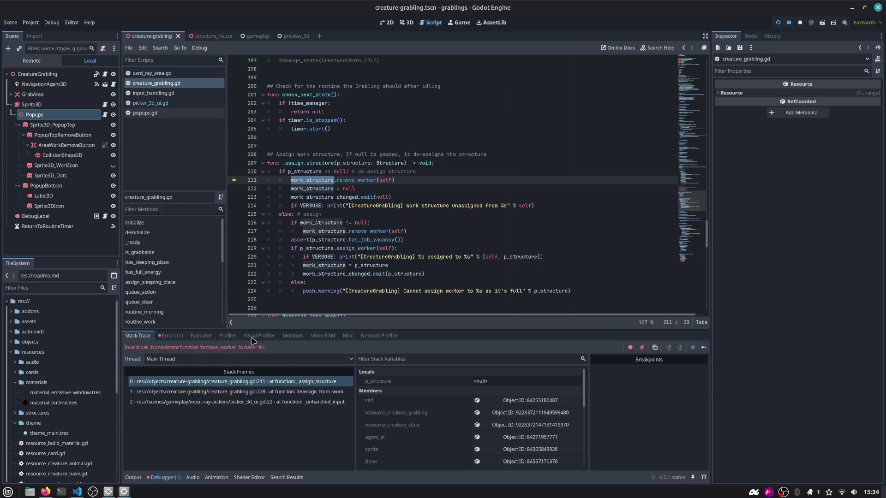
pyautogui.moveTo(318, 182)
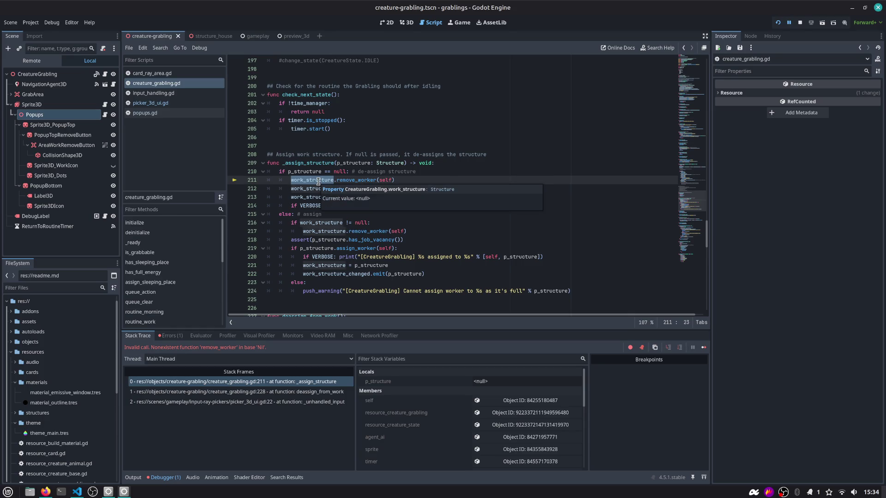
pyautogui.scroll(1, 318, 182)
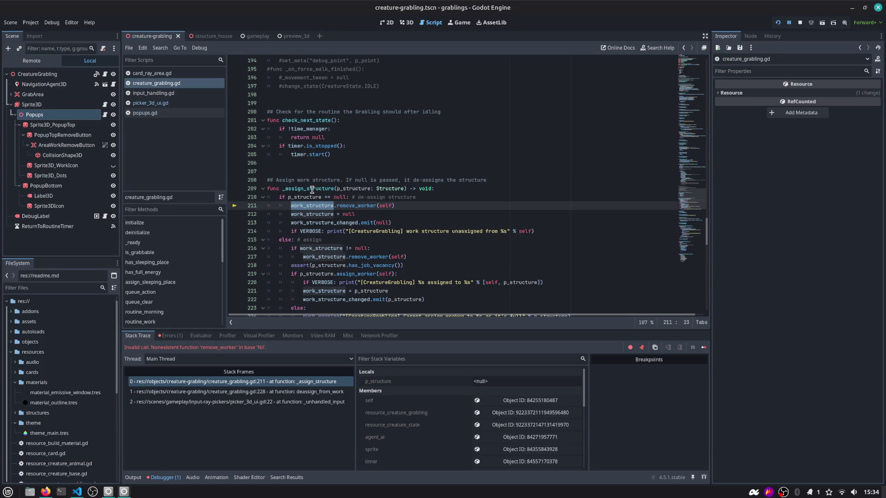
pyautogui.scroll(-1, 312, 189)
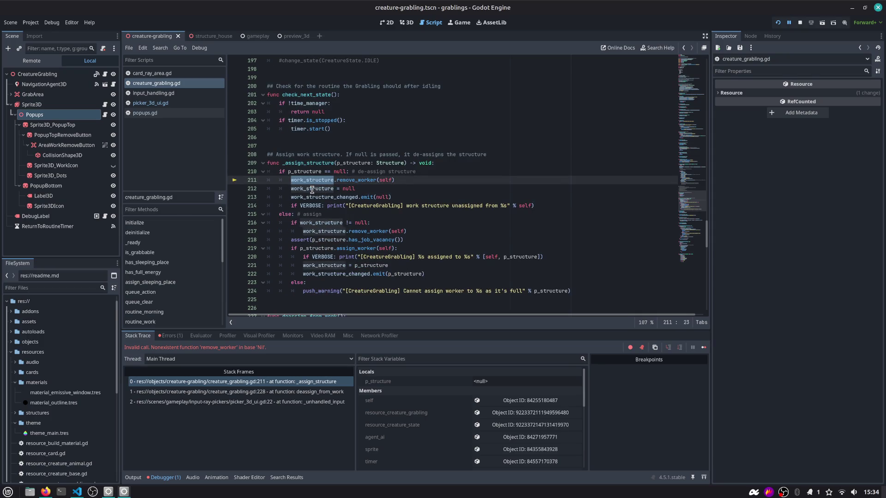
# Show the Output log and select the unassigned and de-assign messages
pyautogui.click(133, 477)
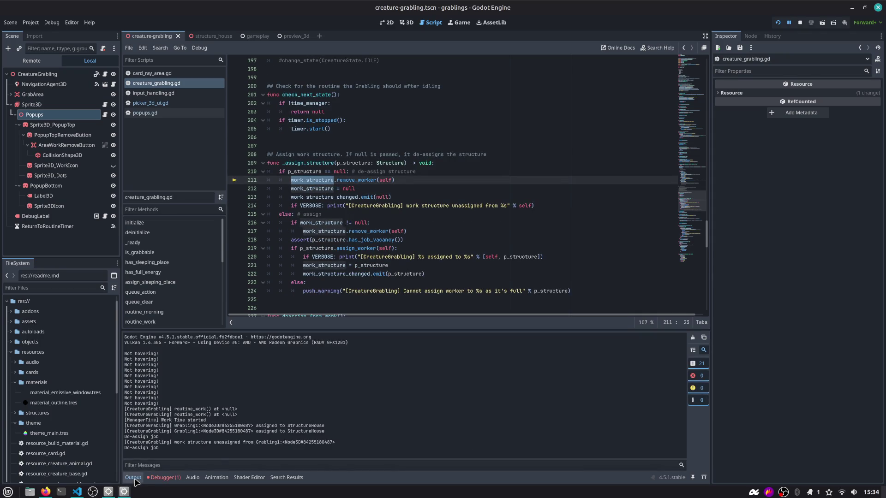
pyautogui.moveTo(134, 437)
pyautogui.mouseDown()
pyautogui.moveTo(188, 438)
pyautogui.moveTo(189, 456)
pyautogui.mouseUp()
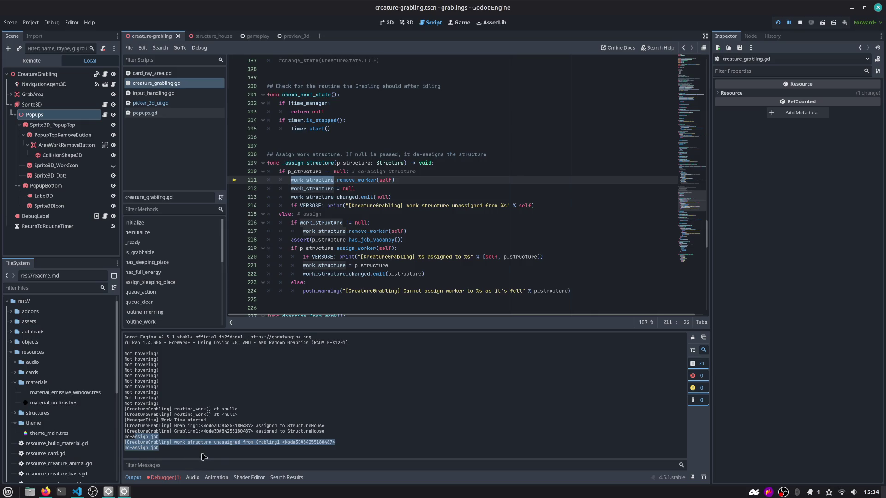
pyautogui.click(161, 439)
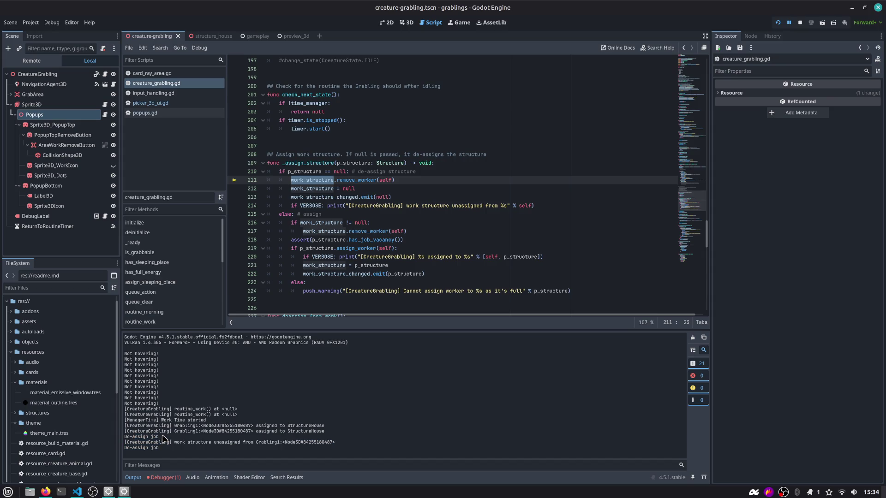
pyautogui.moveTo(199, 443); pyautogui.dragTo(345, 448)
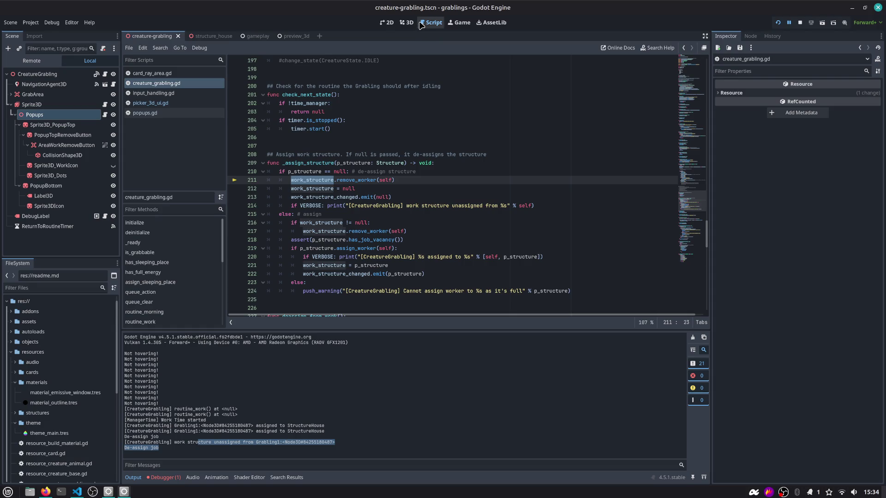
pyautogui.click(778, 23)
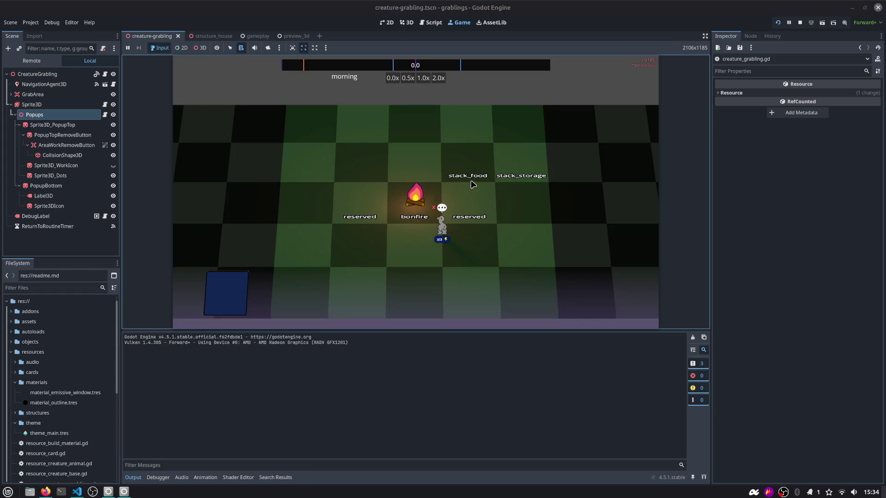
# Build a house from the house, Wood and Rock cards, then remove the grabling's job with the red cross
pyautogui.moveTo(362, 283); pyautogui.dragTo(328, 221)
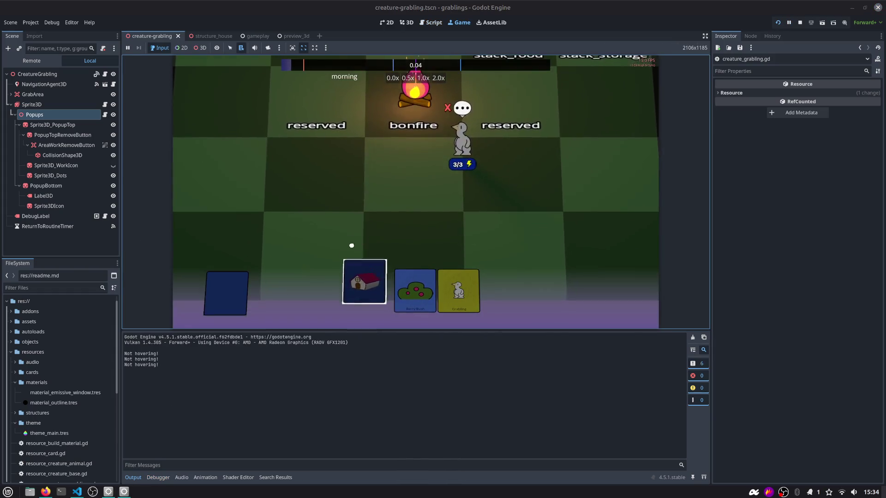
pyautogui.moveTo(356, 290)
pyautogui.mouseDown()
pyautogui.moveTo(373, 267)
pyautogui.moveTo(339, 161)
pyautogui.mouseUp()
pyautogui.moveTo(394, 291)
pyautogui.mouseDown()
pyautogui.moveTo(347, 243)
pyautogui.moveTo(313, 120)
pyautogui.mouseUp()
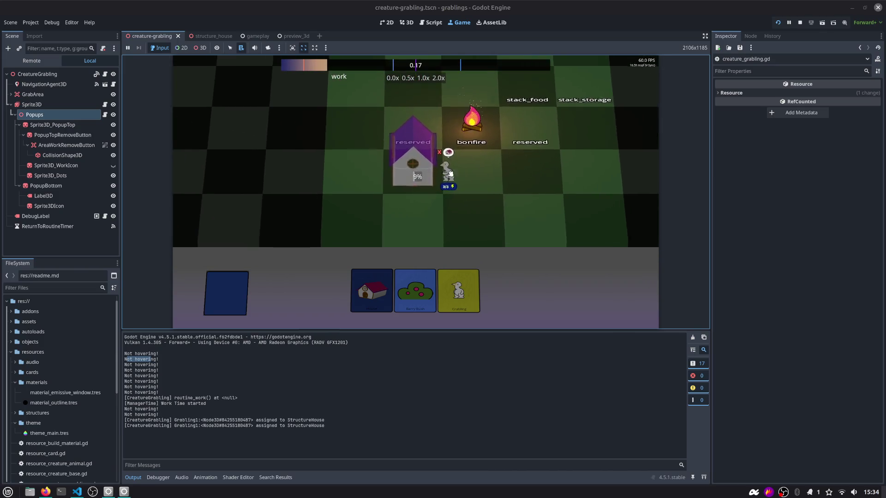
pyautogui.click(443, 147)
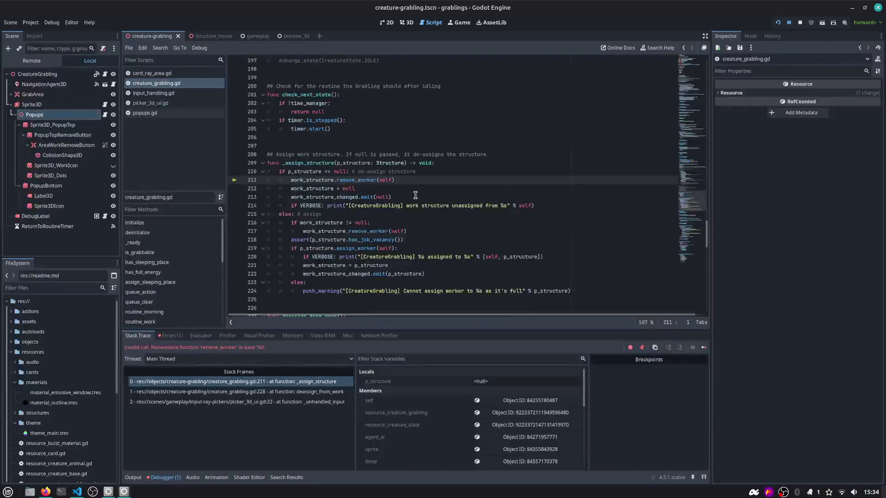
# Inspect the work-start, Not hovering! and StructureHouse assignment lines in Output, then open the debugger's Errors list
pyautogui.click(133, 478)
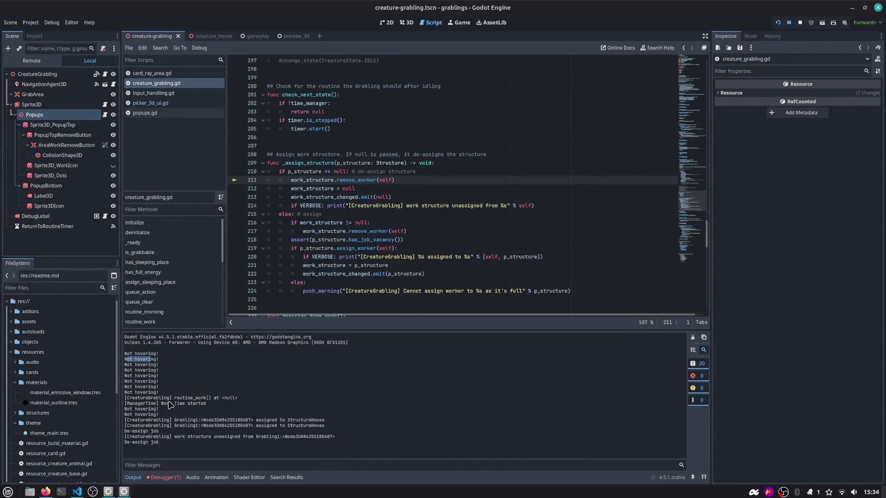
pyautogui.moveTo(188, 398); pyautogui.dragTo(236, 404)
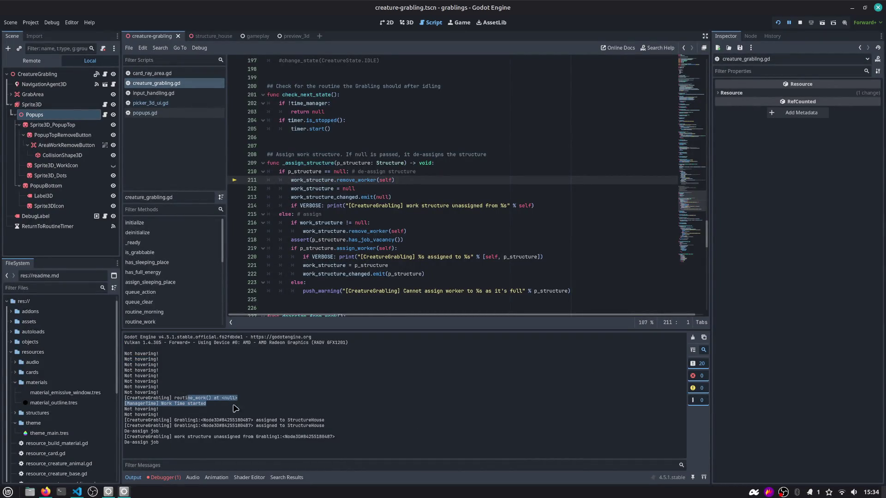
pyautogui.click(200, 406)
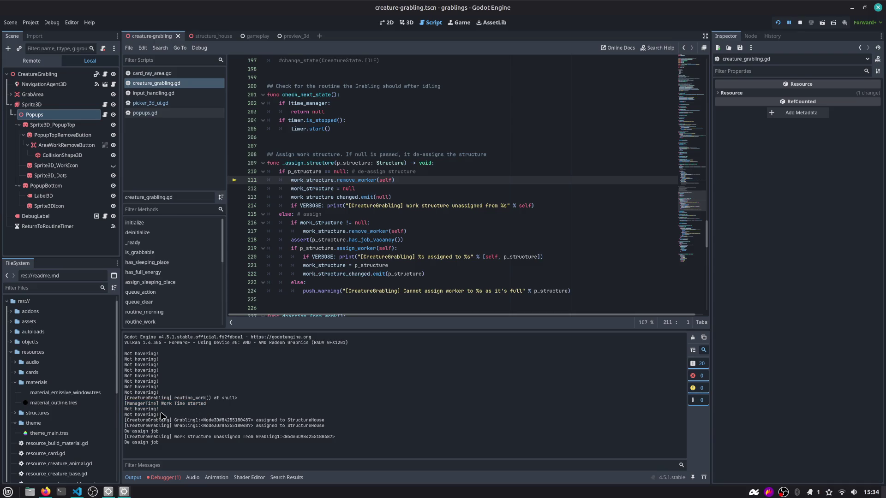
pyautogui.moveTo(161, 415); pyautogui.dragTo(124, 410)
pyautogui.moveTo(185, 420)
pyautogui.mouseDown()
pyautogui.moveTo(328, 421)
pyautogui.moveTo(329, 436)
pyautogui.moveTo(127, 427)
pyautogui.mouseUp()
pyautogui.click(329, 436)
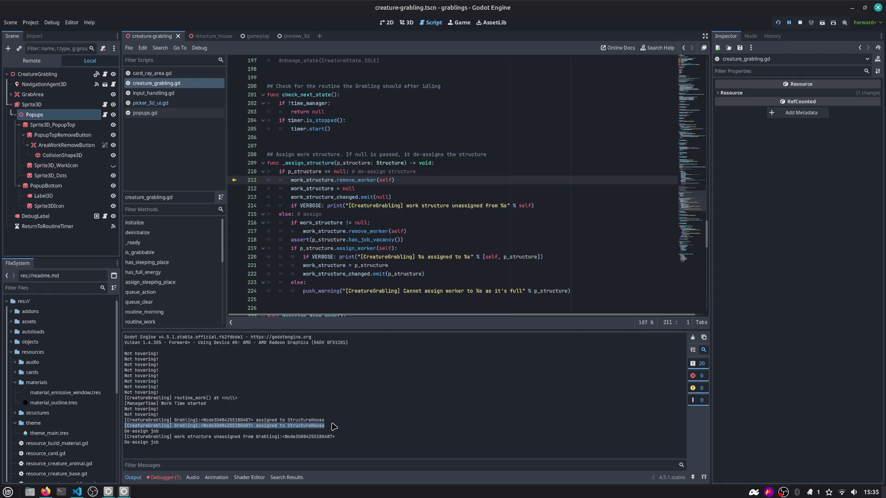
pyautogui.click(164, 477)
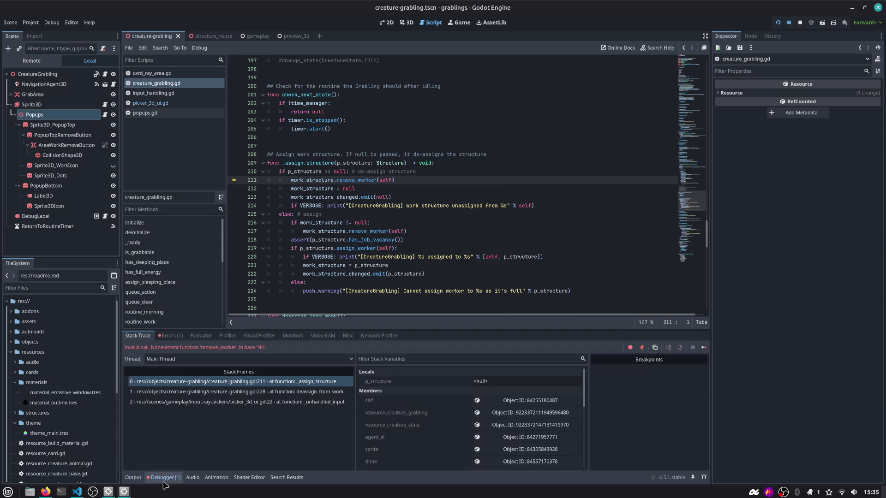
pyautogui.click(171, 336)
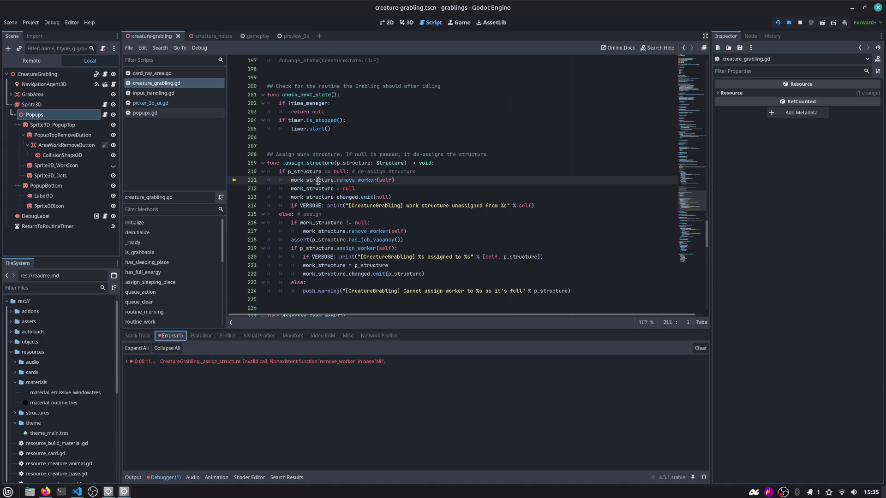
# Add push_warning("_assign_structure()") as the first line of _assign_structure and save
pyautogui.doubleClick(322, 164)
pyautogui.press('End')
pyautogui.press('Return')
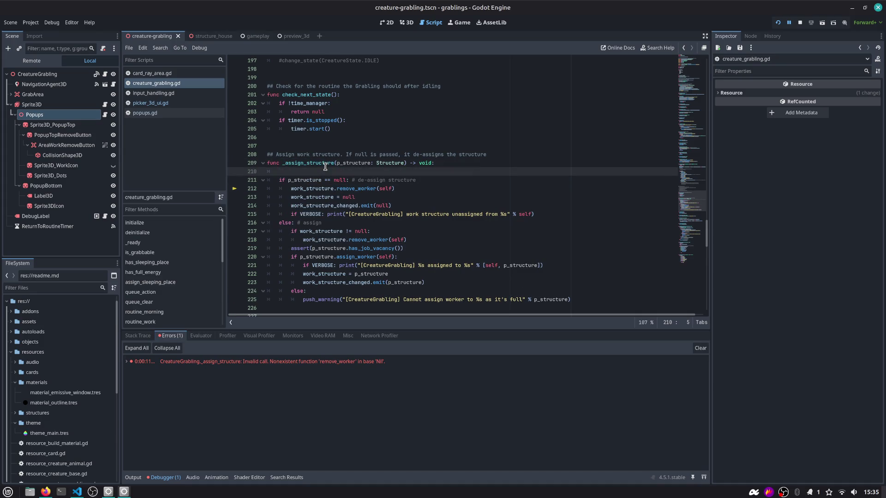
pyautogui.write('push_w')
pyautogui.press('Return')
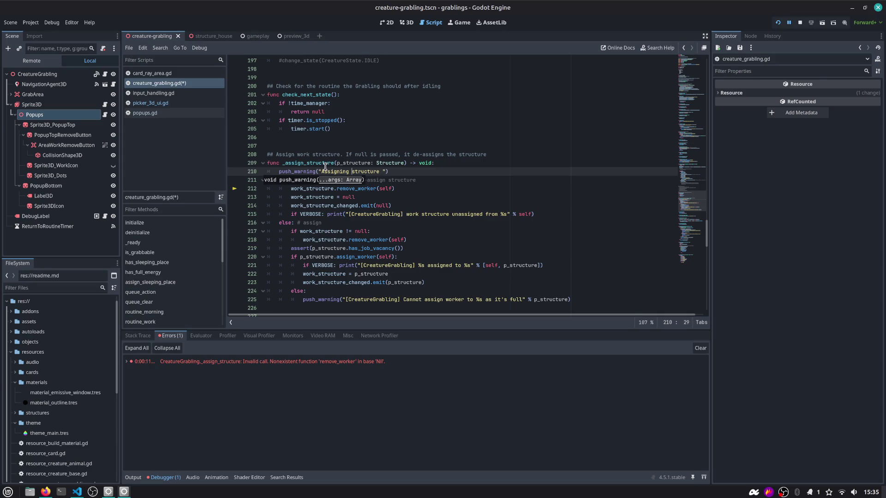
pyautogui.press('Up')
pyautogui.click(325, 167)
pyautogui.hotkey('ctrl', 'shift', 'Right')
pyautogui.hotkey('ctrl', 'shift', 'Right')
pyautogui.hotkey('ctrl', 'v')
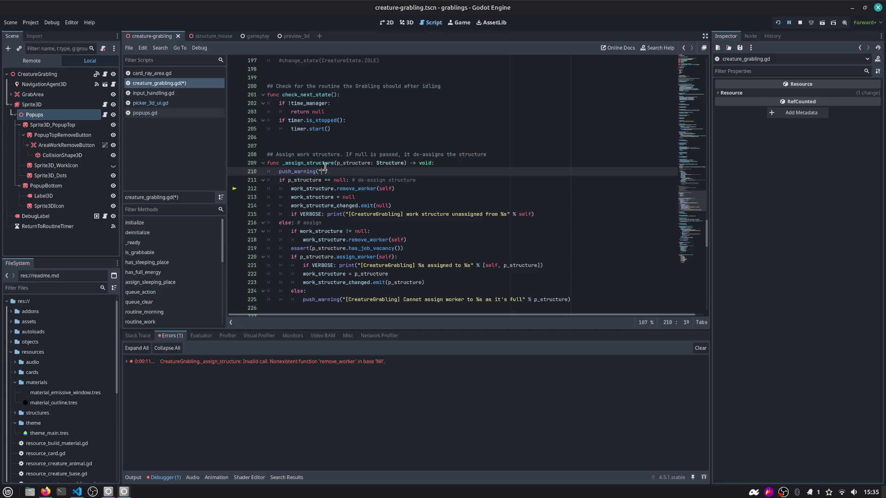
pyautogui.write('()")')
pyautogui.hotkey('ctrl', 's')
# Highlight push_warning and work_structure on the de-assign line, placing the caret before remove_worker
pyautogui.doubleClick(313, 171)
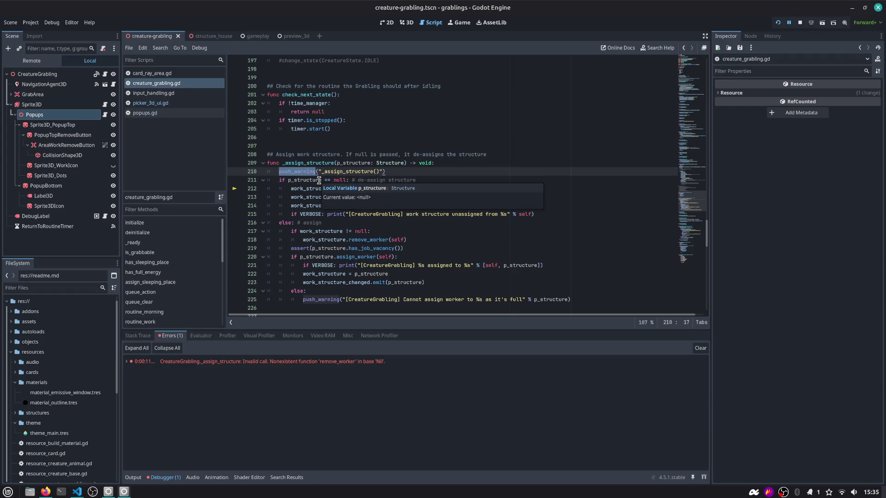
pyautogui.scroll(-2, 330, 213)
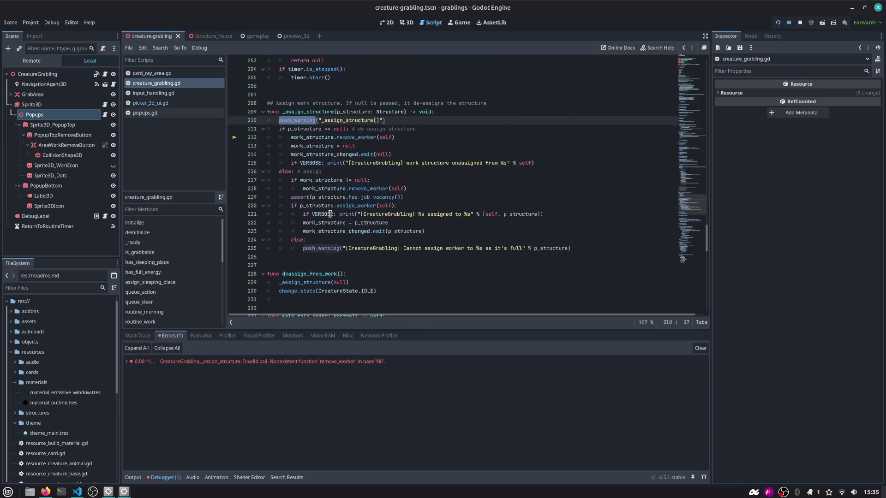
pyautogui.moveTo(310, 137)
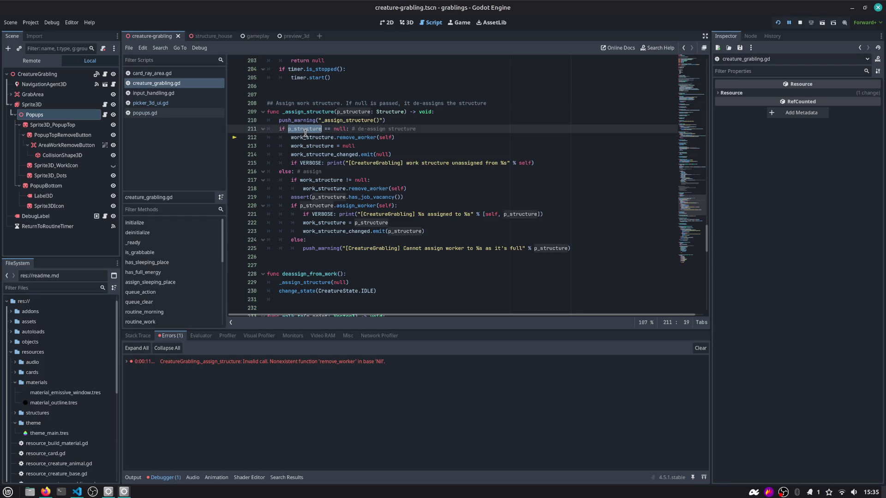
pyautogui.doubleClick(311, 137)
pyautogui.press('Home')
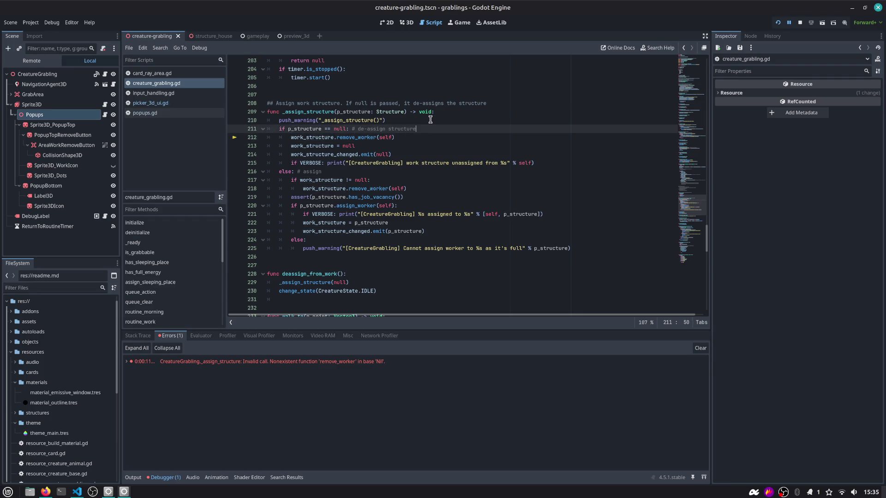
# Insert an "if work_structure:" check and indent the three de-assign lines beneath it
pyautogui.press('Return')
pyautogui.press('Up')
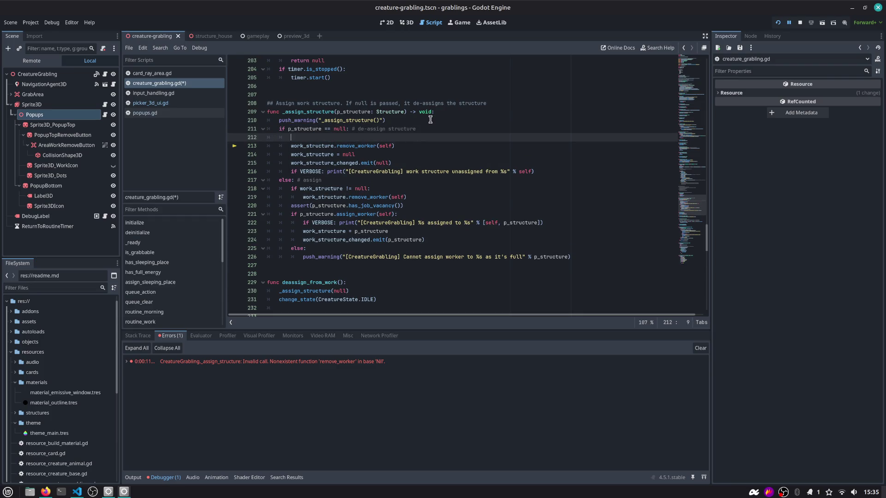
pyautogui.press('Return')
pyautogui.write(':')
pyautogui.press('Down')
pyautogui.press('Home')
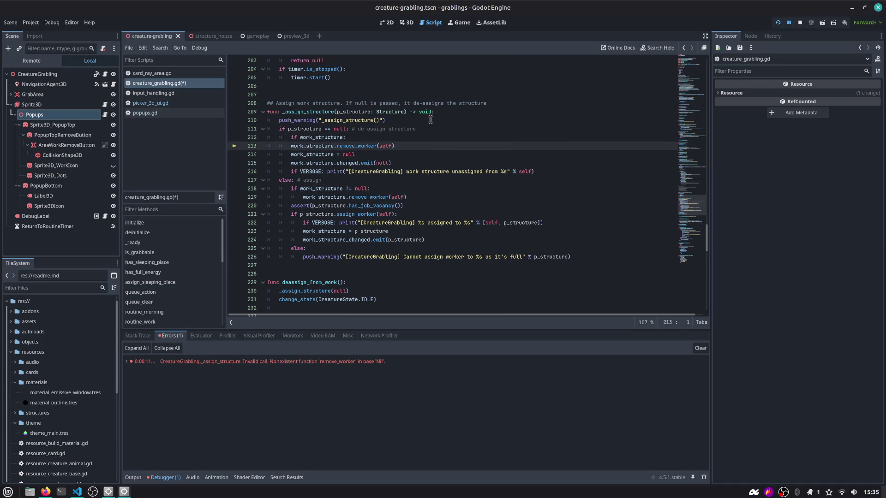
pyautogui.hotkey('shift', 'Down')
pyautogui.hotkey('shift', 'Down')
pyautogui.press('Tab')
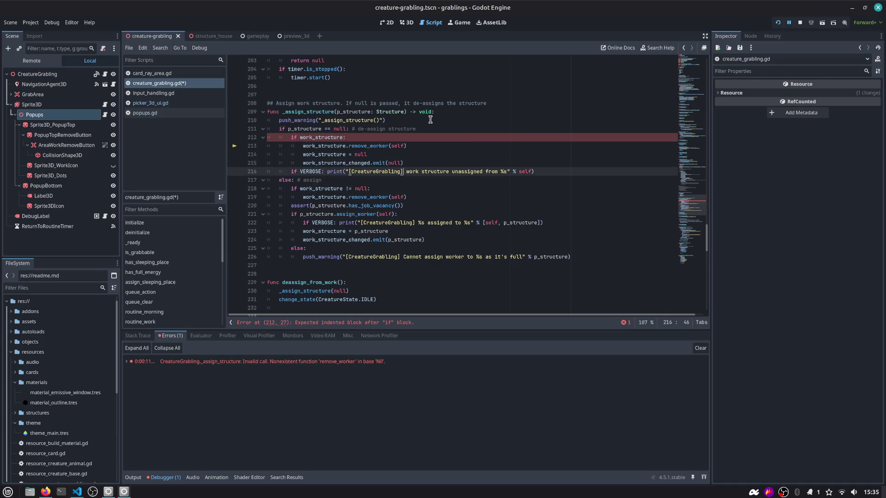
pyautogui.press('End')
# Add an else branch with push_error("[CreatureGrabling] Expected to have a work_structure defined") and save
pyautogui.press('Return')
pyautogui.write(':')
pyautogui.press('Return')
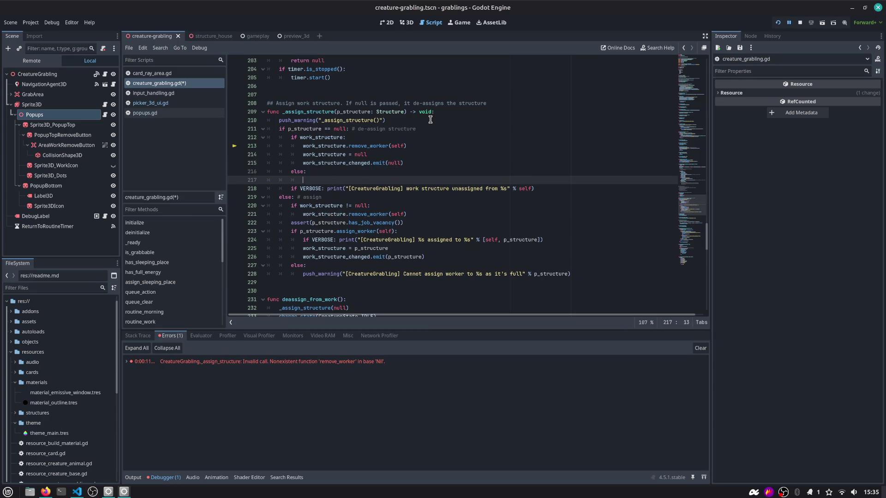
pyautogui.write('push_e')
pyautogui.press('Return')
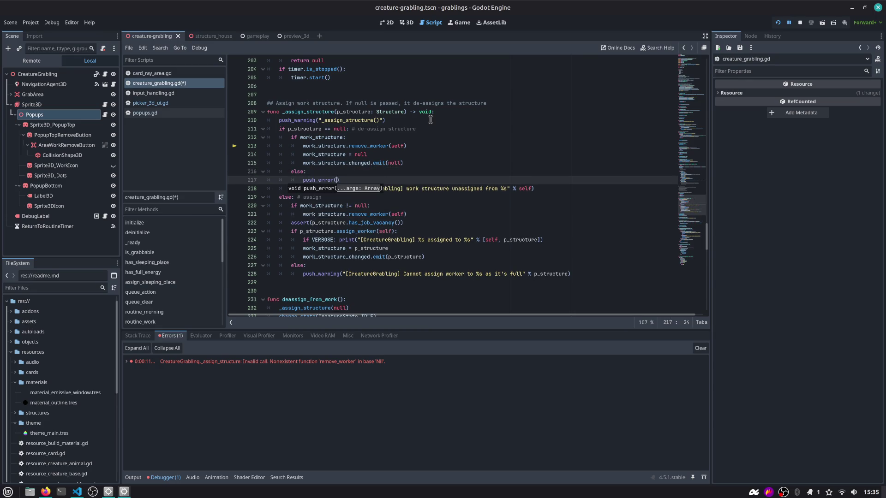
pyautogui.write('have ')
pyautogui.write('a work_structure defined"')
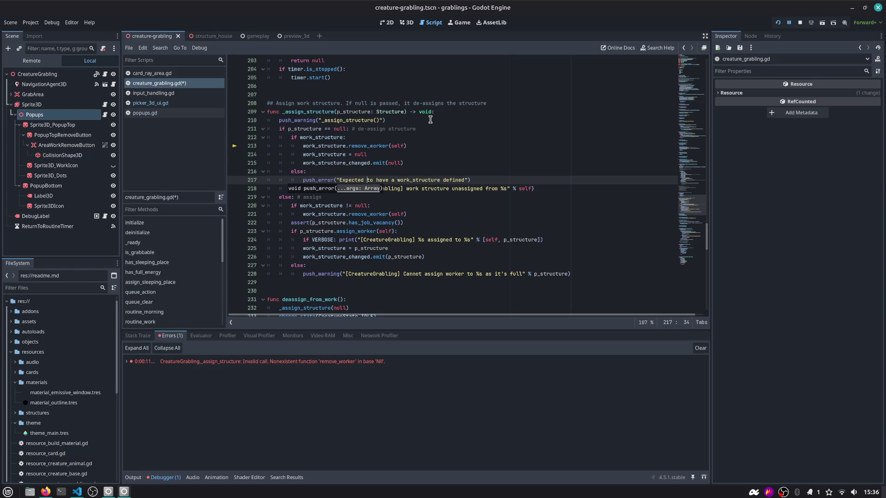
pyautogui.hotkey('ctrl', 's')
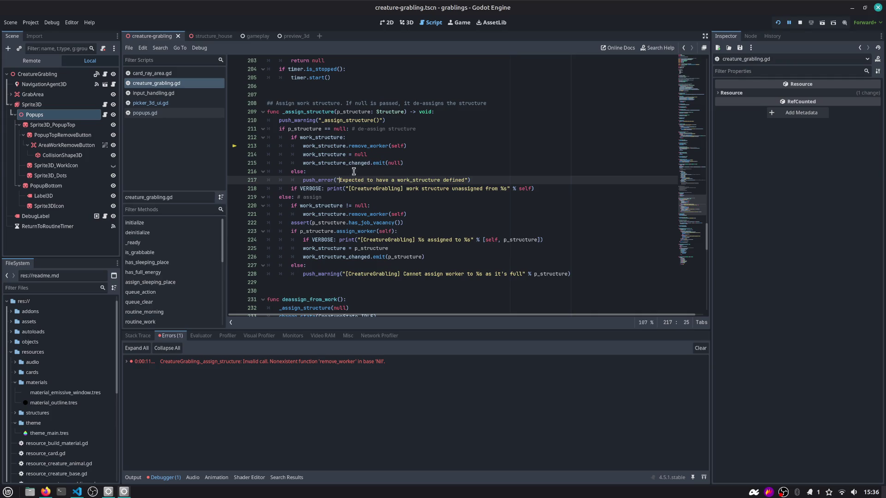
pyautogui.press('Down')
pyautogui.hotkey('ctrl', 'shift', 'Right')
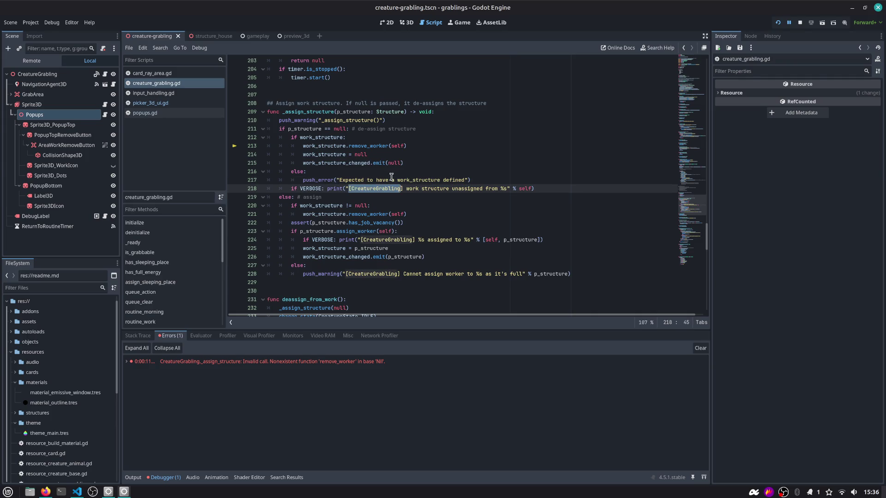
pyautogui.press('Up')
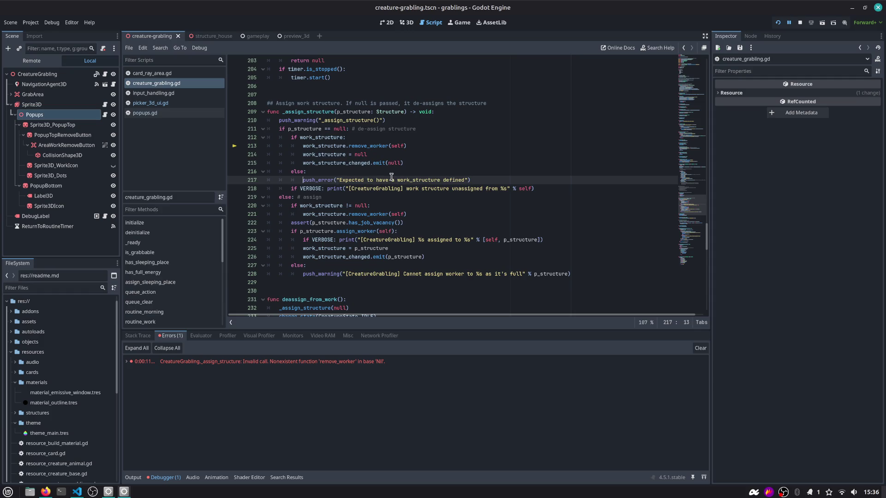
pyautogui.write('[CreatureGrabling]')
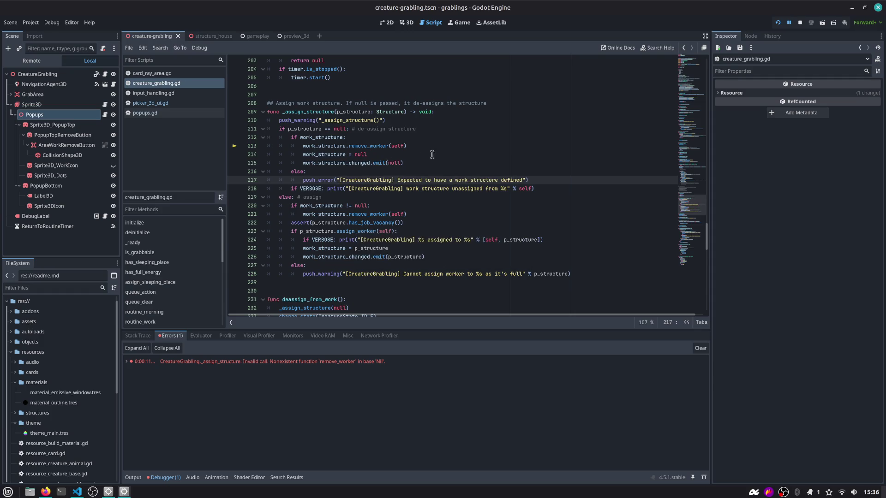
pyautogui.scroll(2, 361, 158)
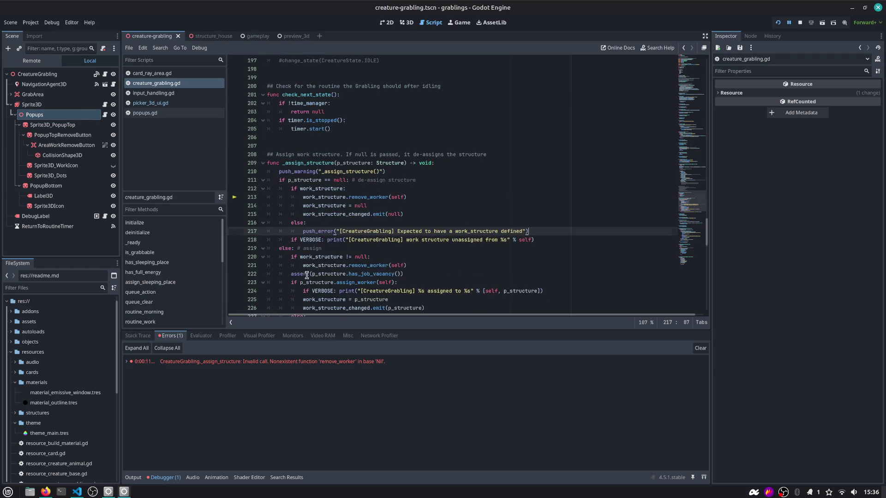
# Review the work_structure check, then delete the leftover pass line in popups.gd
pyautogui.scroll(-3, 307, 275)
pyautogui.doubleClick(318, 112)
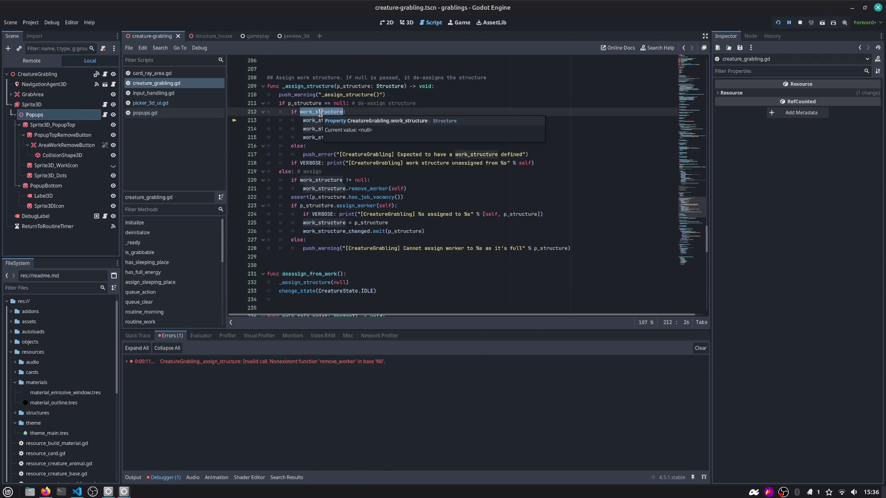
pyautogui.scroll(3, 298, 171)
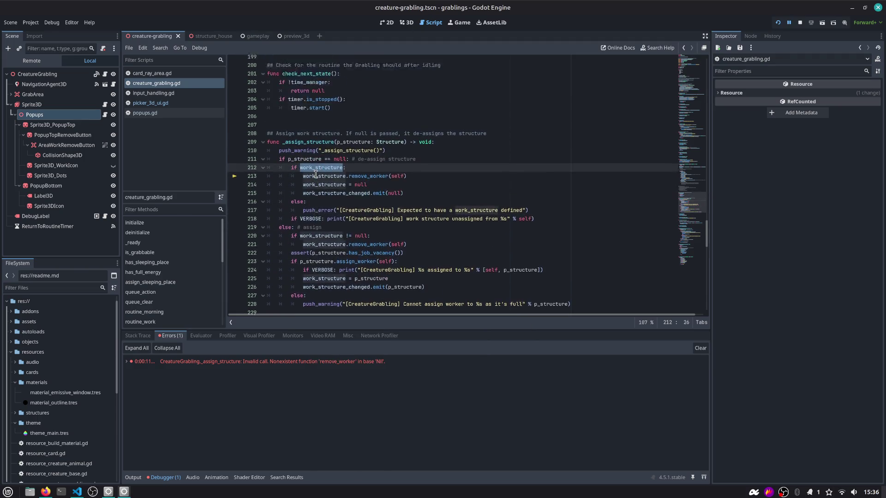
pyautogui.click(151, 103)
pyautogui.click(145, 113)
pyautogui.doubleClick(325, 137)
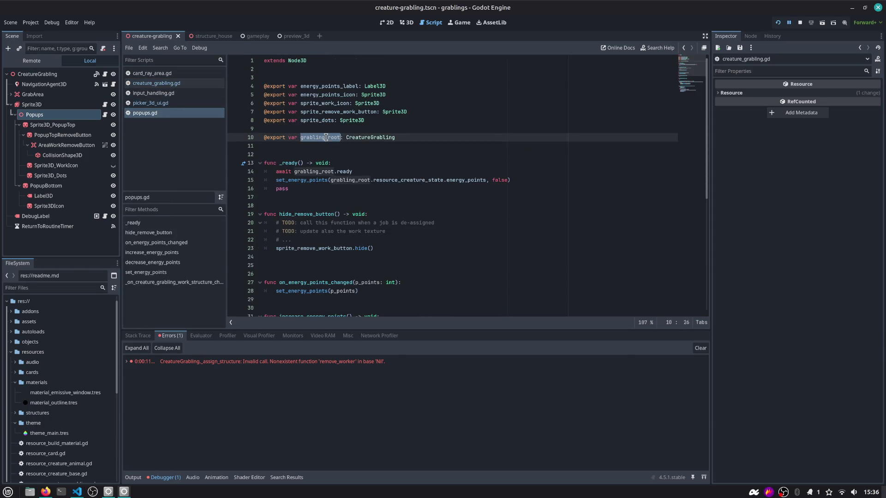
pyautogui.scroll(-2, 326, 138)
pyautogui.click(326, 137)
pyautogui.hotkey('ctrl', 'x')
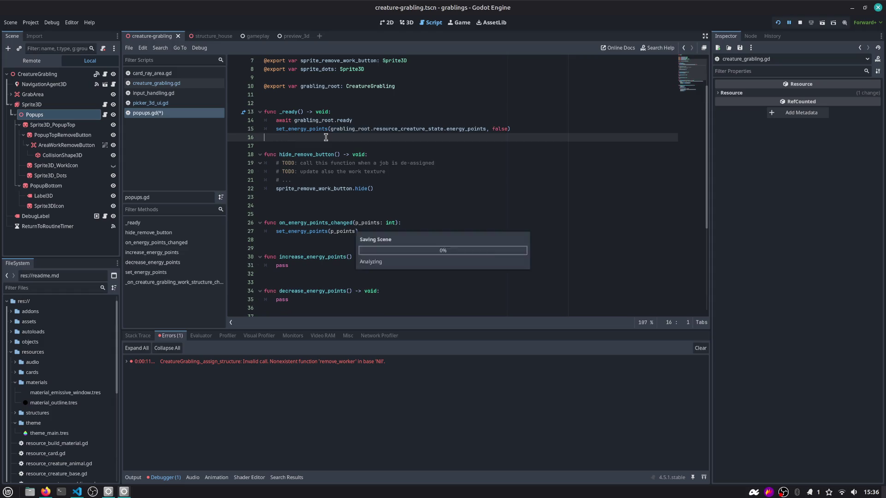
pyautogui.scroll(-2, 311, 177)
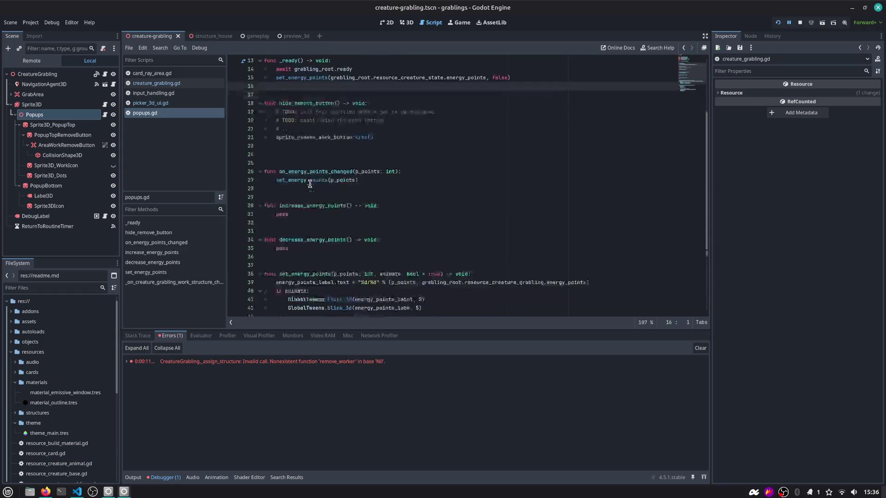
# Run the game and confirm the red cross logs 'work structure unassigned', then restart and stop
pyautogui.click(164, 95)
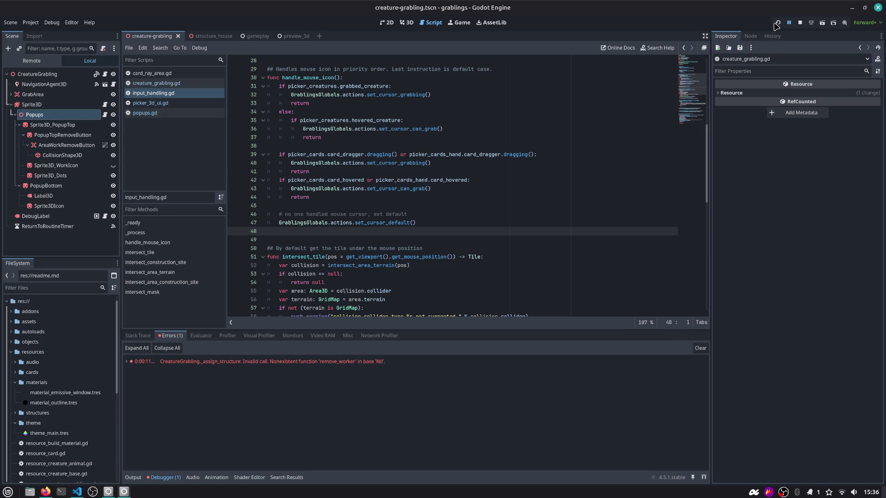
pyautogui.click(778, 22)
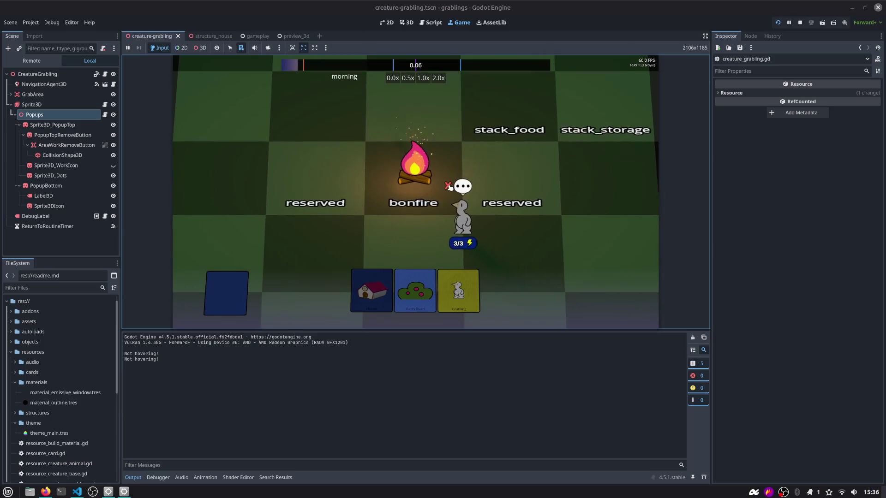
pyautogui.moveTo(174, 370); pyautogui.dragTo(321, 370)
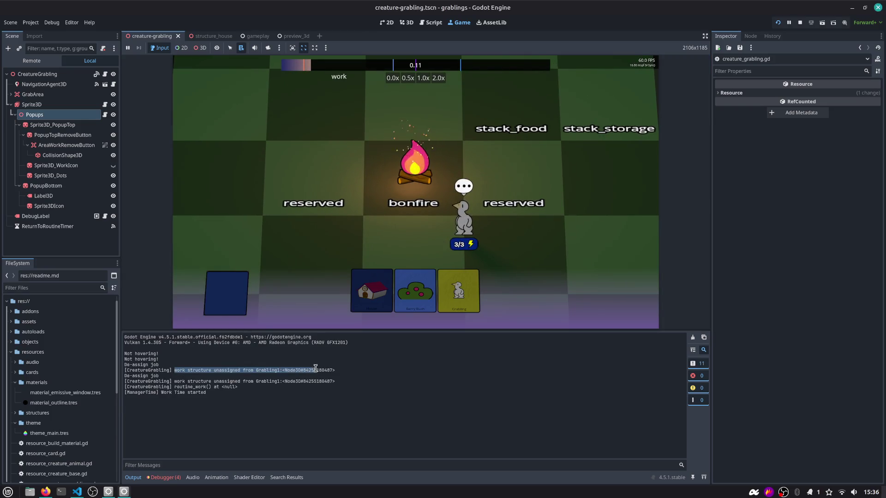
pyautogui.click(778, 23)
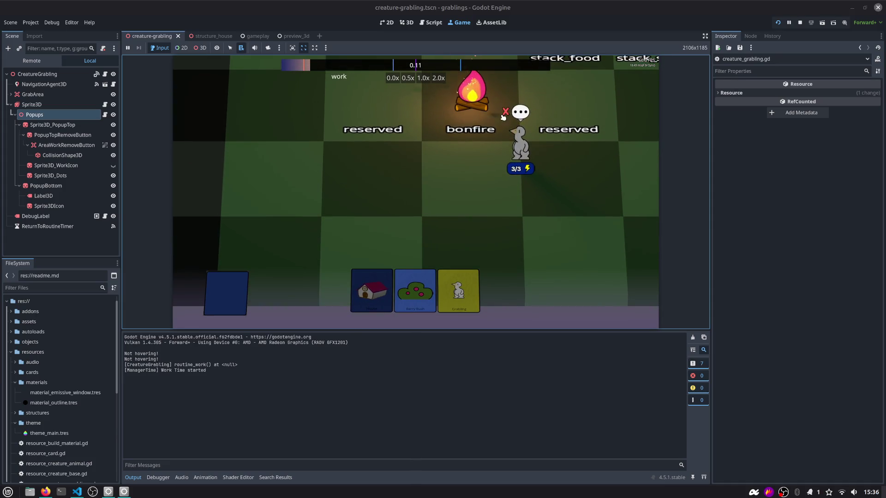
pyautogui.click(800, 23)
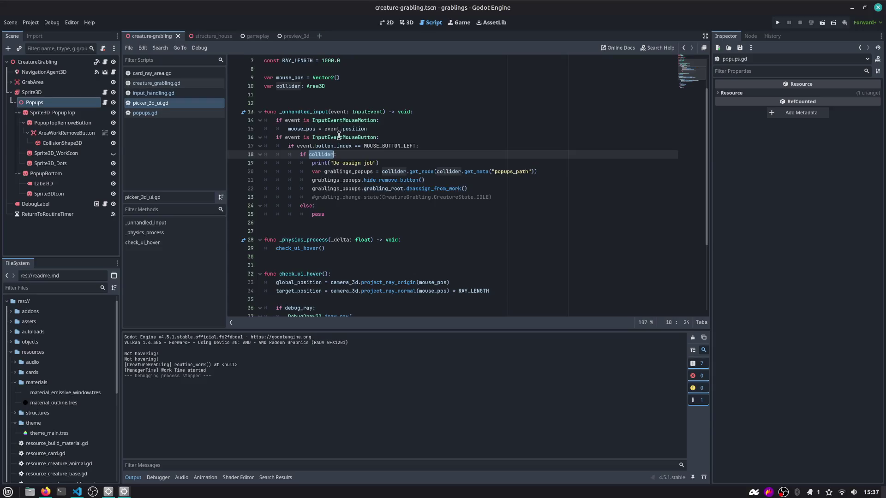
# Append 'and event.pressed' to the MOUSE_BUTTON_LEFT check on line 17
pyautogui.doubleClick(341, 147)
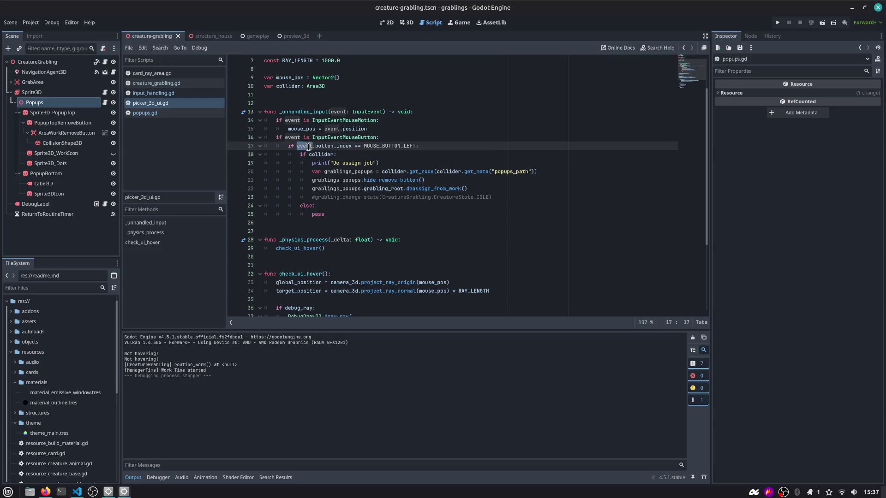
pyautogui.doubleClick(379, 146)
pyautogui.press('End')
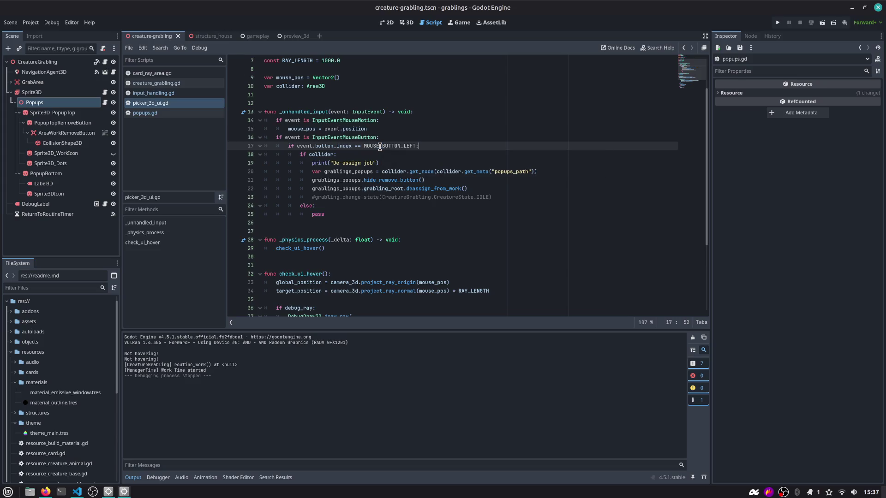
pyautogui.press('BackSpace')
pyautogui.press('BackSpace')
pyautogui.write('and event.pre')
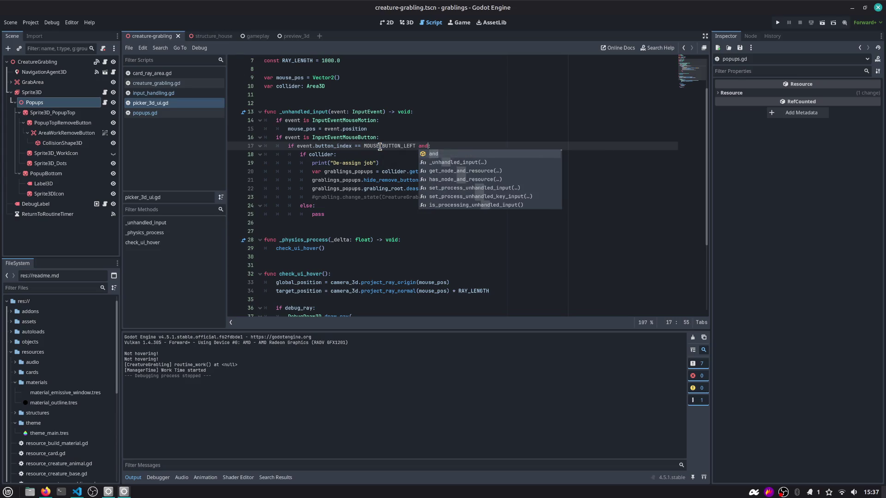
pyautogui.write('ssed')
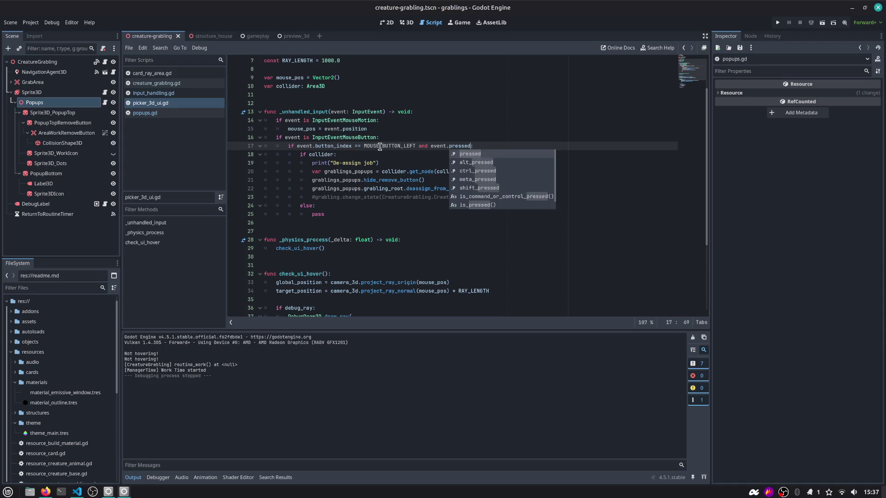
pyautogui.press('Escape')
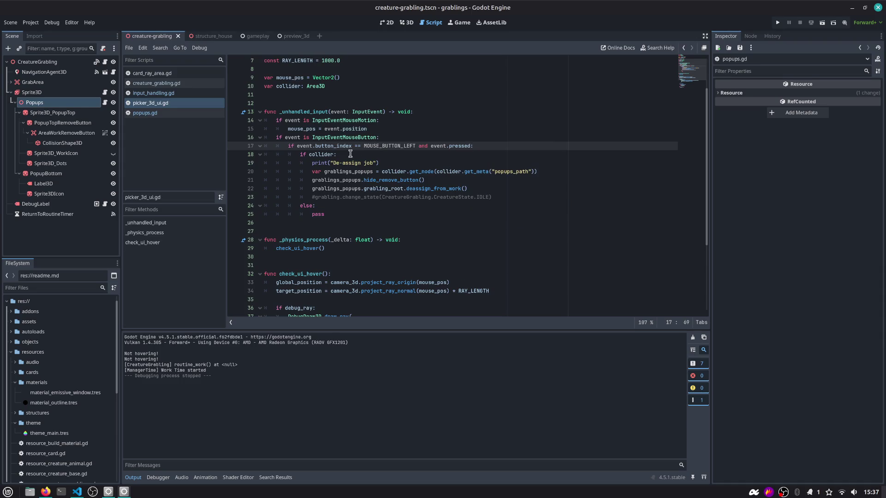
# Read the documentation for event.pressed and the MOUSE_BUTTON_LEFT constant
pyautogui.doubleClick(439, 146)
pyautogui.doubleClick(456, 146)
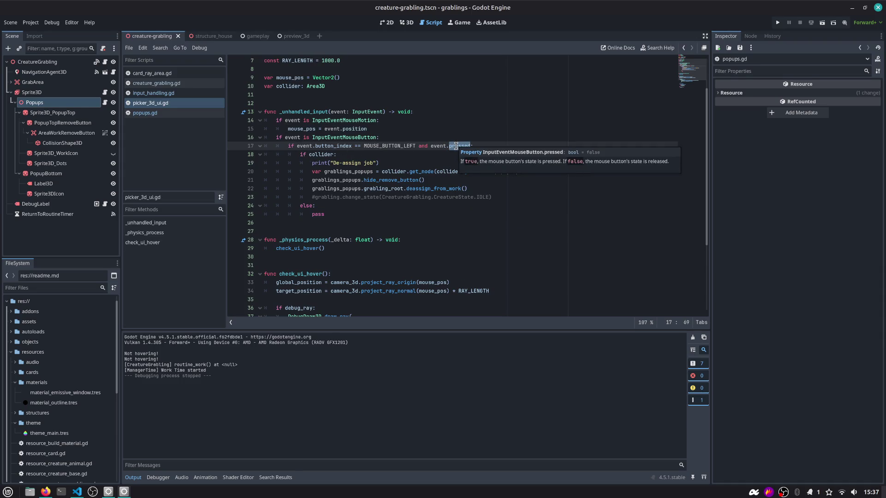
pyautogui.doubleClick(380, 146)
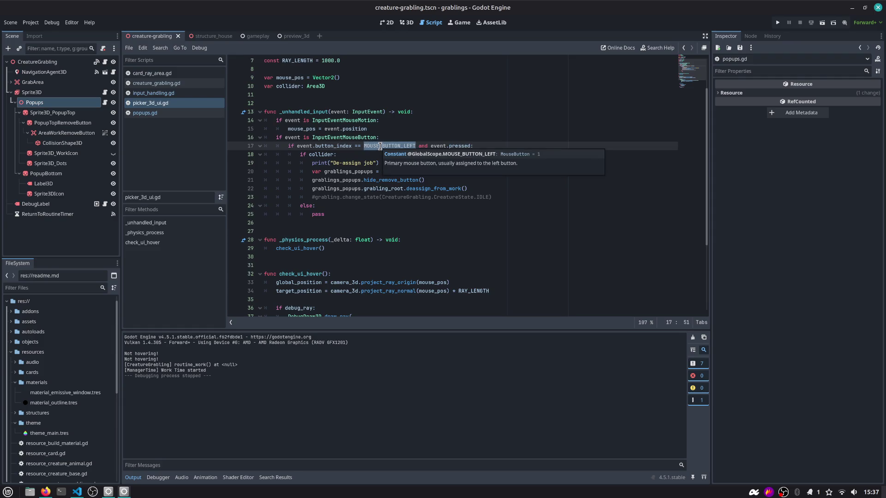
pyautogui.moveTo(417, 146); pyautogui.dragTo(301, 148)
pyautogui.doubleClick(380, 146)
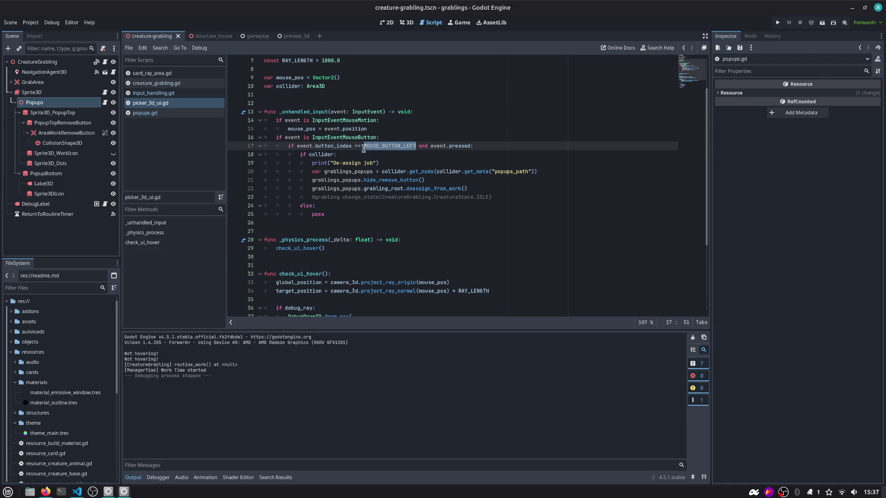
# Run the game, place the House card, assign the grabling to it and de-assign it
pyautogui.press('F5')
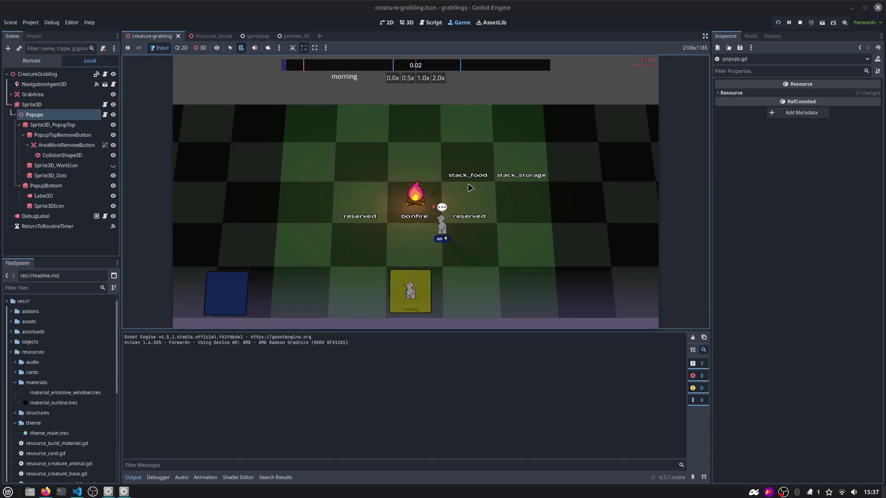
pyautogui.moveTo(376, 291); pyautogui.dragTo(346, 194)
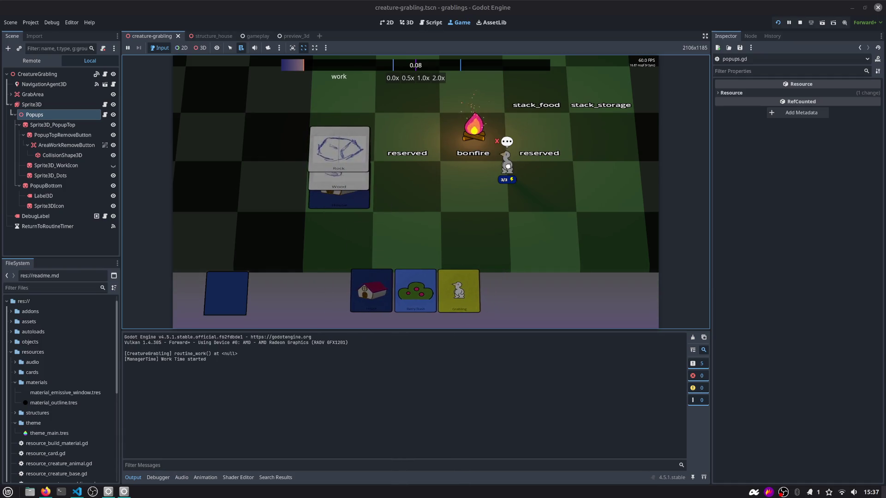
pyautogui.moveTo(508, 165); pyautogui.dragTo(368, 180)
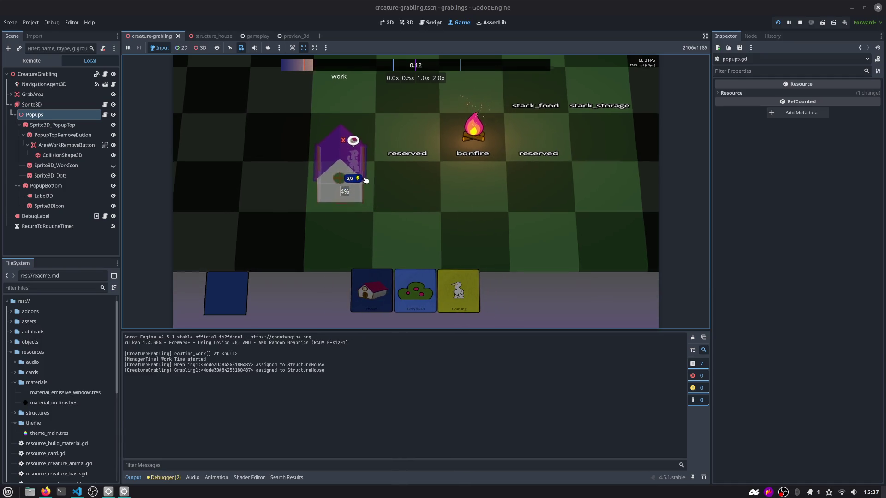
pyautogui.click(325, 132)
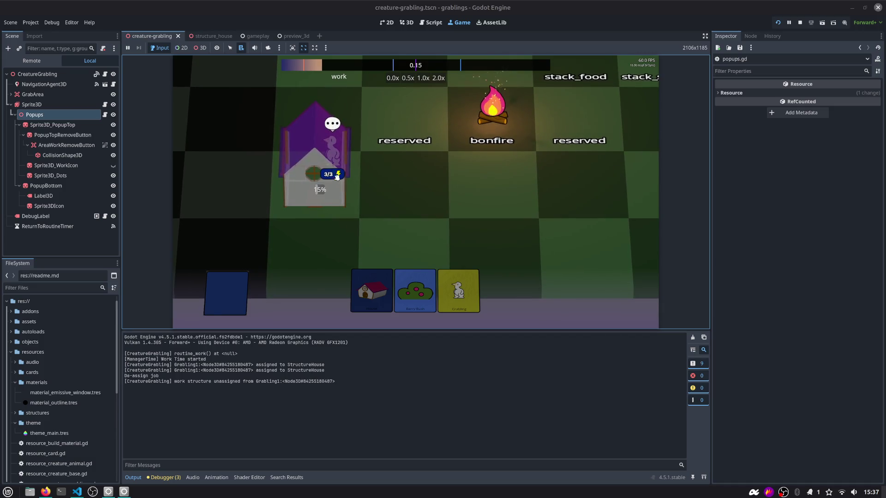
pyautogui.tripleClick(156, 377)
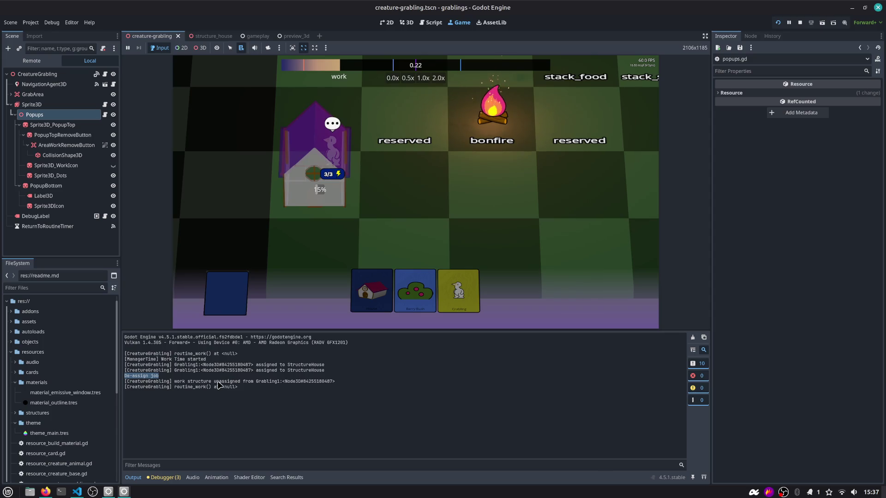
# In the F1 debug window, toggle workers on structures, tile name labels and creature debug labels
pyautogui.click(556, 157)
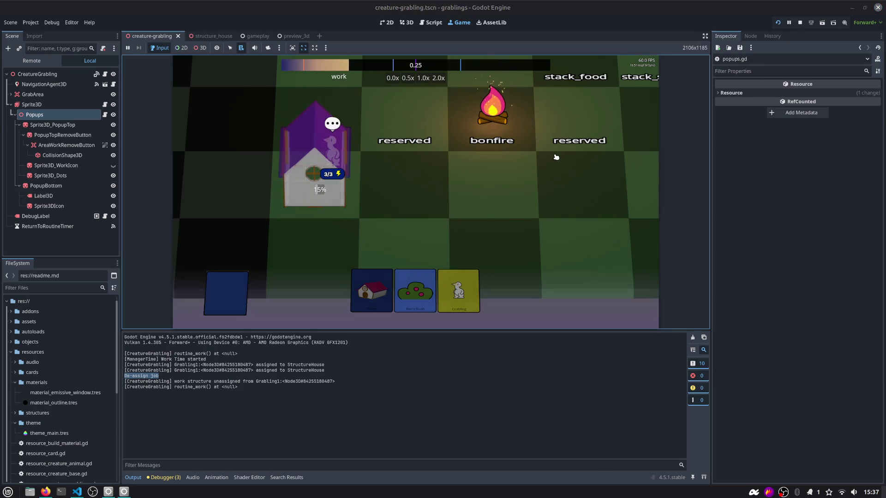
pyautogui.press('F1')
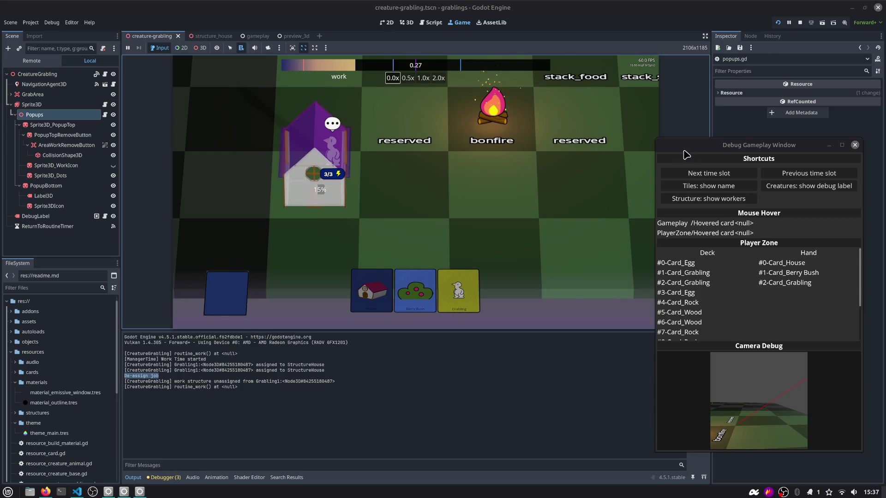
pyautogui.click(728, 201)
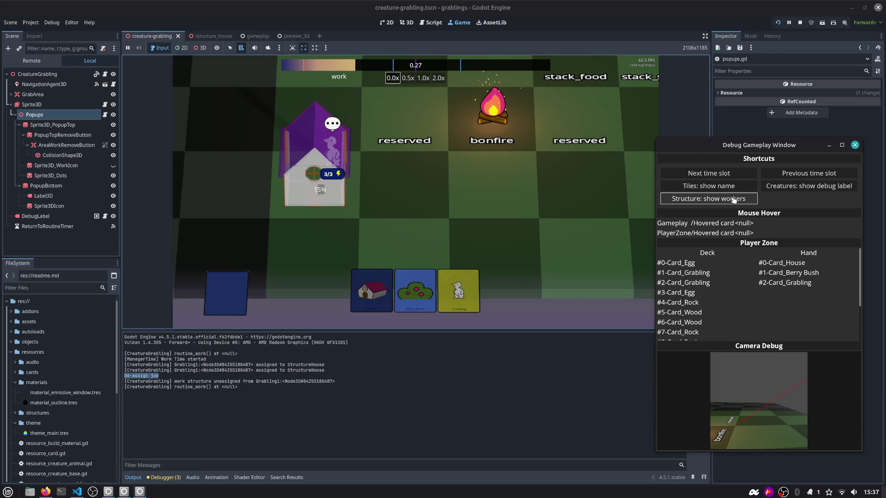
pyautogui.click(805, 189)
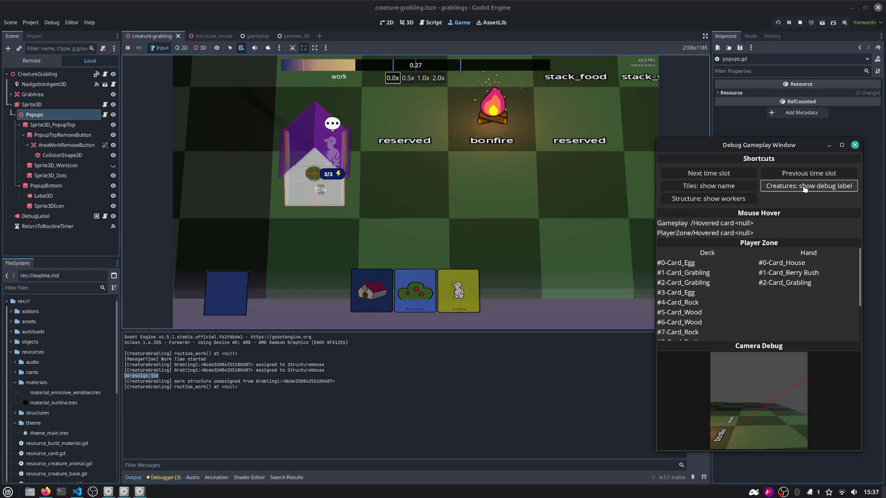
pyautogui.click(708, 188)
pyautogui.click(408, 78)
pyautogui.click(692, 186)
pyautogui.click(797, 188)
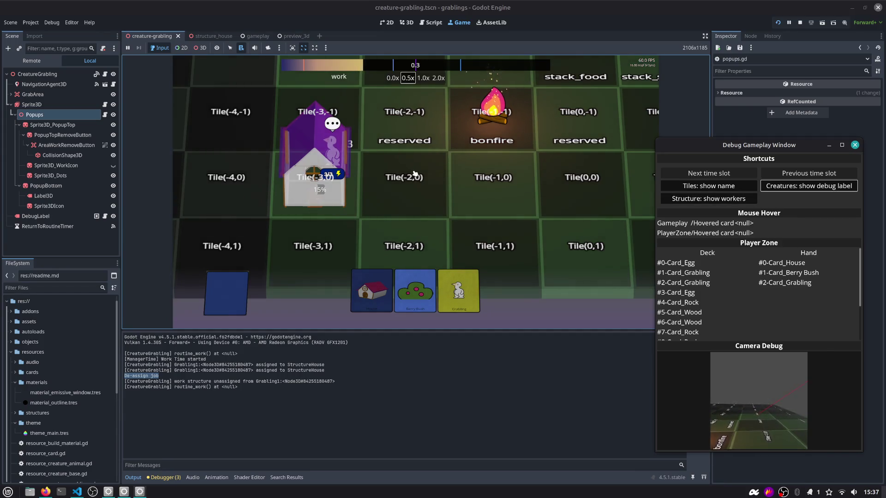
# Carry the grabling to Tile(0,0), hide the debug labels, and list the debugger warnings
pyautogui.moveTo(332, 157)
pyautogui.mouseDown()
pyautogui.moveTo(365, 152)
pyautogui.moveTo(585, 179)
pyautogui.mouseUp()
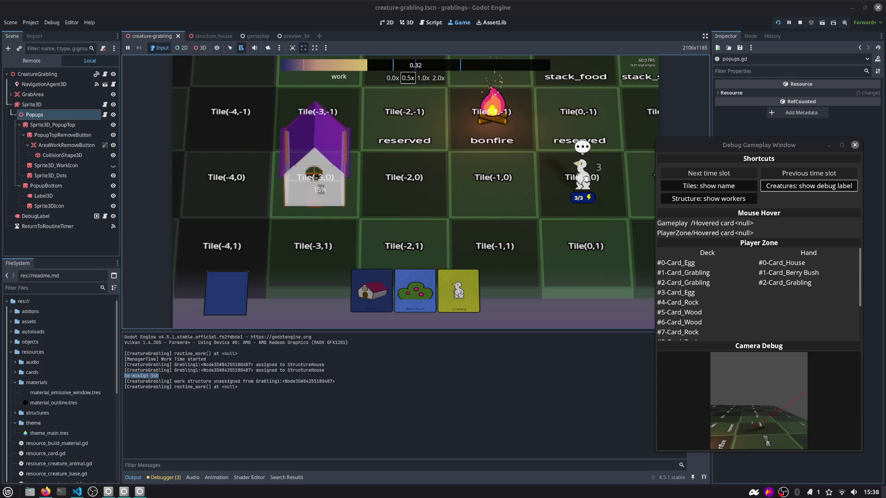
pyautogui.click(791, 187)
pyautogui.click(726, 187)
pyautogui.click(724, 199)
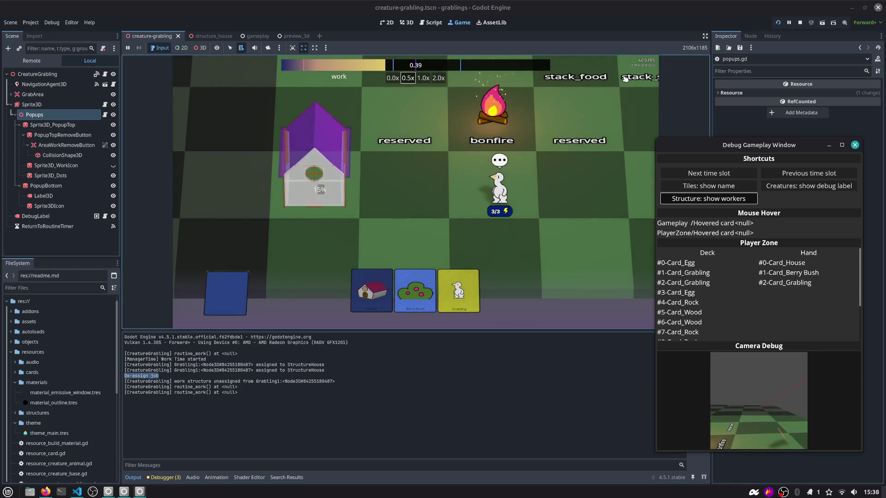
pyautogui.click(165, 477)
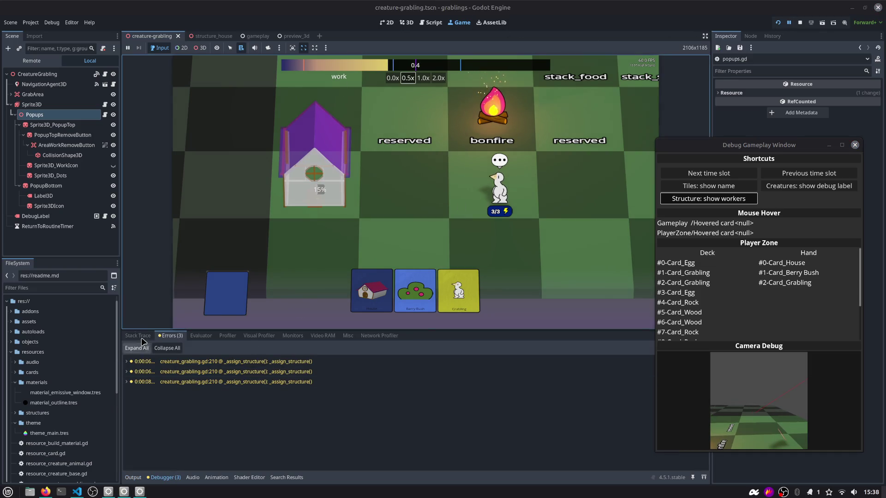
# Inspect the _assign_structure warnings and 'assigned to StructureHouse' log lines, expanding the first warning
pyautogui.click(126, 338)
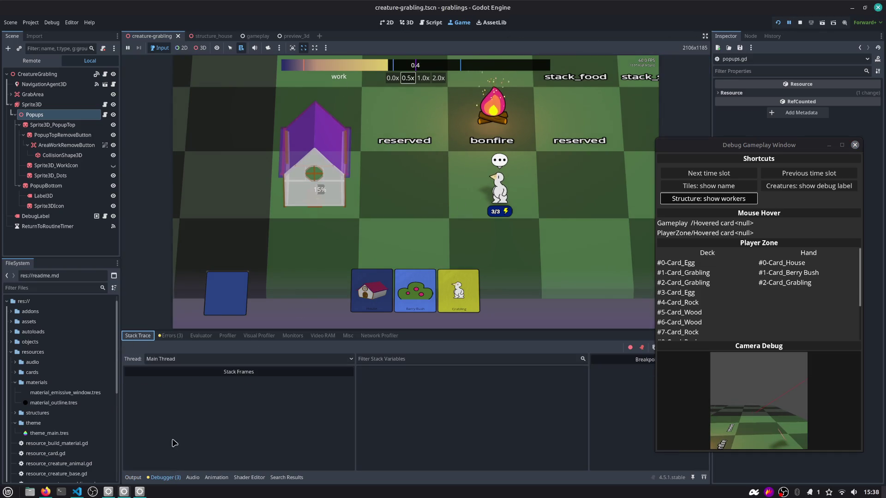
pyautogui.click(133, 477)
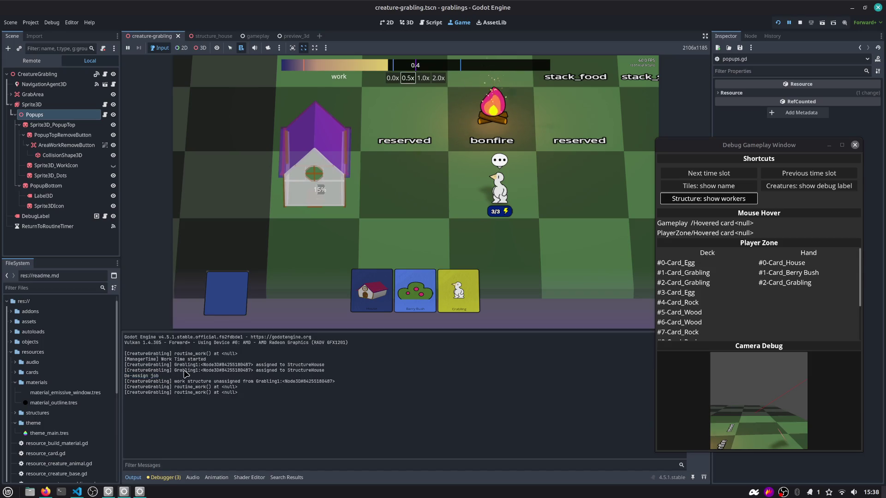
pyautogui.moveTo(333, 370); pyautogui.dragTo(118, 364)
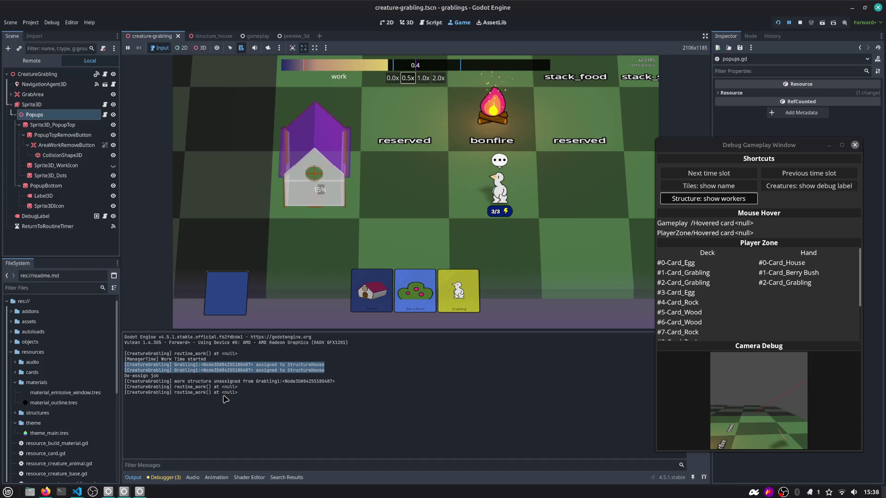
pyautogui.click(164, 477)
pyautogui.click(170, 336)
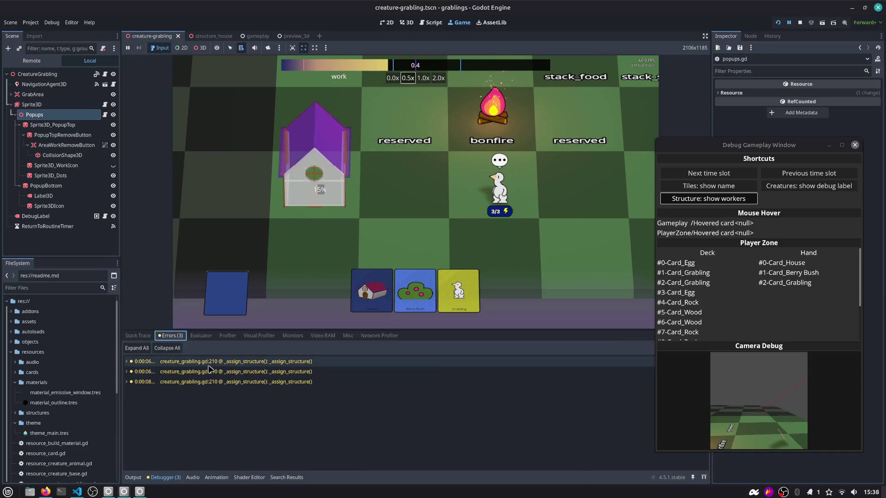
pyautogui.moveTo(198, 365)
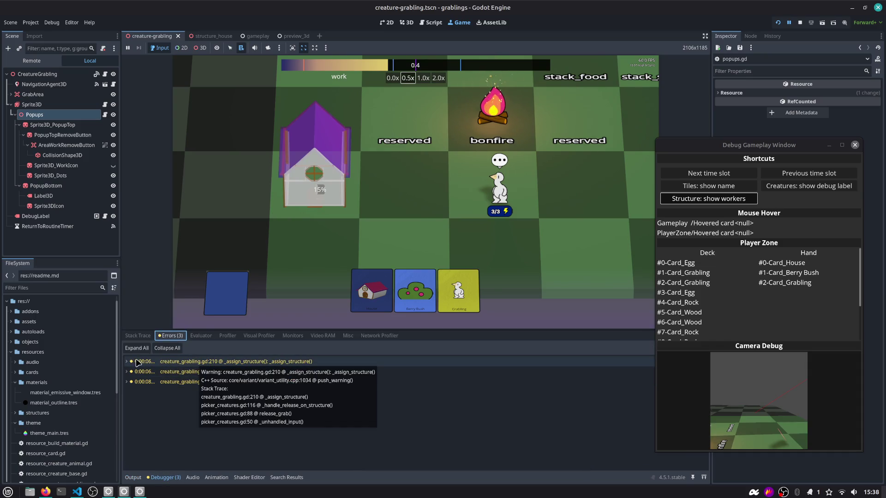
pyautogui.click(127, 362)
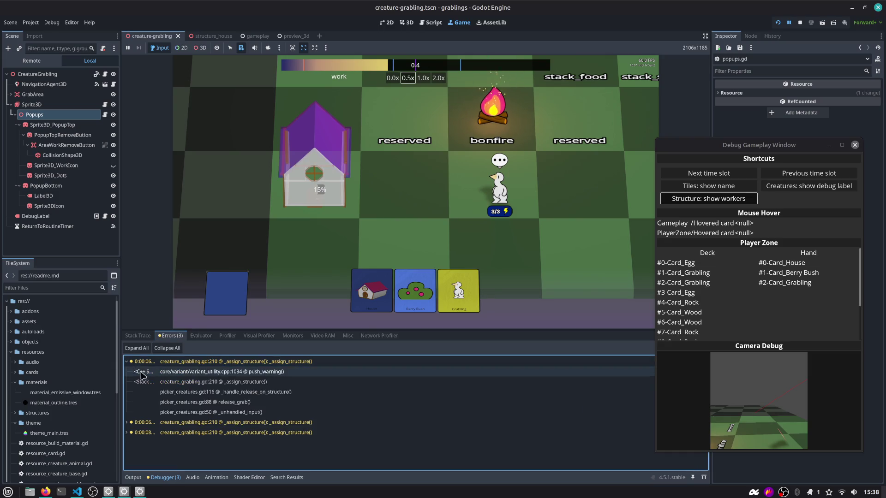
# Jump to line 210 of creature_grabling.gd and add p_structure to the push_warning call
pyautogui.click(431, 23)
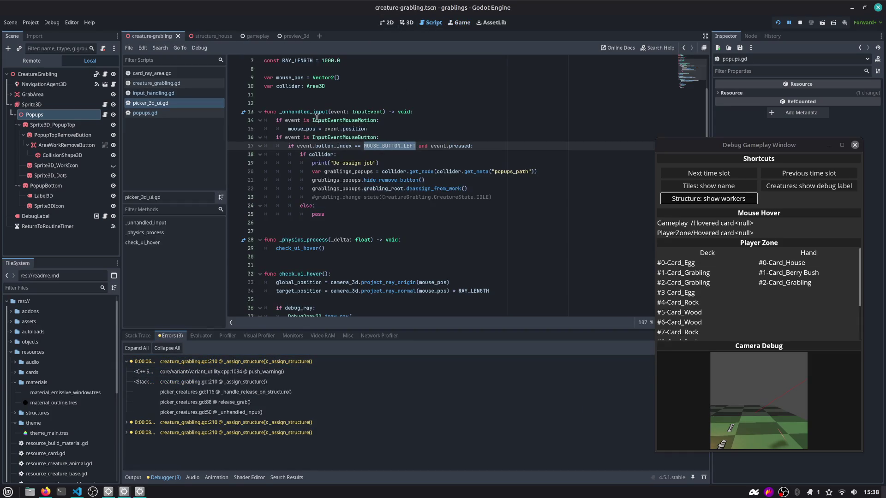
pyautogui.click(214, 365)
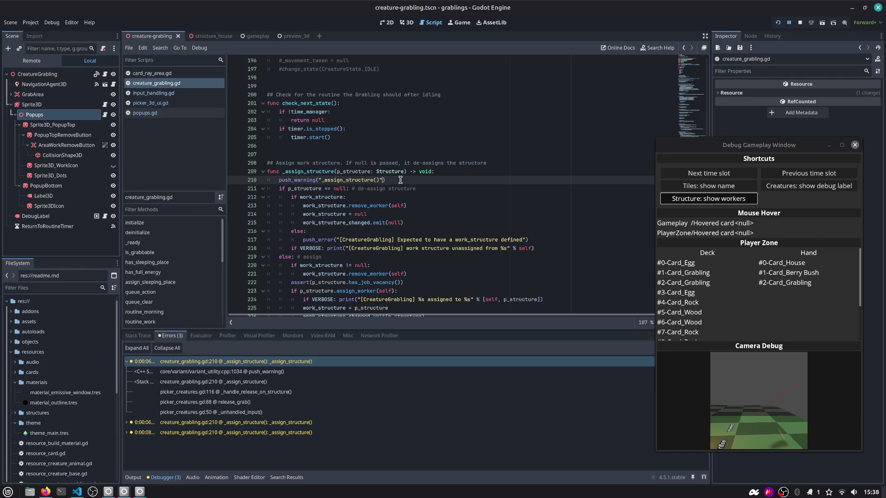
pyautogui.write(', p_structure')
pyautogui.press('Escape')
pyautogui.click(352, 172)
pyautogui.doubleClick(327, 172)
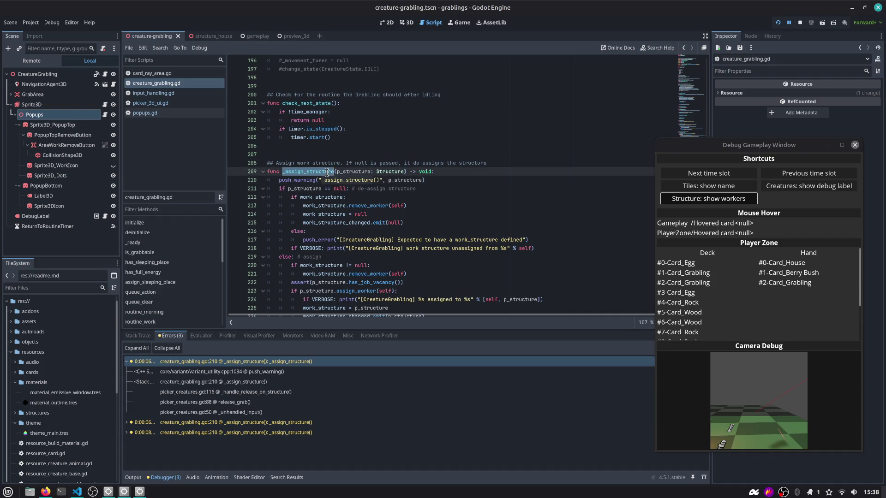
pyautogui.click(290, 173)
# Widen the code area and review where p_structure is used in _assign_structure
pyautogui.keyDown('ctrl'); pyautogui.scroll(2, 290, 174); pyautogui.keyUp('ctrl')
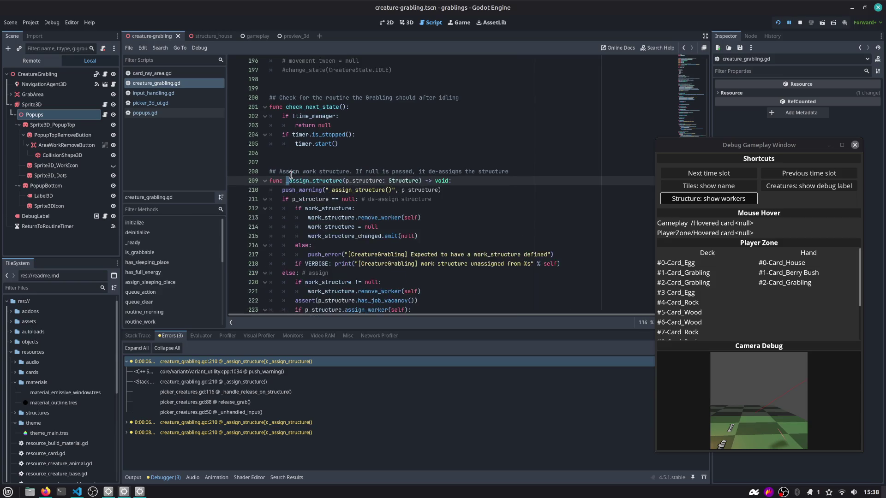
pyautogui.moveTo(226, 145); pyautogui.dragTo(201, 146)
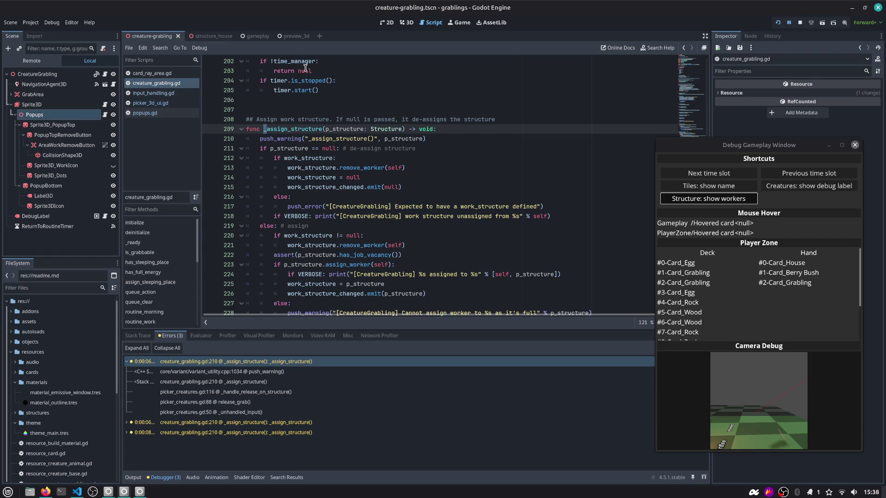
pyautogui.doubleClick(348, 129)
pyautogui.doubleClick(347, 128)
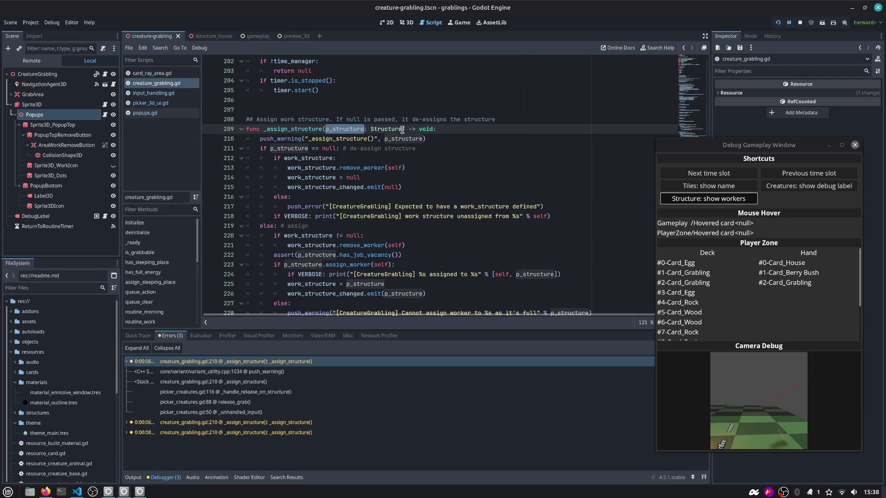
pyautogui.doubleClick(298, 132)
pyautogui.doubleClick(331, 130)
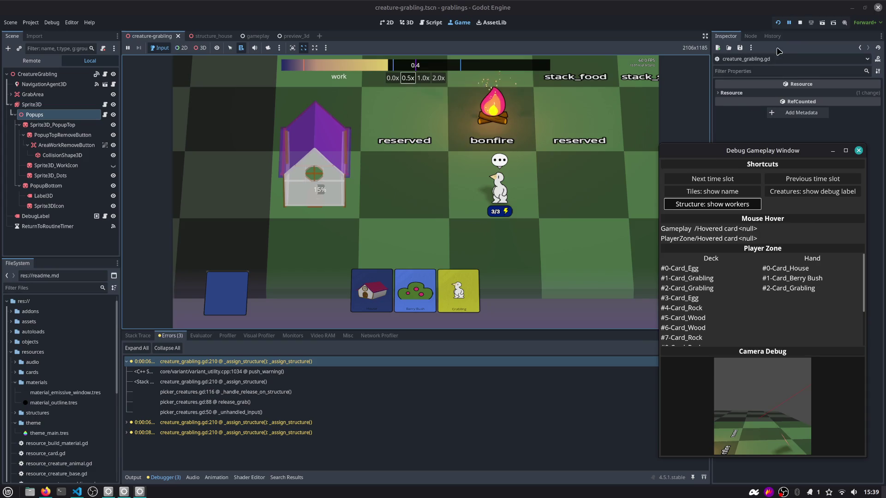
# Format the warning as "_assign_structure() %s" % p_structure and relaunch the game
pyautogui.click(778, 23)
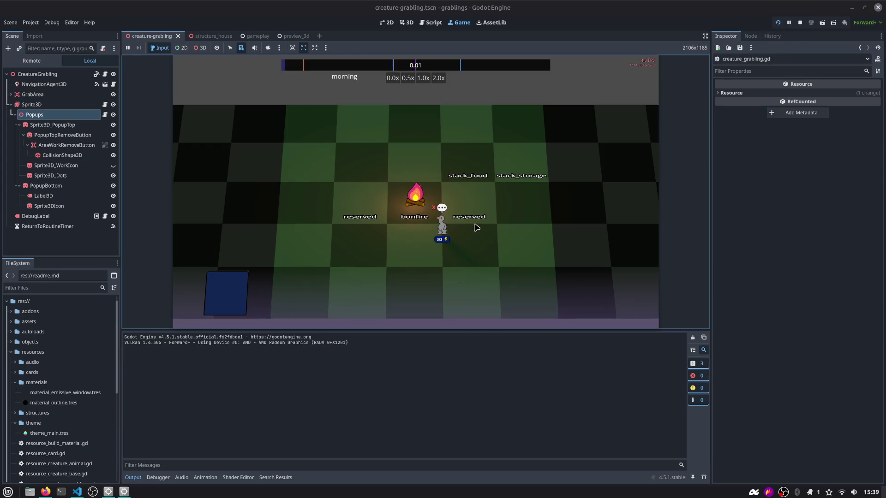
pyautogui.scroll(-2, 473, 224)
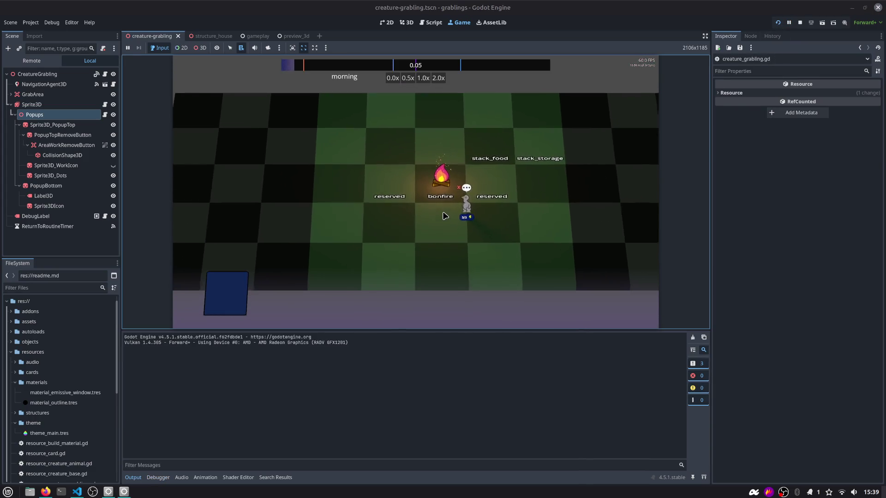
pyautogui.scroll(2, 444, 203)
pyautogui.click(431, 22)
pyautogui.click(373, 140)
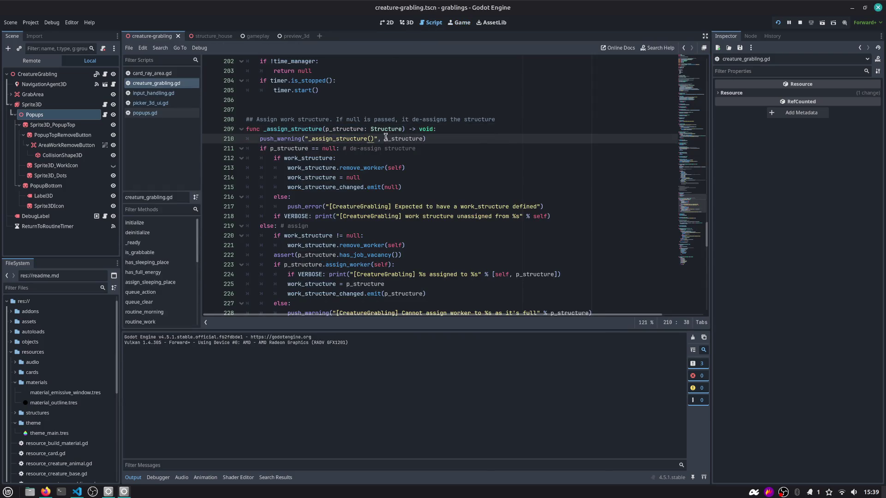
pyautogui.write('%s" %')
pyautogui.press('End')
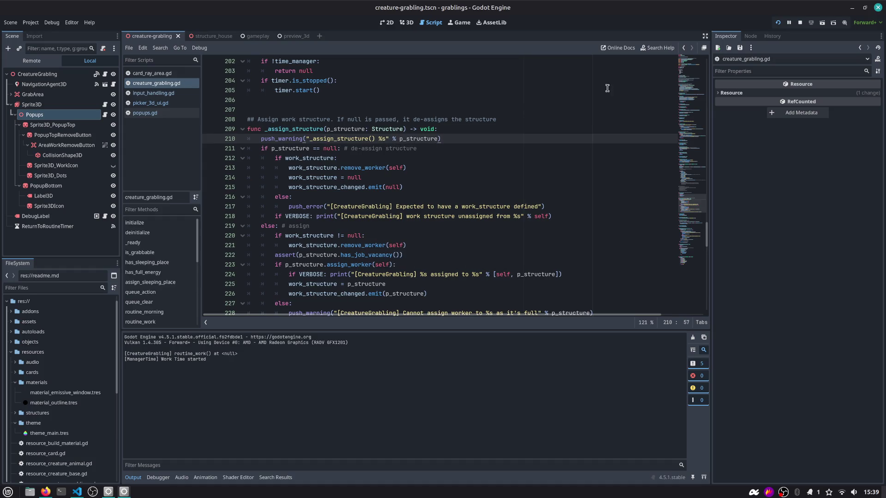
pyautogui.click(778, 22)
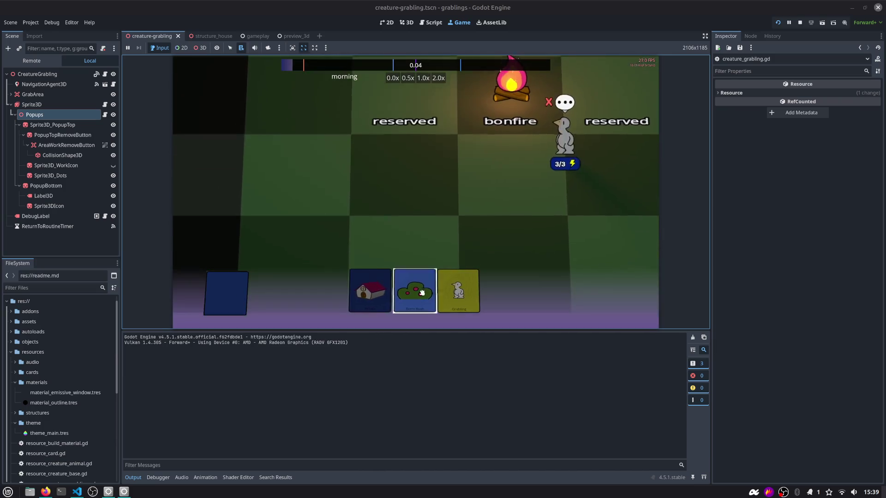
# Place the Berry Bush, assign the grabling to it, check the new warning, then de-assign it
pyautogui.moveTo(422, 292); pyautogui.dragTo(450, 192)
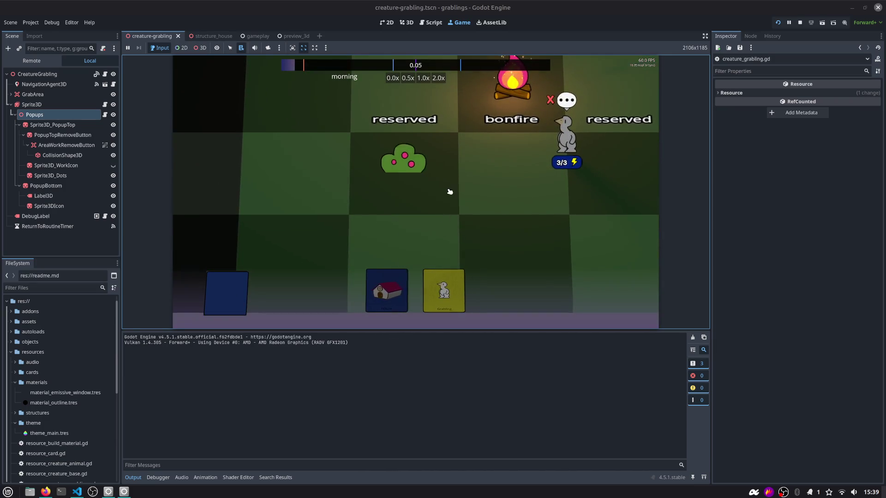
pyautogui.moveTo(413, 162); pyautogui.dragTo(401, 177)
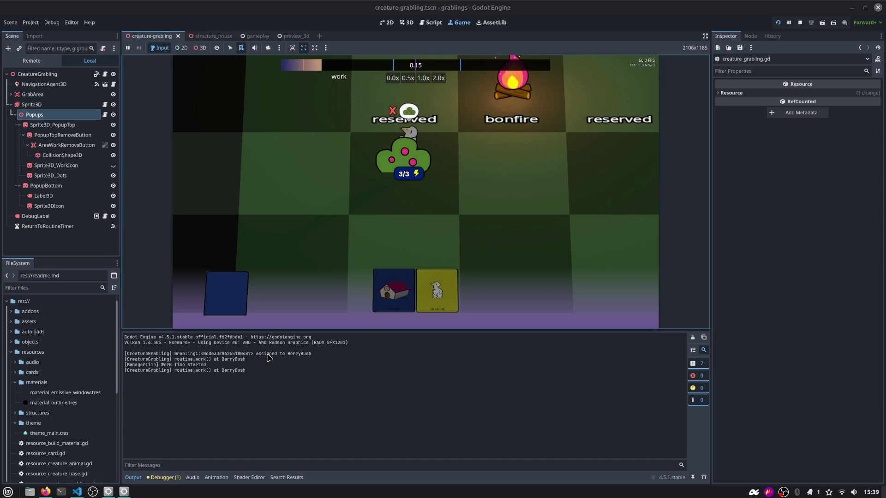
pyautogui.click(164, 478)
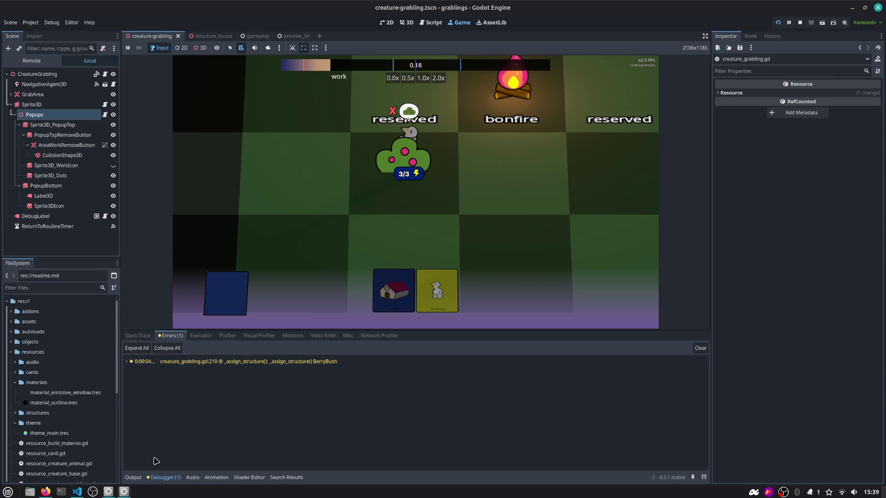
pyautogui.click(133, 477)
pyautogui.click(393, 112)
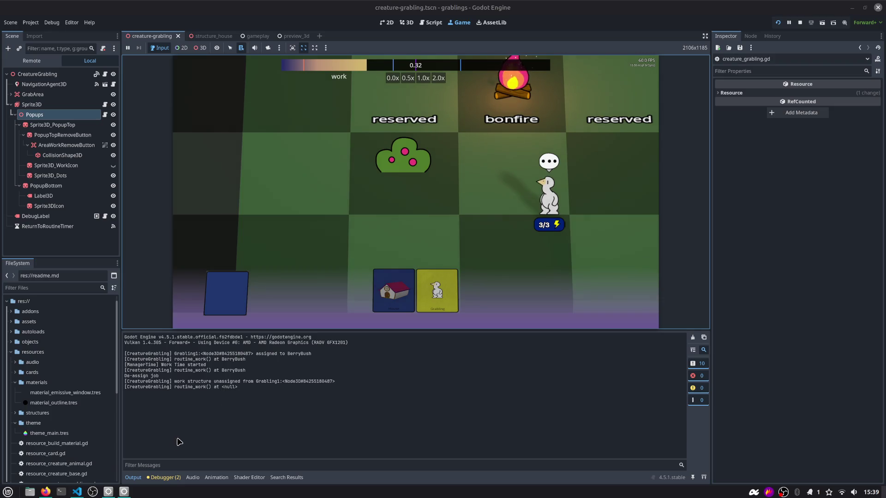
# Place a House and step the game clock back to the work period in the debug window
pyautogui.moveTo(394, 290)
pyautogui.mouseDown()
pyautogui.moveTo(311, 217)
pyautogui.moveTo(295, 177)
pyautogui.mouseUp()
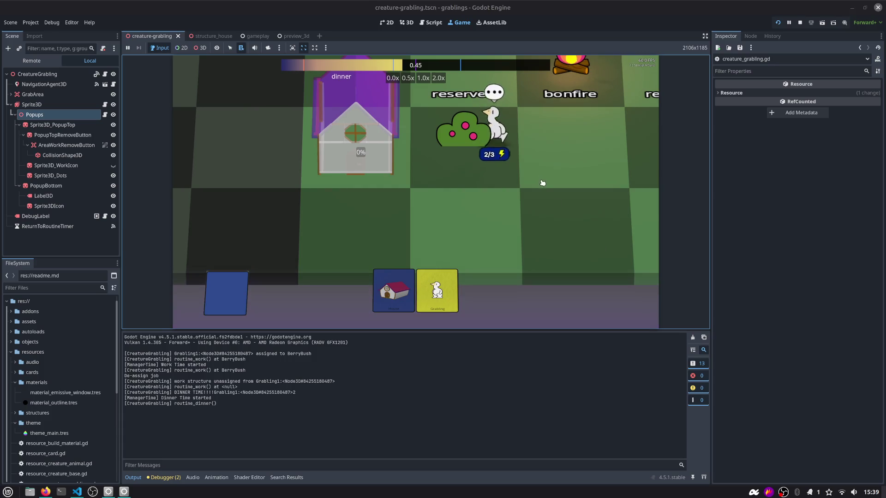
pyautogui.press('F1')
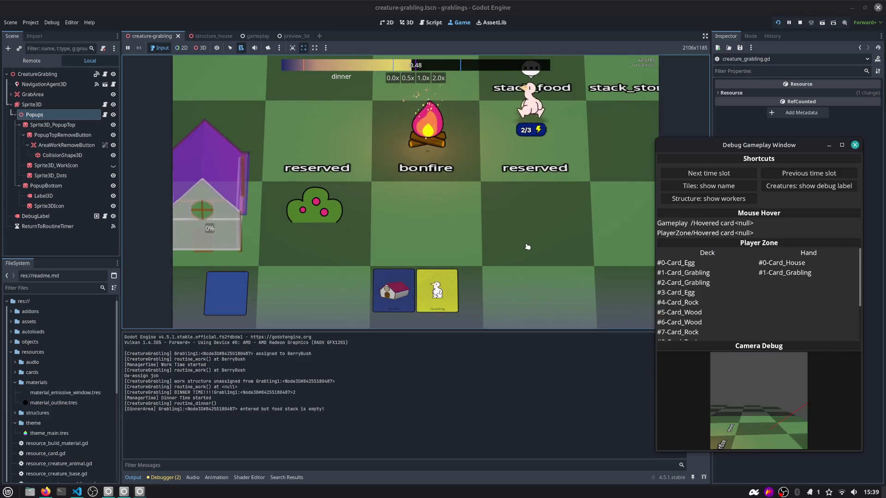
pyautogui.click(788, 175)
pyautogui.click(788, 174)
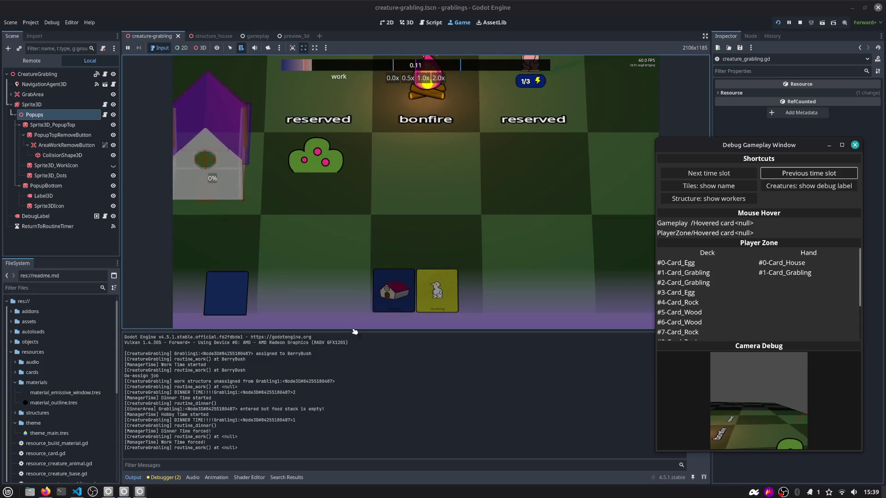
pyautogui.moveTo(711, 147); pyautogui.dragTo(746, 124)
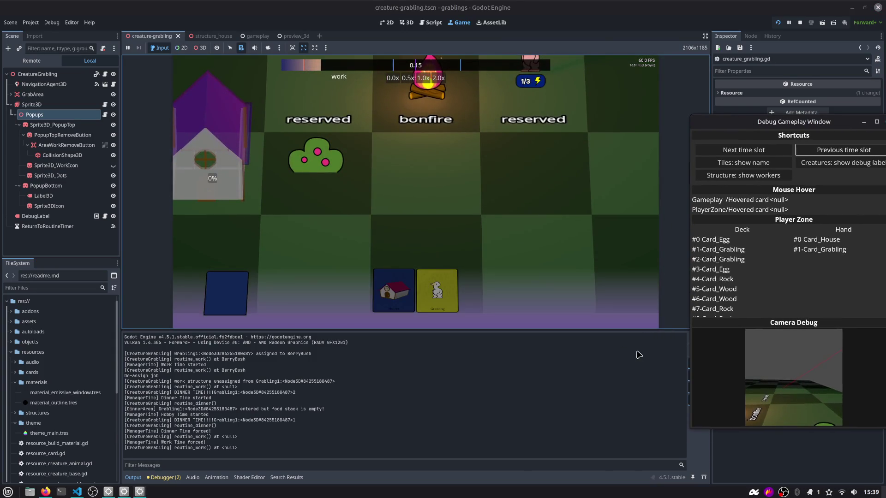
pyautogui.press('F1')
# Restart the game, assign the grabling to the house, and review the warnings naming StructureHouse
pyautogui.press('F5')
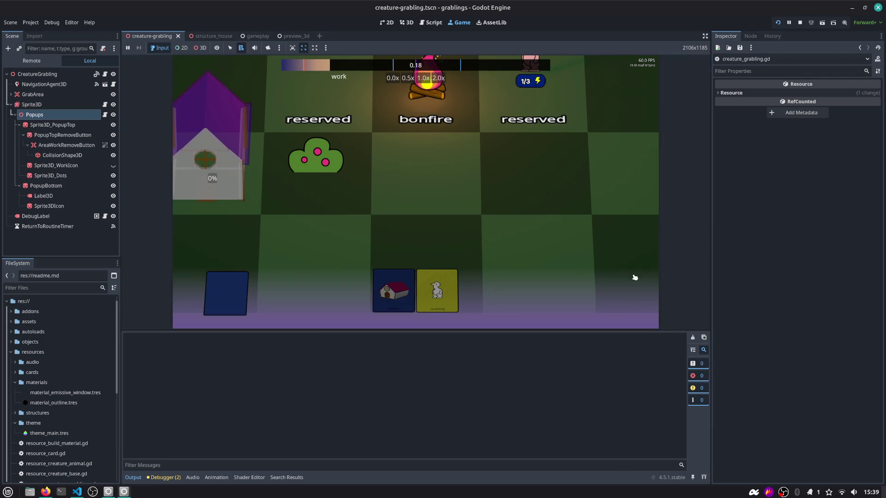
pyautogui.moveTo(484, 120)
pyautogui.mouseDown()
pyautogui.moveTo(336, 209)
pyautogui.moveTo(298, 203)
pyautogui.mouseUp()
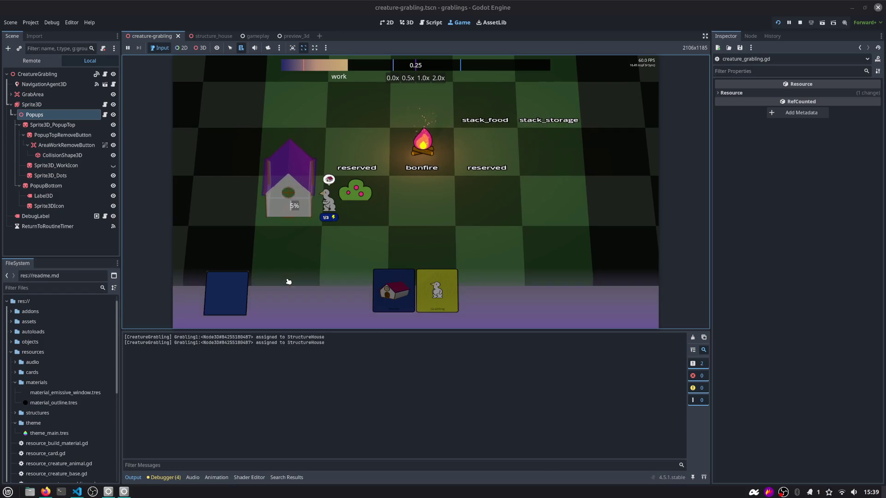
pyautogui.click(788, 22)
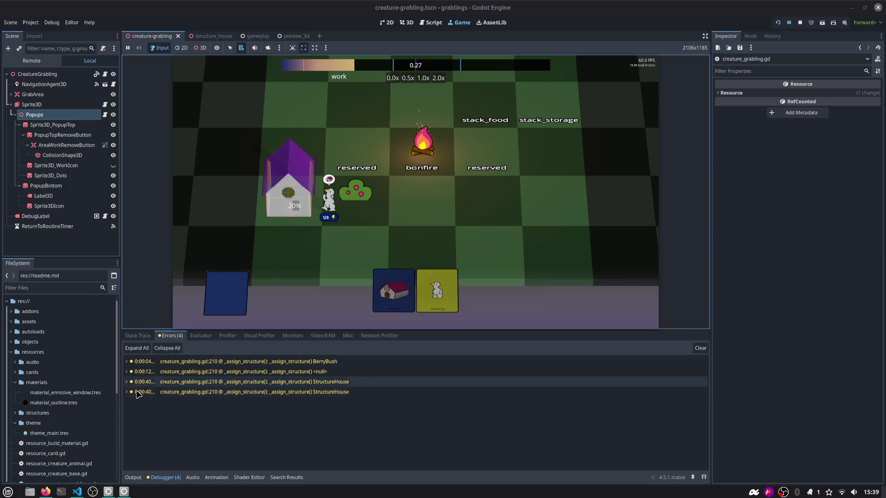
pyautogui.click(133, 478)
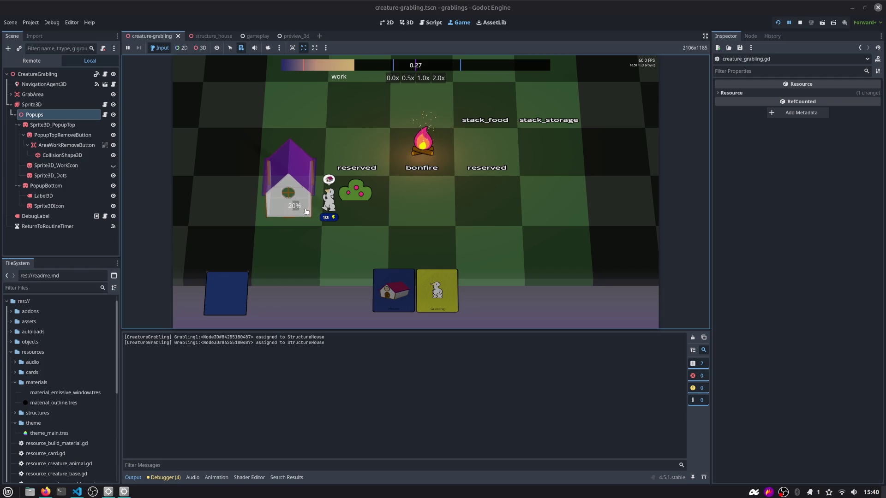
pyautogui.click(430, 22)
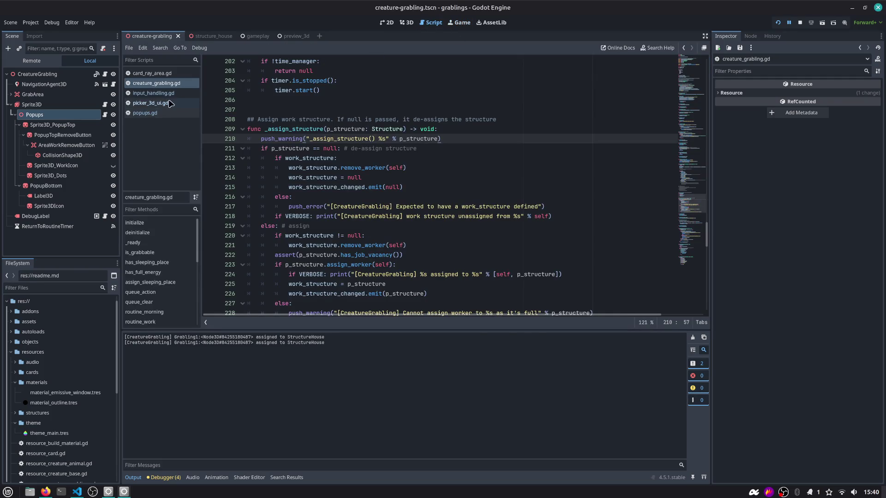
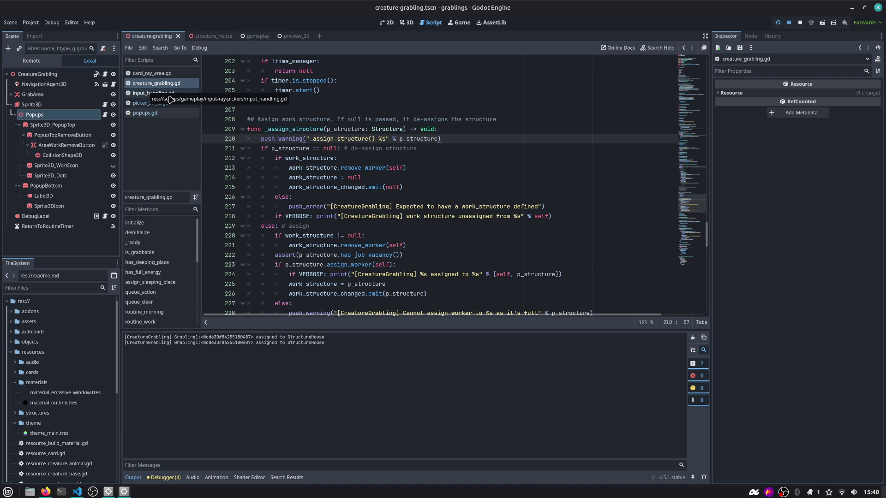
# Glance at the Sprite3D script, then return to creature_grabling.gd at the _assign_structure declaration
pyautogui.click(105, 105)
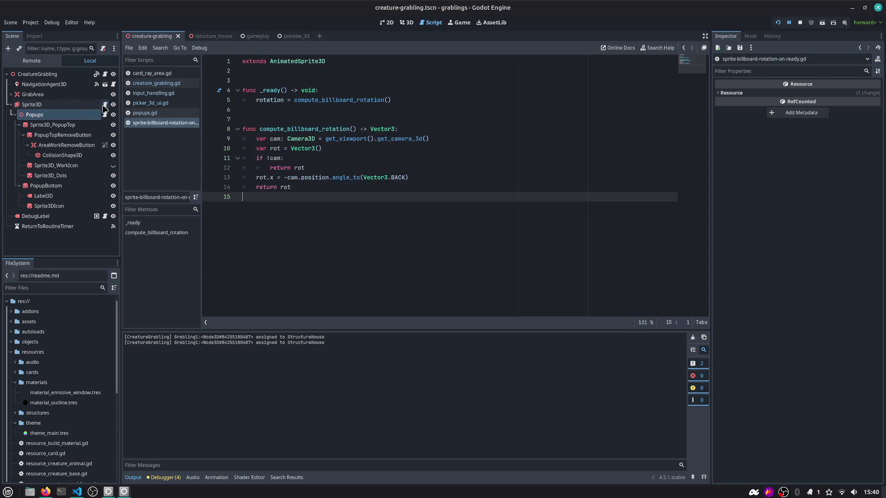
pyautogui.click(164, 84)
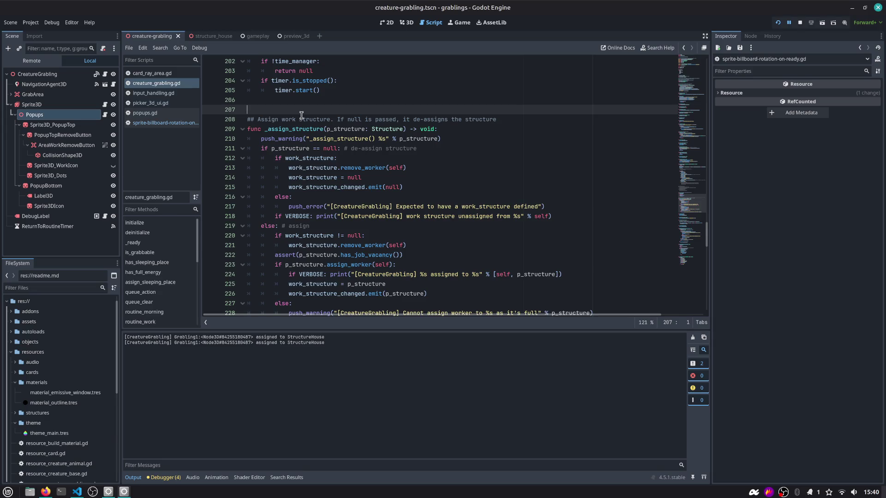
pyautogui.press('Down')
pyautogui.press('Down')
pyautogui.press('Right')
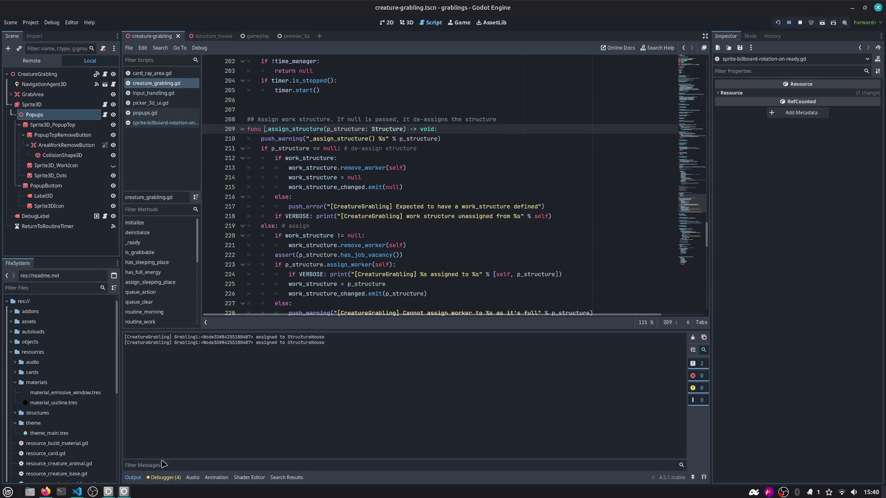
# In Debugger Errors, expand the third StructureHouse warning and follow it to picker_creatures.gd line 116
pyautogui.click(164, 477)
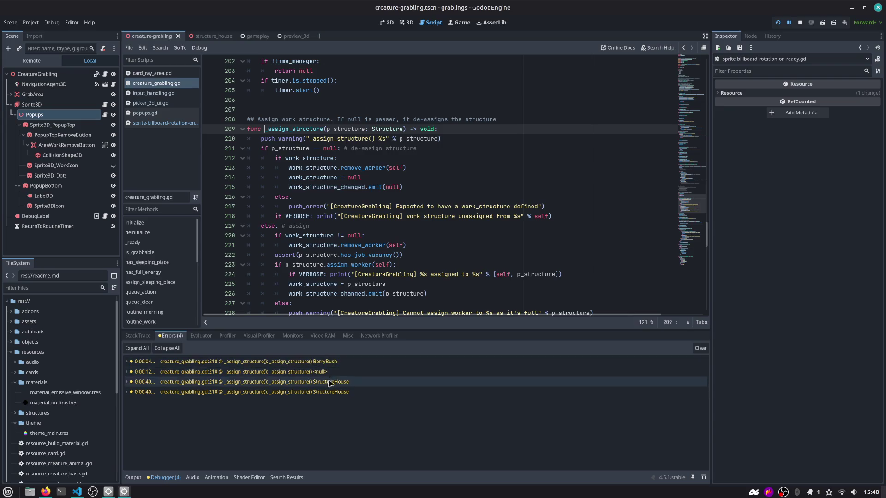
pyautogui.click(128, 384)
pyautogui.click(202, 386)
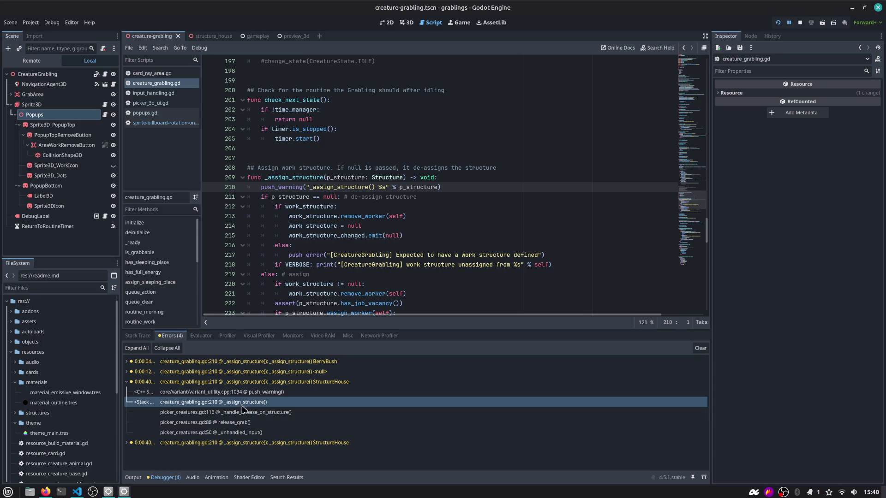
pyautogui.click(257, 412)
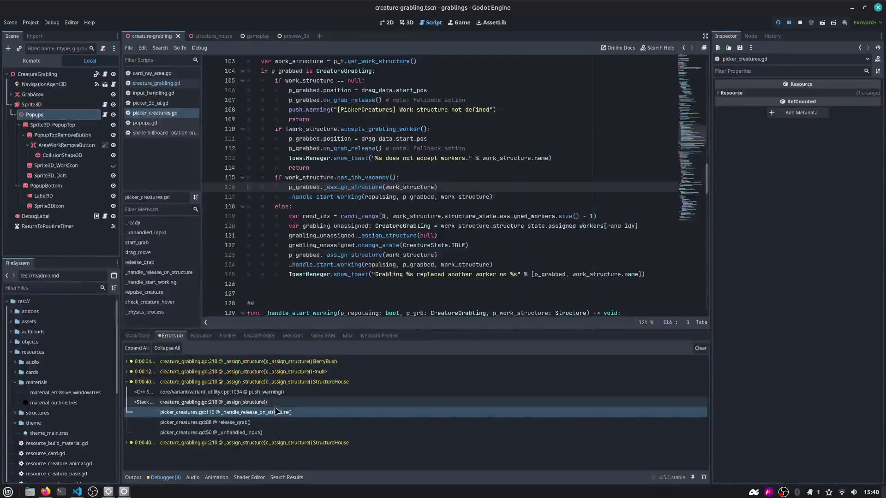
# Read _handle_start_working on line 117 and the p_repulsing code on line 130
pyautogui.scroll(3, 320, 201)
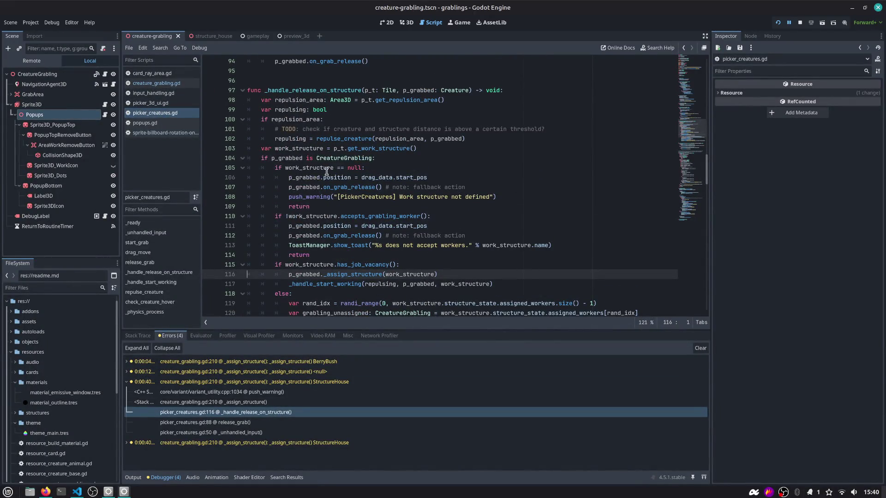
pyautogui.scroll(-1, 325, 265)
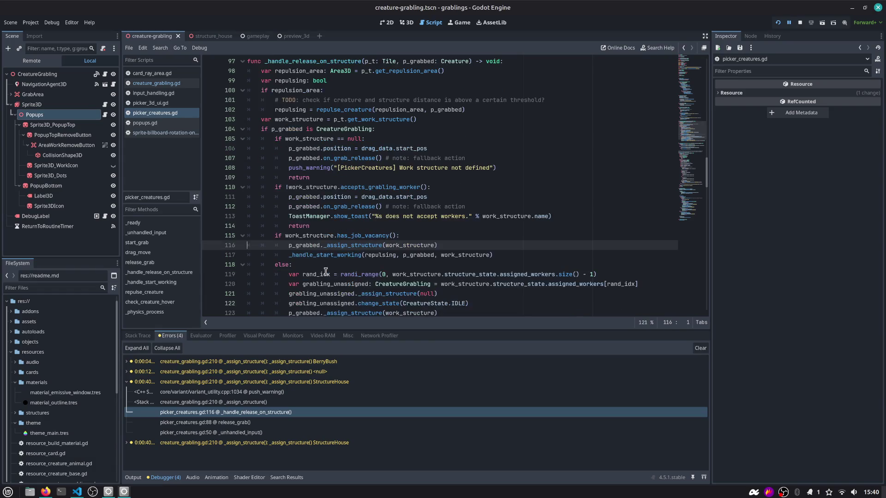
pyautogui.doubleClick(347, 255)
pyautogui.scroll(-6, 346, 249)
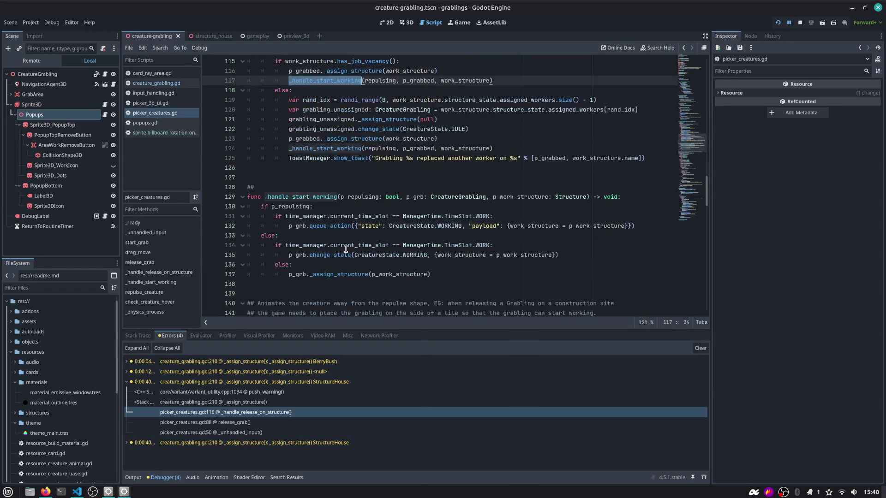
pyautogui.scroll(-2, 346, 250)
pyautogui.doubleClick(290, 149)
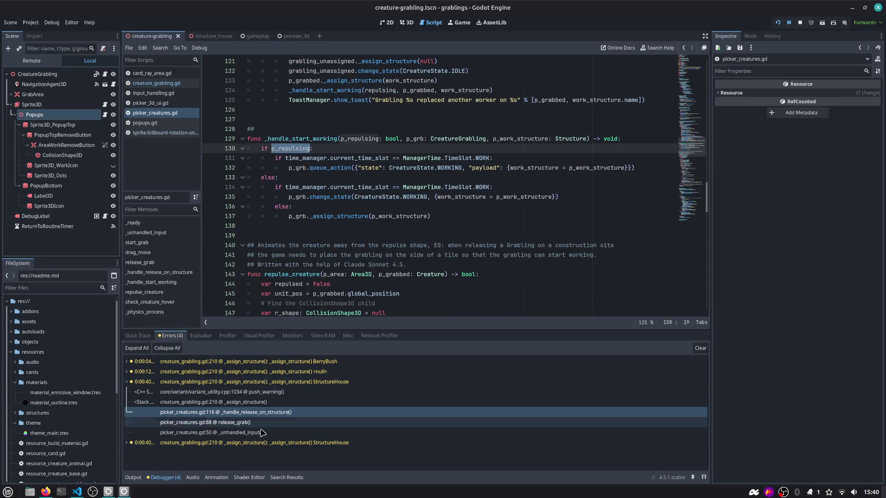
# Expand the fourth StructureHouse warning and open creature_grabling.gd at line 268
pyautogui.click(125, 442)
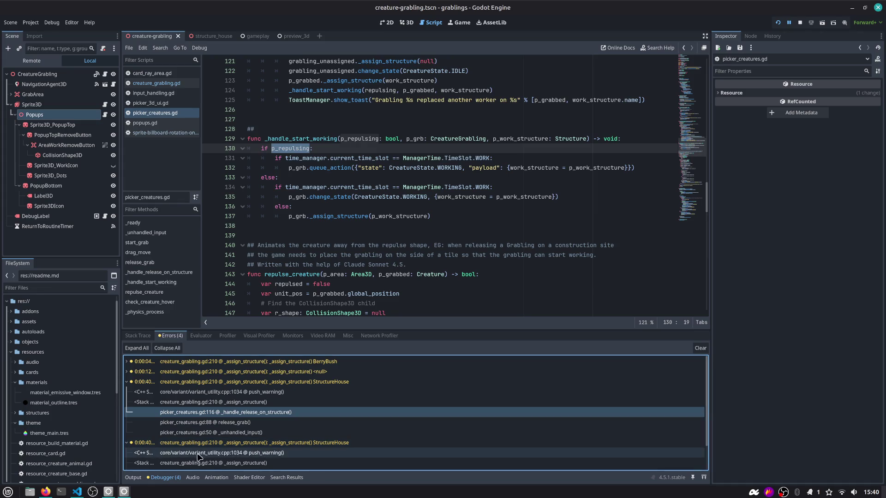
pyautogui.scroll(-3, 235, 456)
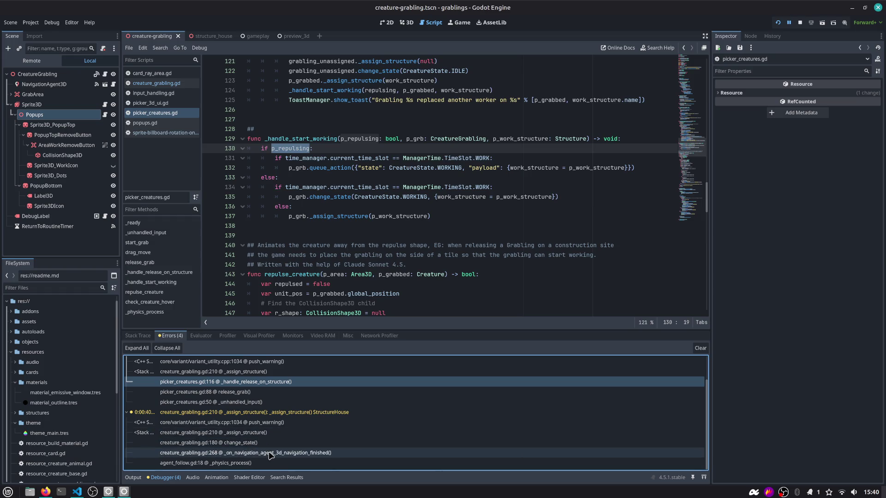
pyautogui.click(276, 453)
# Step through the stack rows: agent_follow.gd, then creature_grabling.gd lines 268, 180, 210 and 268
pyautogui.click(249, 463)
pyautogui.click(251, 454)
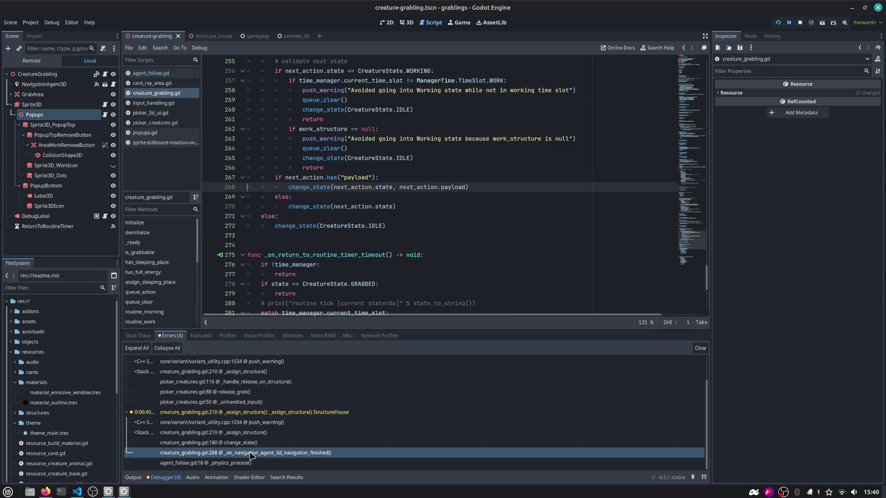
pyautogui.click(254, 443)
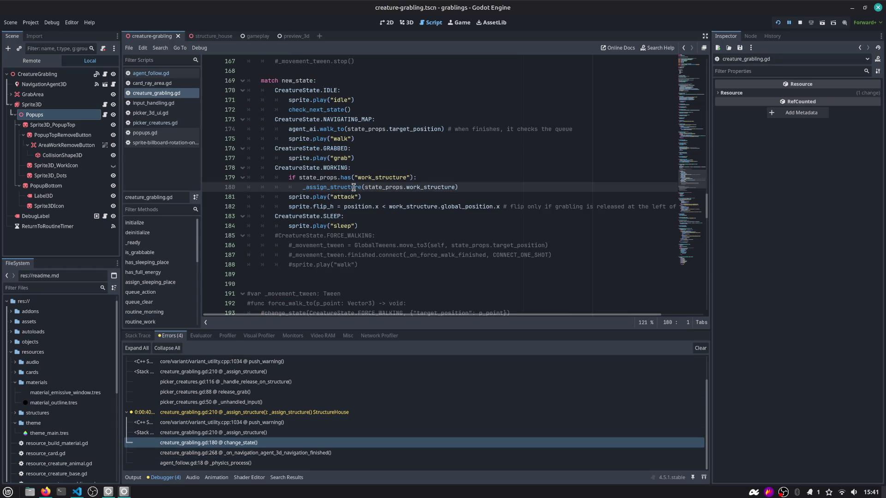
pyautogui.click(257, 432)
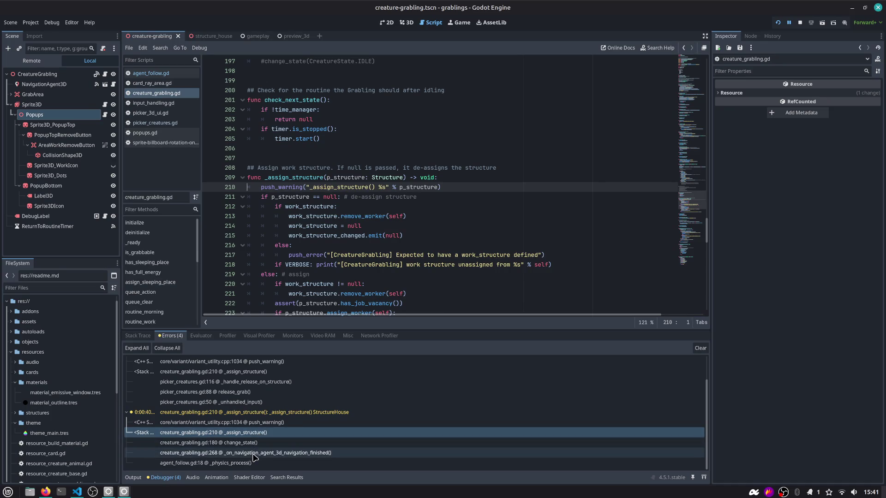
pyautogui.click(254, 453)
# Inspect actions_queue uses and the payload check on line 267, then scroll up to routine_work
pyautogui.scroll(2, 321, 245)
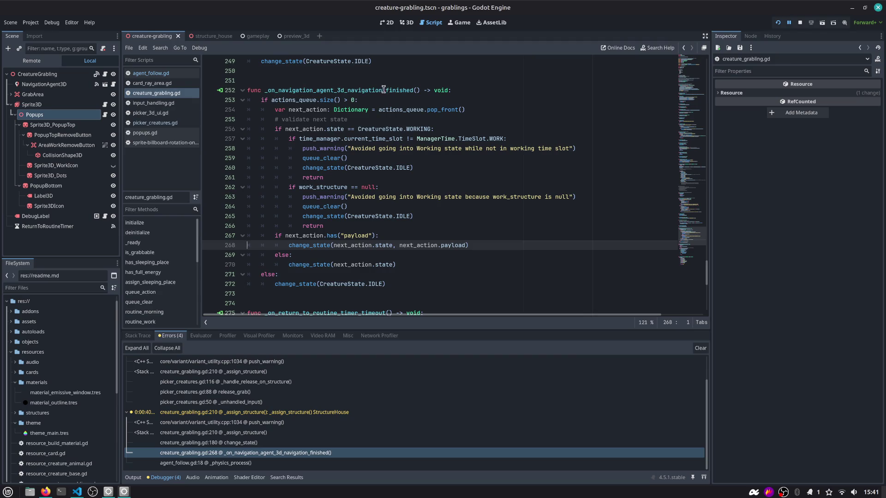
pyautogui.doubleClick(287, 100)
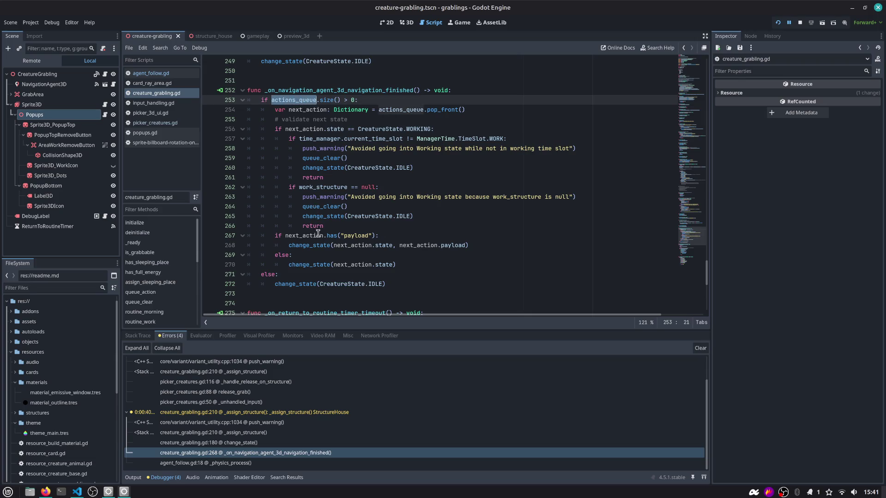
pyautogui.click(272, 452)
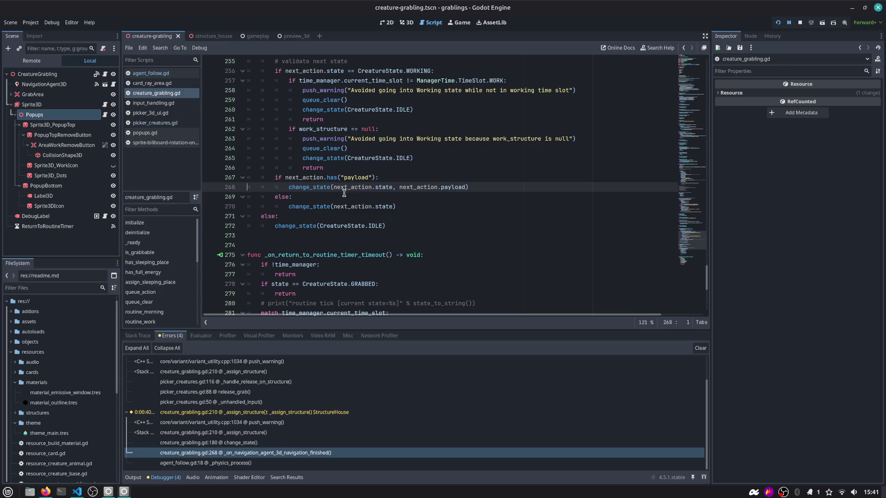
pyautogui.doubleClick(356, 177)
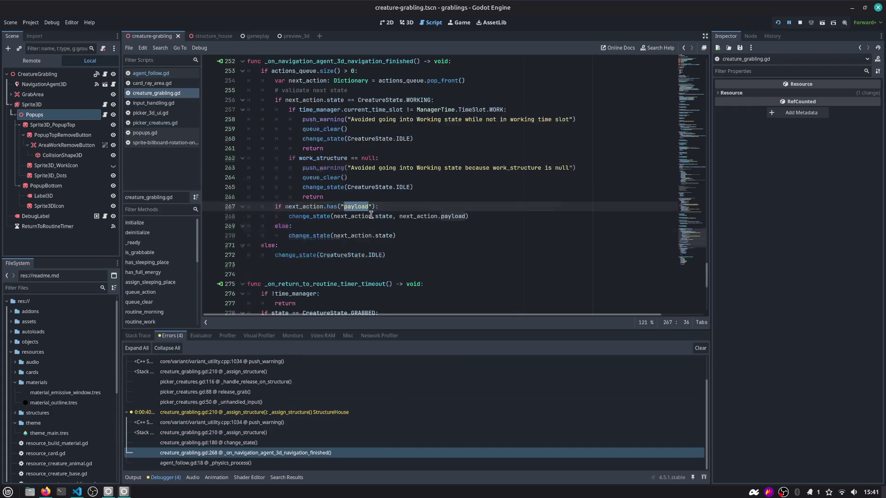
pyautogui.click(690, 215)
pyautogui.moveTo(690, 214); pyautogui.dragTo(691, 136)
pyautogui.click(159, 212)
# Filter methods by 'change', jump to change_state, and select its _assign_structure call
pyautogui.write('change')
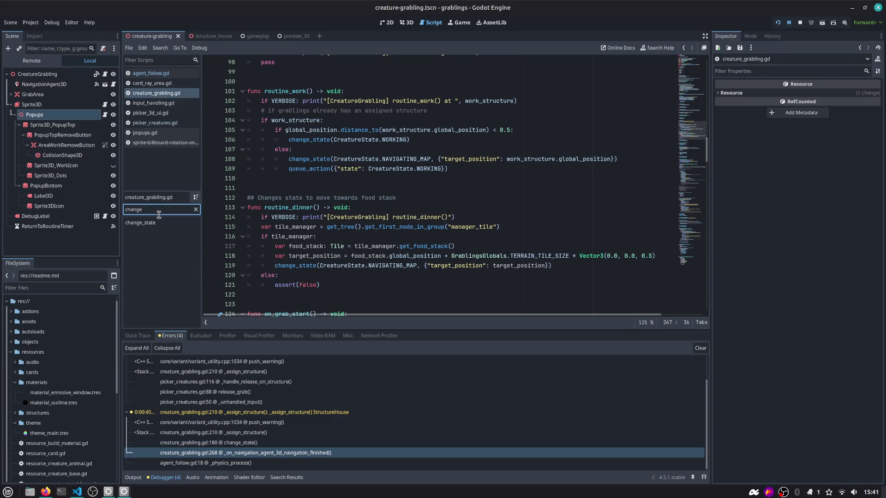
pyautogui.click(161, 222)
pyautogui.scroll(-2, 306, 175)
pyautogui.scroll(-2, 335, 195)
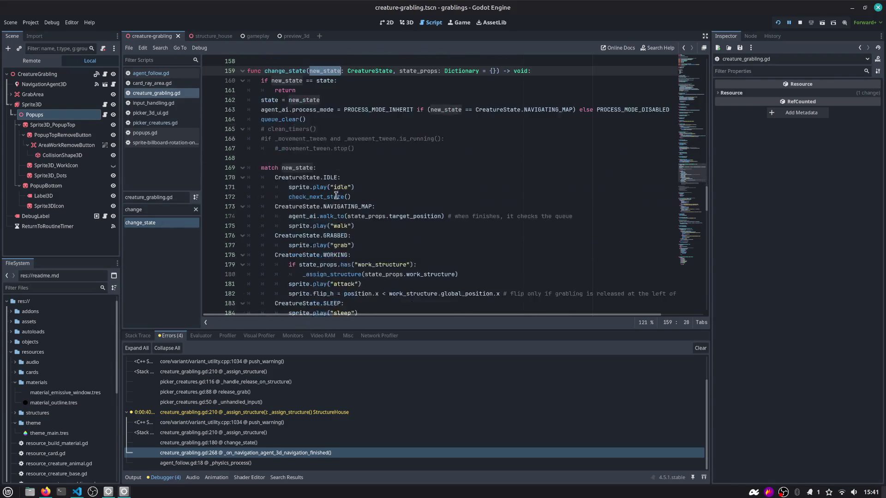
pyautogui.scroll(-2, 337, 195)
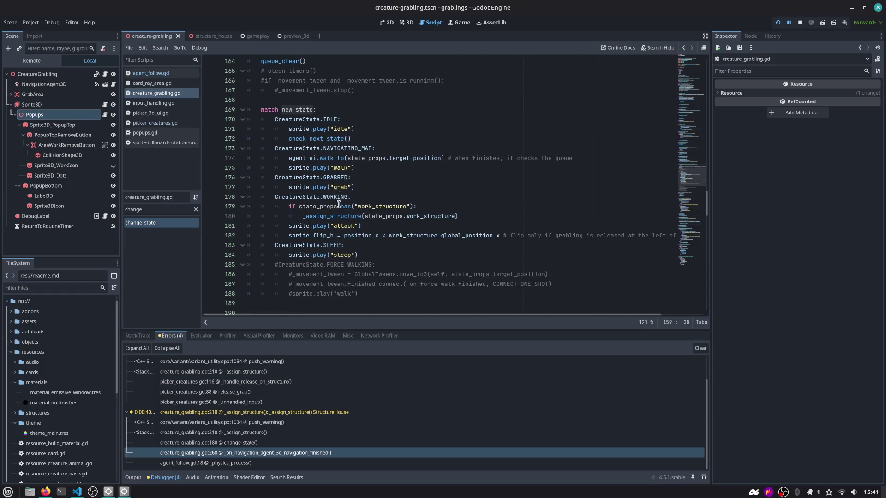
pyautogui.doubleClick(321, 217)
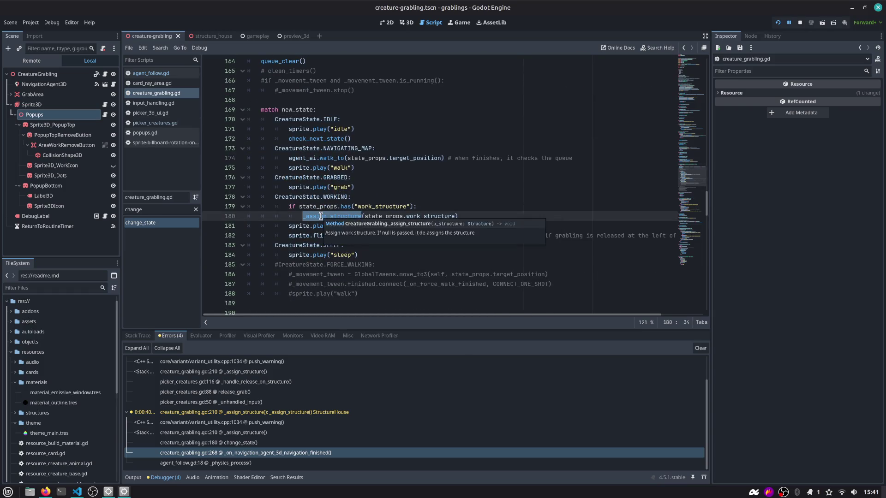
# Add a new line after the work_structure check on line 179, then undo it
pyautogui.click(465, 207)
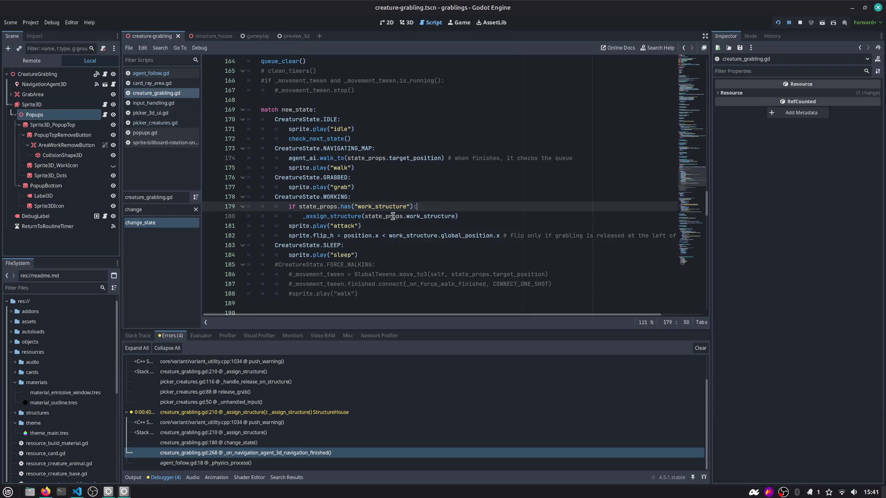
pyautogui.click(467, 215)
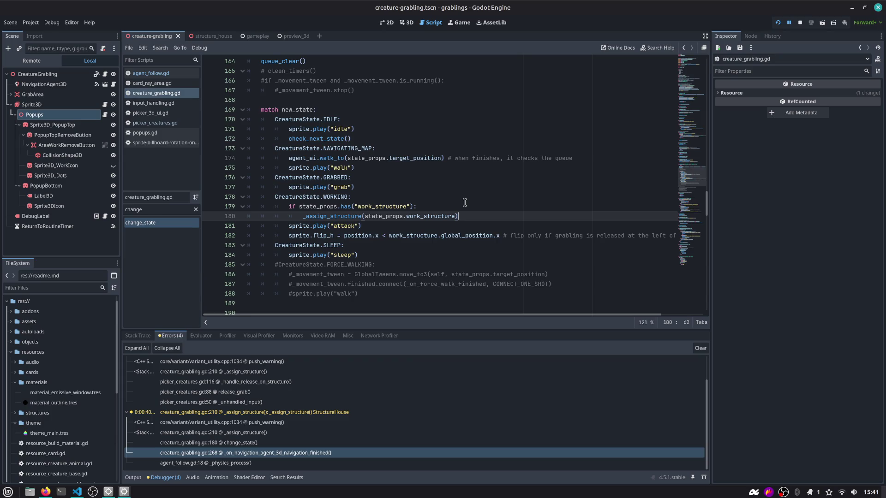
pyautogui.press('Up')
pyautogui.press('Up')
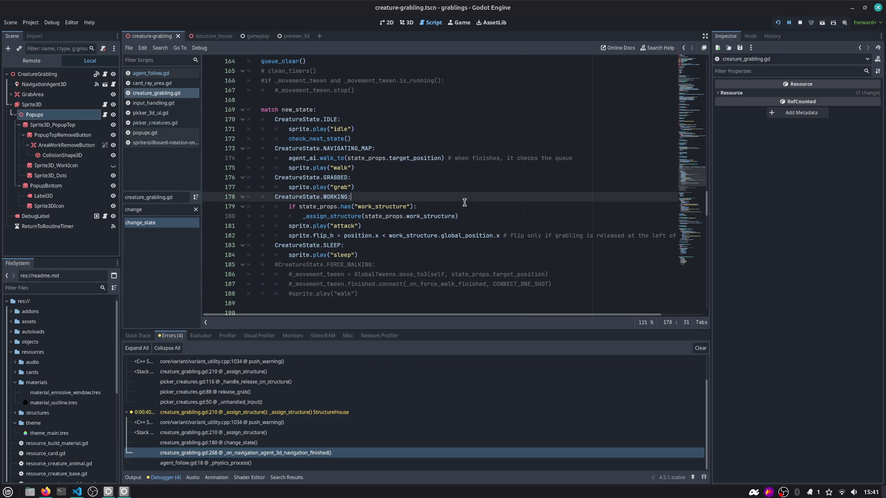
pyautogui.click(463, 208)
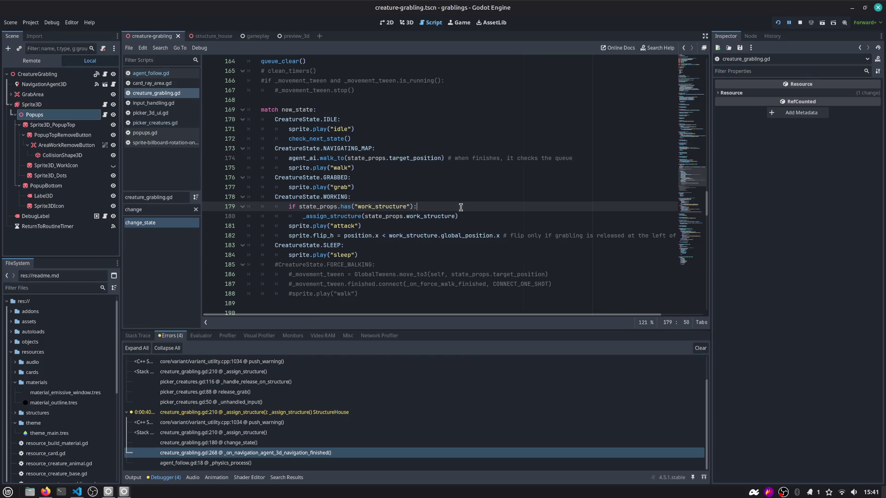
pyautogui.press('Return')
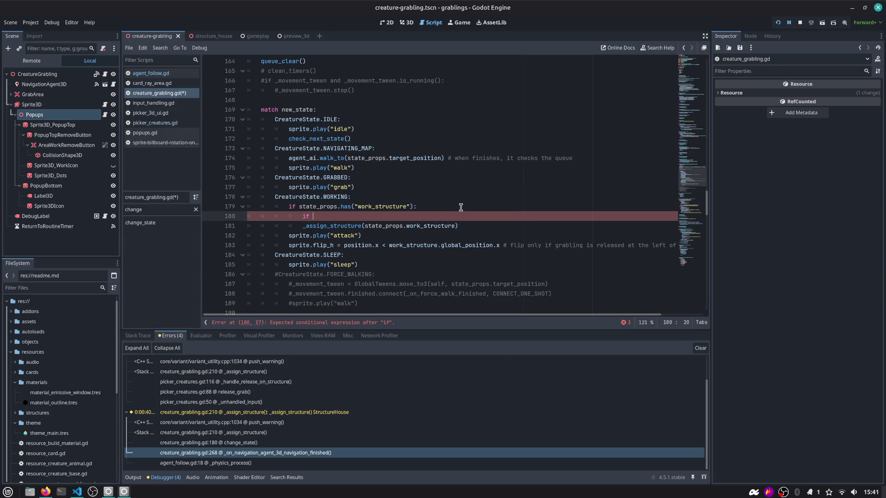
pyautogui.hotkey('ctrl', 'z')
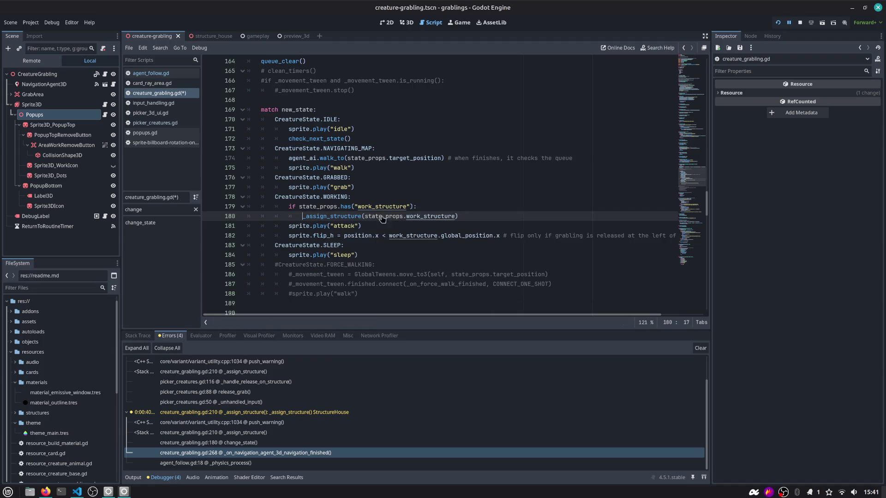
# Jump to the _assign_structure definition and inspect p_structure and remove_worker in its body
pyautogui.keyDown('ctrl'); pyautogui.click(336, 219); pyautogui.keyUp('ctrl')
pyautogui.scroll(-1, 338, 221)
pyautogui.moveTo(259, 149); pyautogui.dragTo(333, 148)
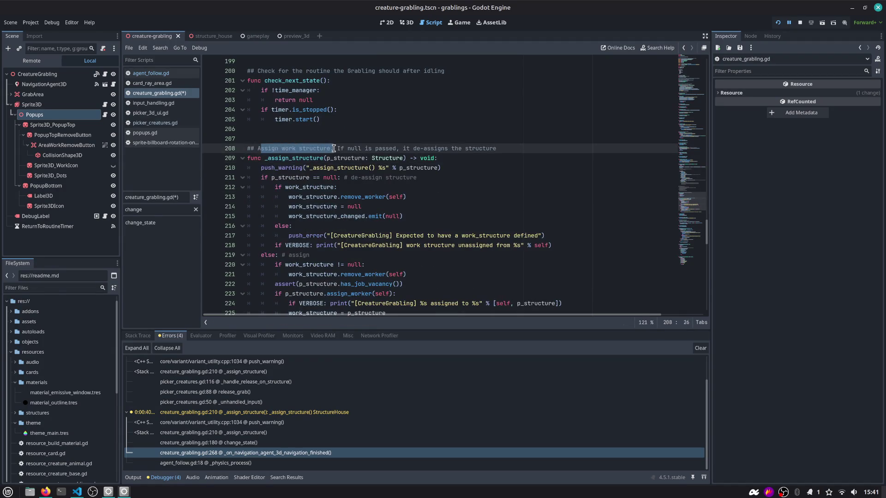
pyautogui.click(275, 168)
pyautogui.scroll(-2, 277, 168)
pyautogui.doubleClick(290, 119)
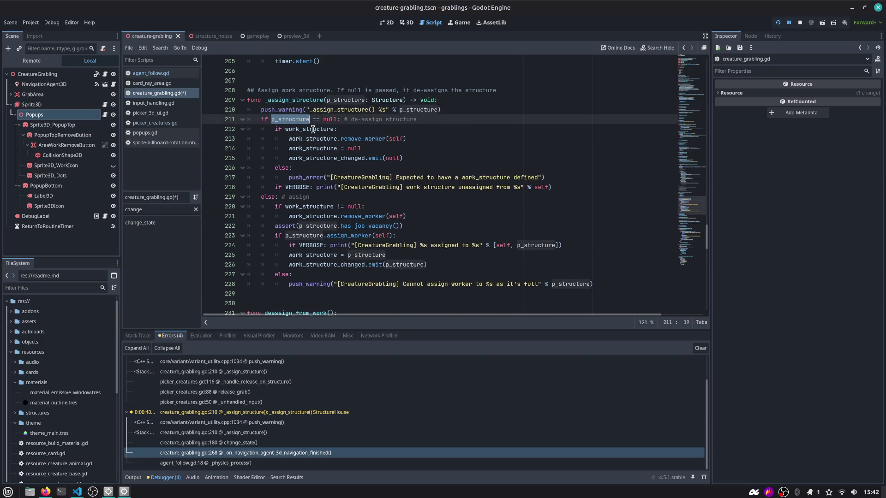
pyautogui.click(313, 130)
pyautogui.doubleClick(376, 139)
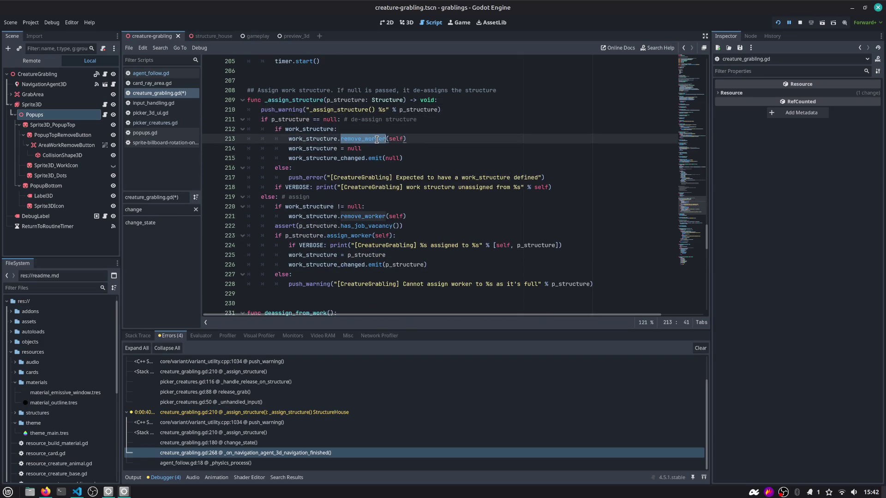
# Append 'and update cross-references' to the line 208 comment, fixing the typo
pyautogui.click(334, 90)
pyautogui.write('and update crore')
pyautogui.write('ferences')
pyautogui.hotkey('ctrl', 'Left')
pyautogui.write('cross')
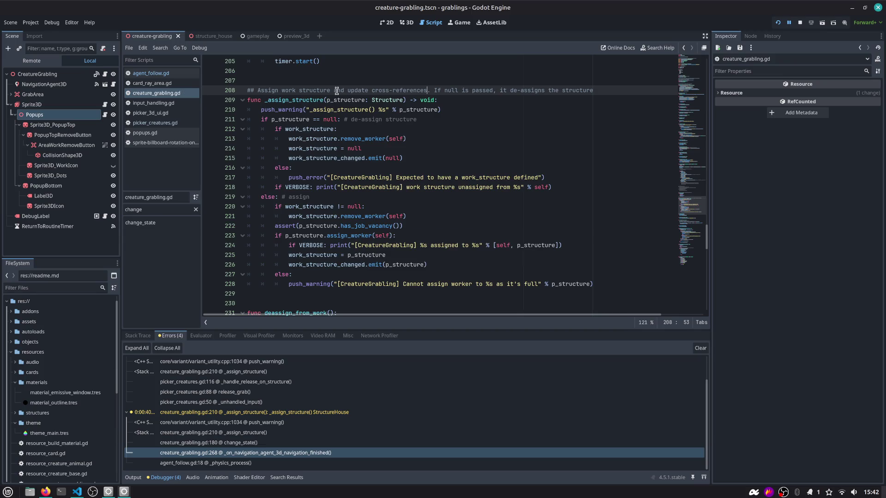
pyautogui.moveTo(368, 90); pyautogui.dragTo(428, 91)
pyautogui.click(428, 90)
# Launch Excalidraw from the application launcher using 'exc'
pyautogui.hotkey('alt', 'Tab')
pyautogui.press('Escape')
pyautogui.hotkey('alt', 'space')
pyautogui.write('exc')
pyautogui.press('Return')
# Select and delete the old circle and arrow sketches
pyautogui.keyDown('ctrl'); pyautogui.scroll(-20, 252, 244); pyautogui.keyUp('ctrl')
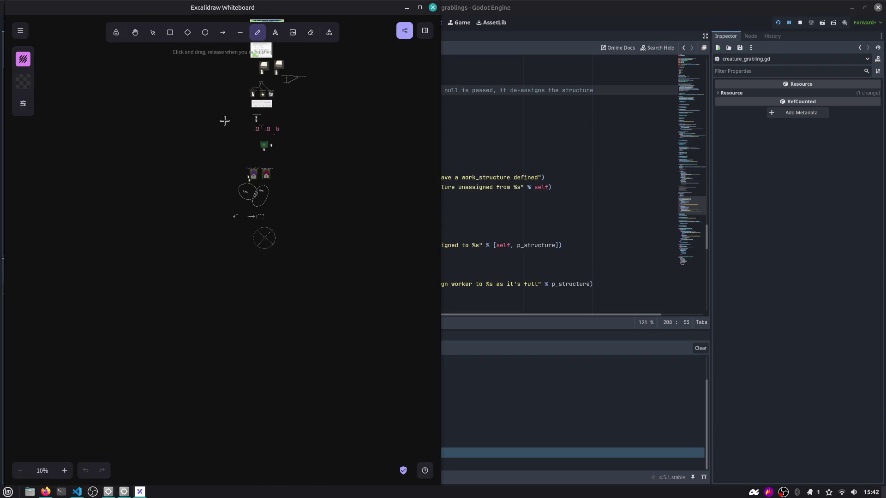
pyautogui.click(153, 32)
pyautogui.moveTo(223, 248); pyautogui.dragTo(326, 185)
pyautogui.scroll(5, 254, 283)
pyautogui.keyDown('ctrl'); pyautogui.scroll(10, 254, 283); pyautogui.keyUp('ctrl')
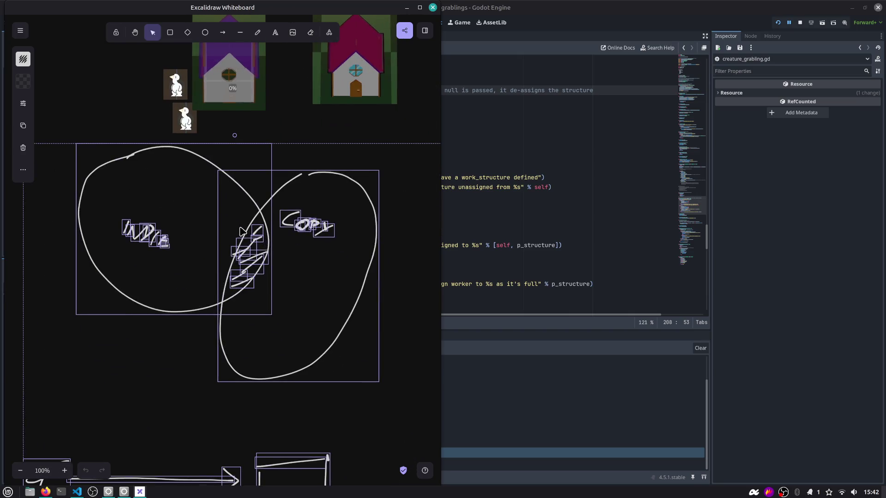
pyautogui.press('Delete')
# Reposition the upper duck image left and the lower duck down and left
pyautogui.scroll(-3, 237, 229)
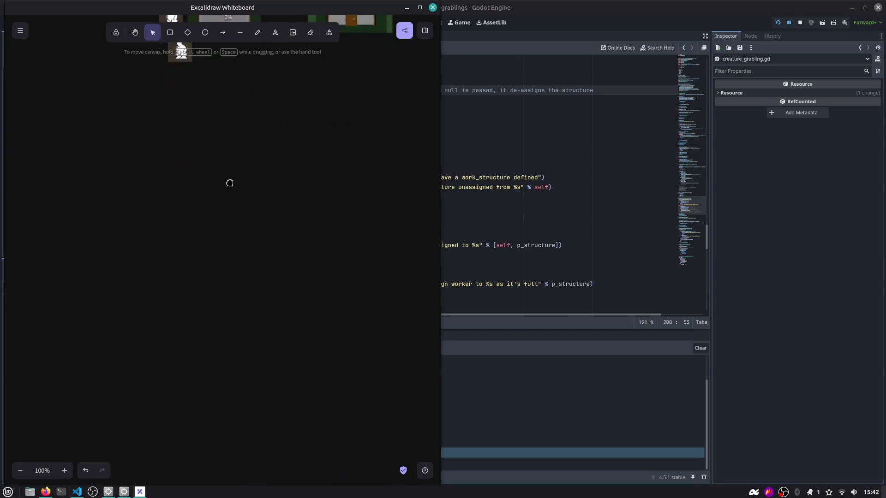
pyautogui.scroll(3, 158, 204)
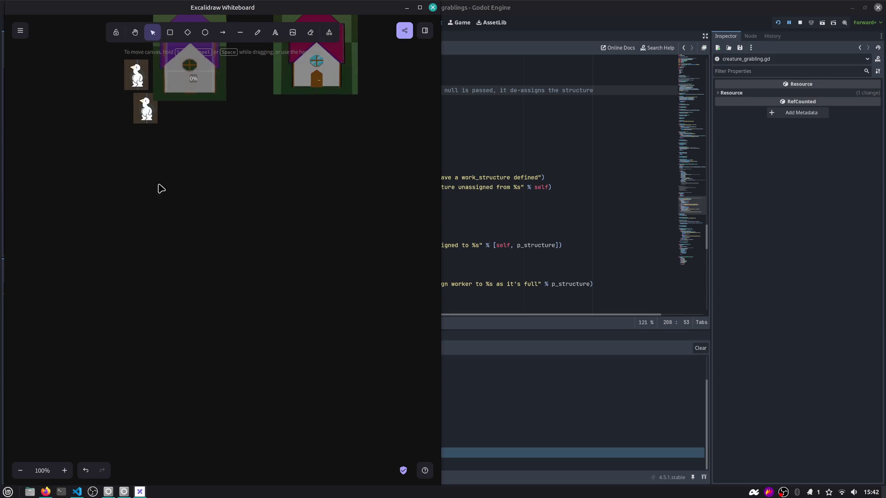
pyautogui.click(151, 114)
pyautogui.scroll(2, 220, 212)
pyautogui.moveTo(121, 150); pyautogui.dragTo(96, 153)
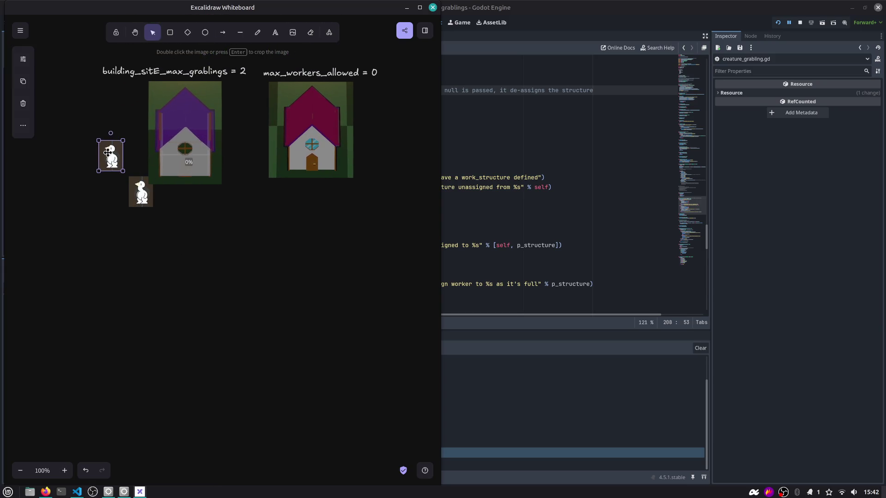
pyautogui.moveTo(132, 181)
pyautogui.mouseDown()
pyautogui.moveTo(111, 191)
pyautogui.moveTo(173, 164)
pyautogui.mouseUp()
# Draw arrows linking the purple house to and from both duck images
pyautogui.click(222, 32)
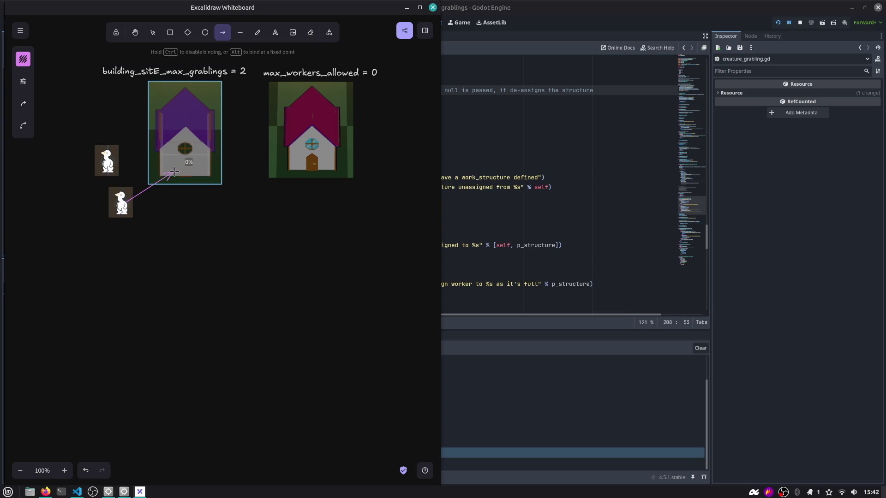
pyautogui.scroll(4, 225, 204)
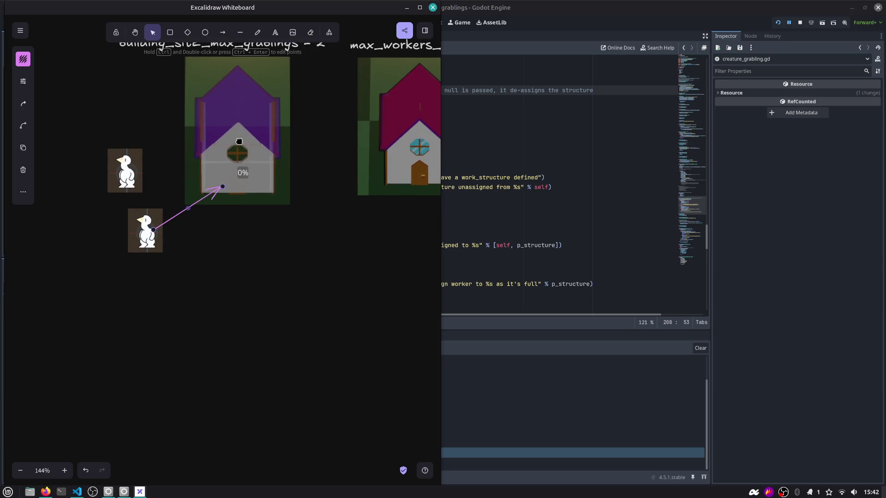
pyautogui.scroll(2, 224, 205)
pyautogui.press('a')
pyautogui.moveTo(240, 242)
pyautogui.mouseDown()
pyautogui.moveTo(199, 269)
pyautogui.moveTo(192, 286)
pyautogui.mouseUp()
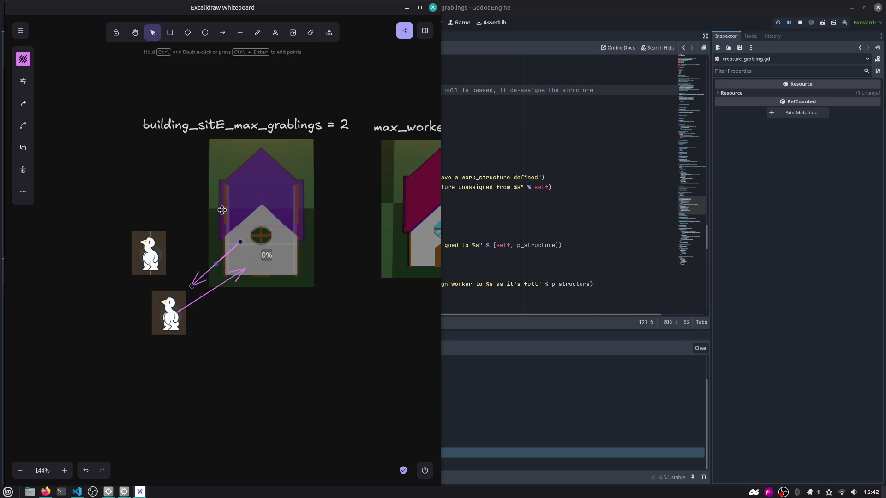
pyautogui.click(225, 30)
pyautogui.moveTo(237, 242)
pyautogui.mouseDown()
pyautogui.moveTo(173, 245)
pyautogui.moveTo(229, 233)
pyautogui.mouseUp()
pyautogui.click(222, 32)
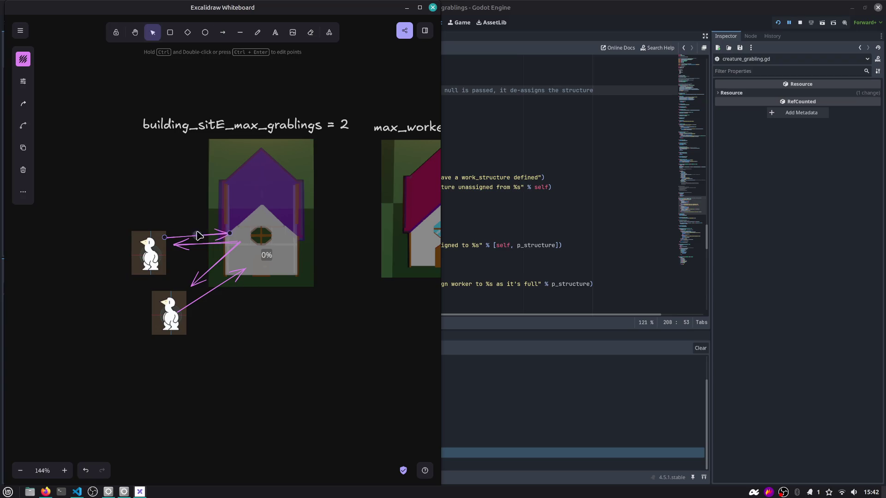
# Check the ducks, house and building_sitE_max_grablings = 2 label, then return to Godot
pyautogui.click(142, 251)
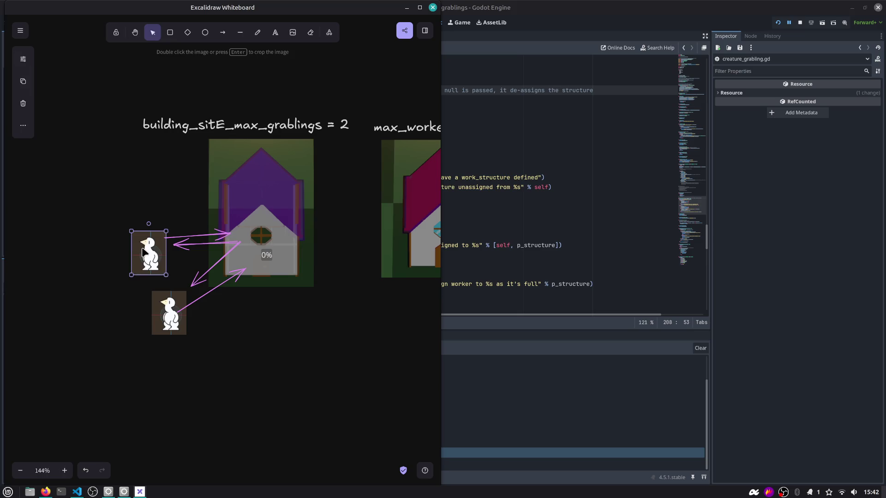
pyautogui.click(178, 307)
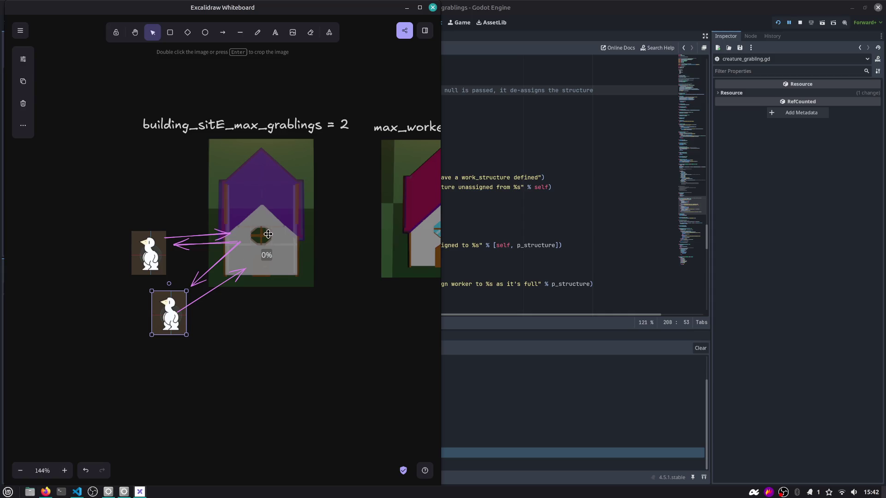
pyautogui.click(274, 226)
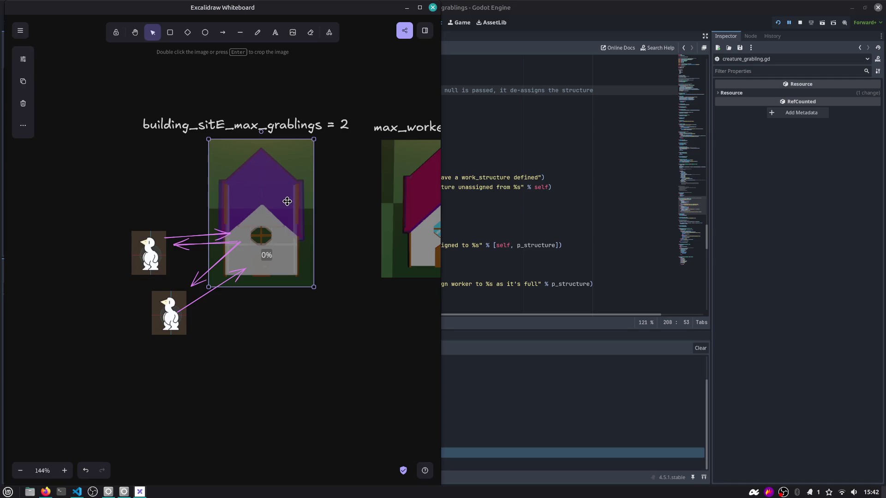
pyautogui.click(238, 131)
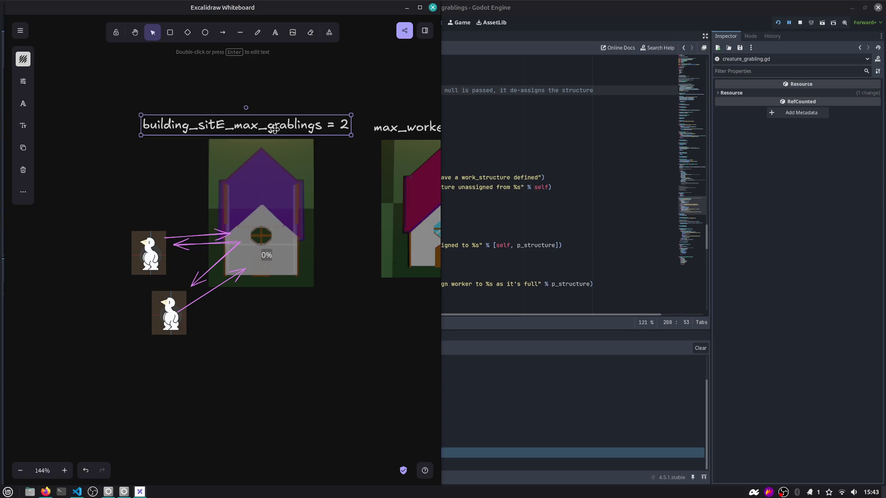
pyautogui.hscroll(2, 328, 236)
pyautogui.scroll(-1, 328, 236)
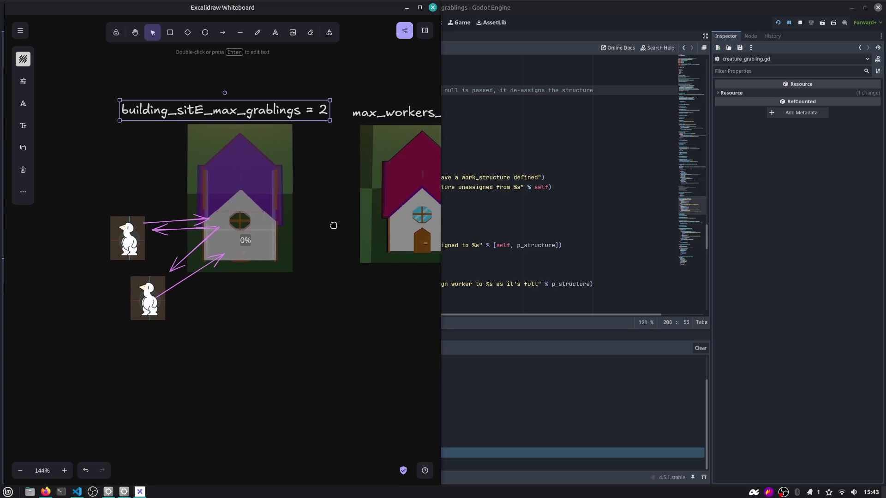
pyautogui.click(541, 177)
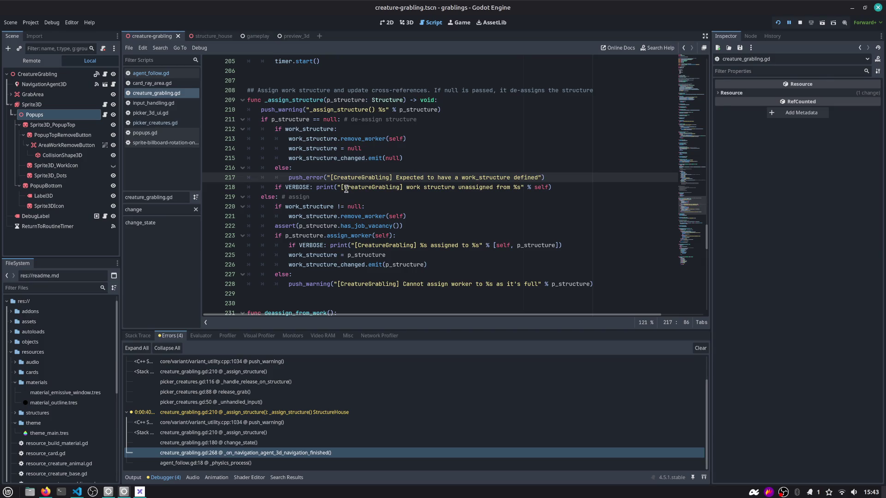
pyautogui.scroll(-2, 346, 188)
pyautogui.scroll(1, 346, 188)
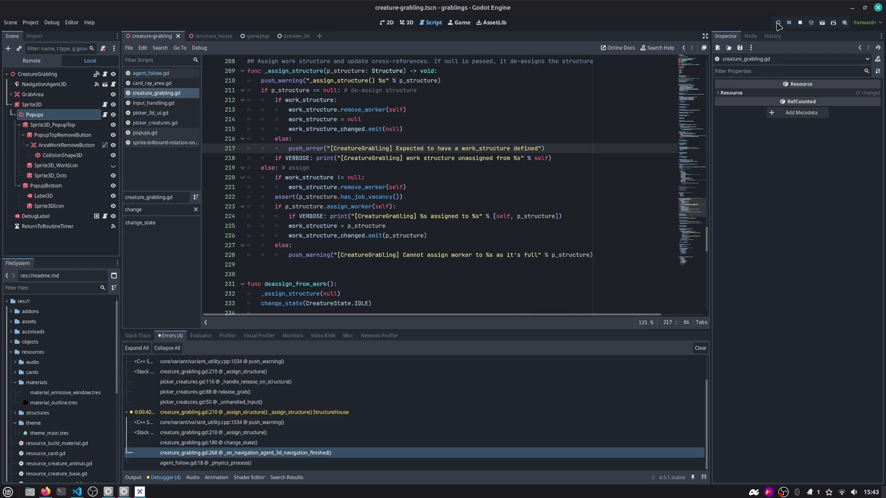
pyautogui.scroll(2, 376, 164)
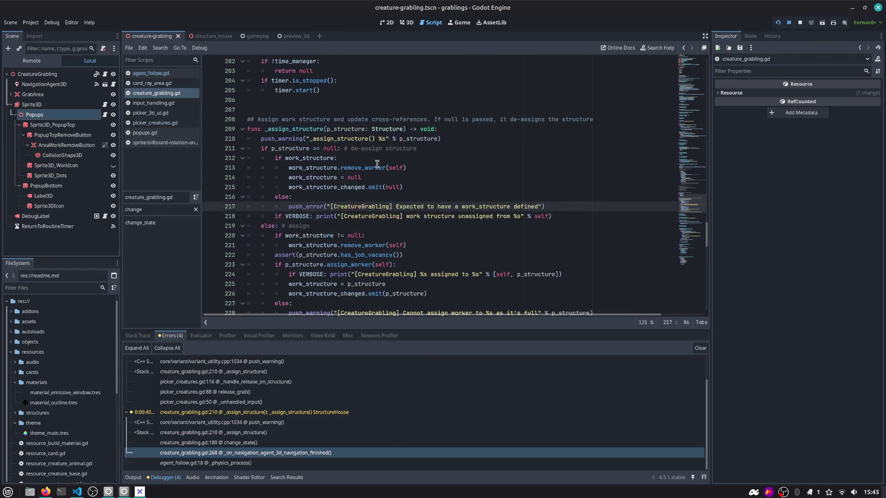
pyautogui.doubleClick(295, 167)
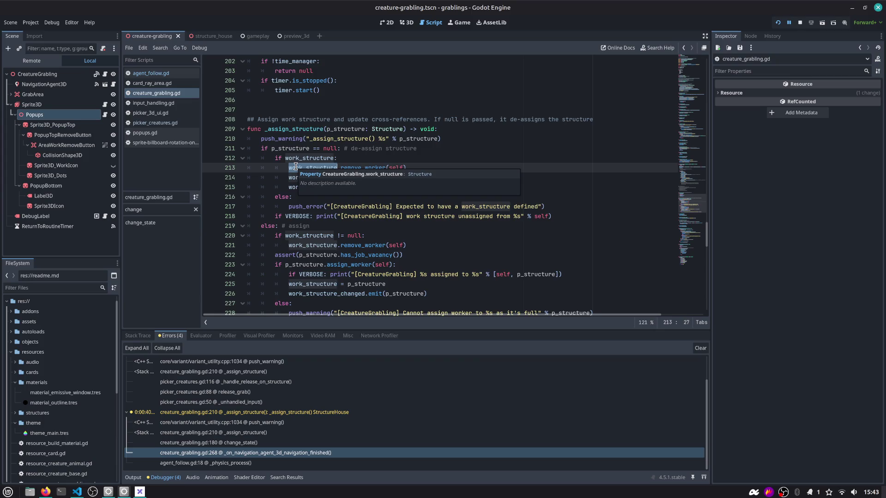
pyautogui.moveTo(404, 188)
pyautogui.mouseDown()
pyautogui.moveTo(244, 167)
pyautogui.moveTo(220, 131)
pyautogui.mouseUp()
pyautogui.click(311, 129)
pyautogui.scroll(-1, 378, 157)
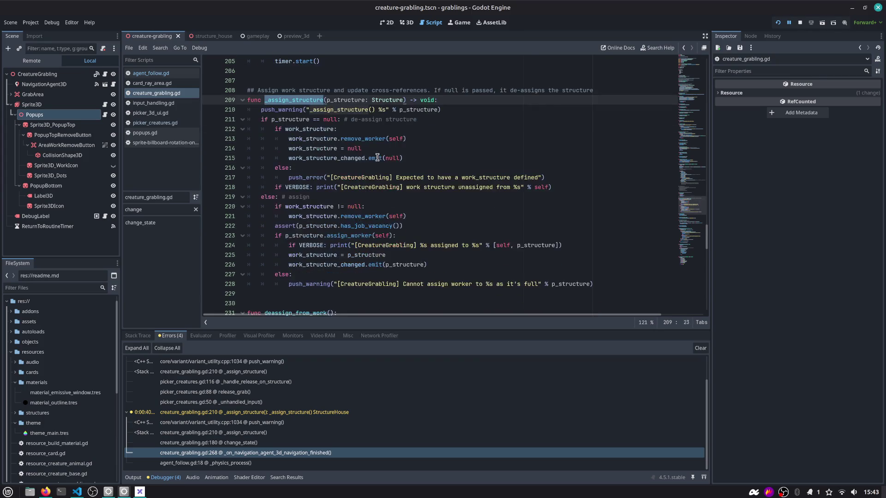
pyautogui.click(354, 168)
pyautogui.scroll(-1, 319, 181)
pyautogui.doubleClick(303, 180)
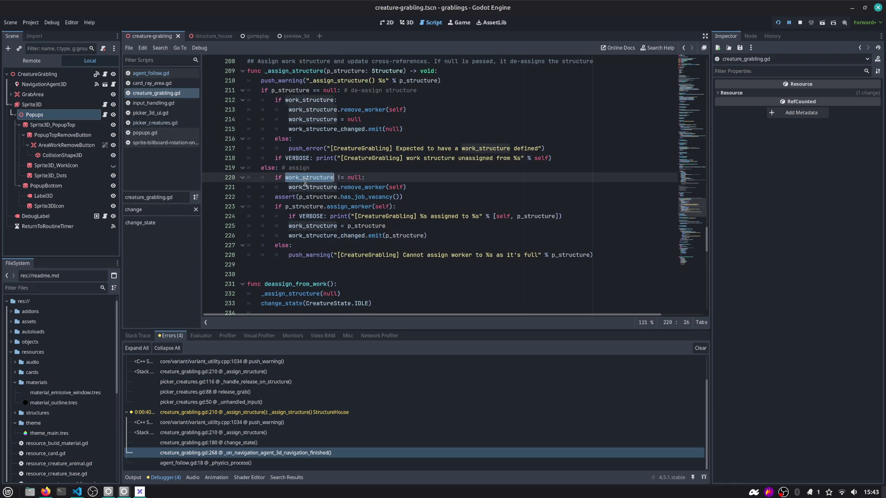
pyautogui.scroll(-1, 323, 251)
pyautogui.scroll(2, 322, 255)
pyautogui.scroll(1, 322, 254)
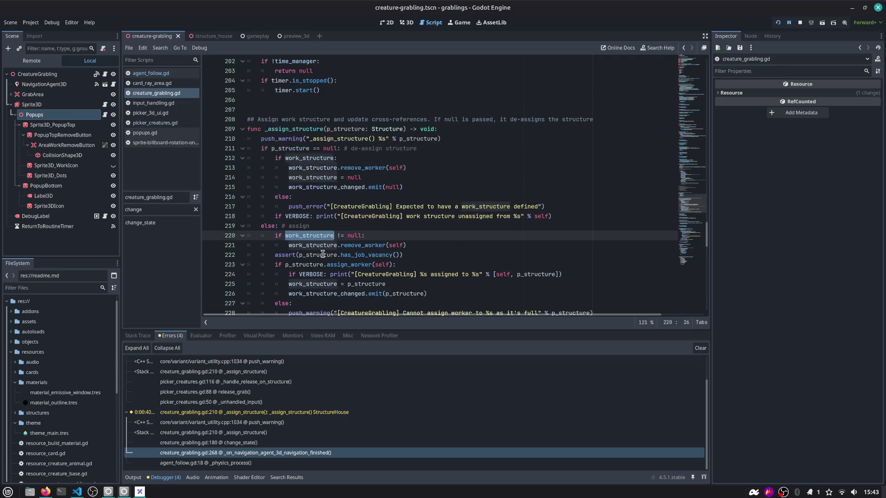
pyautogui.doubleClick(281, 130)
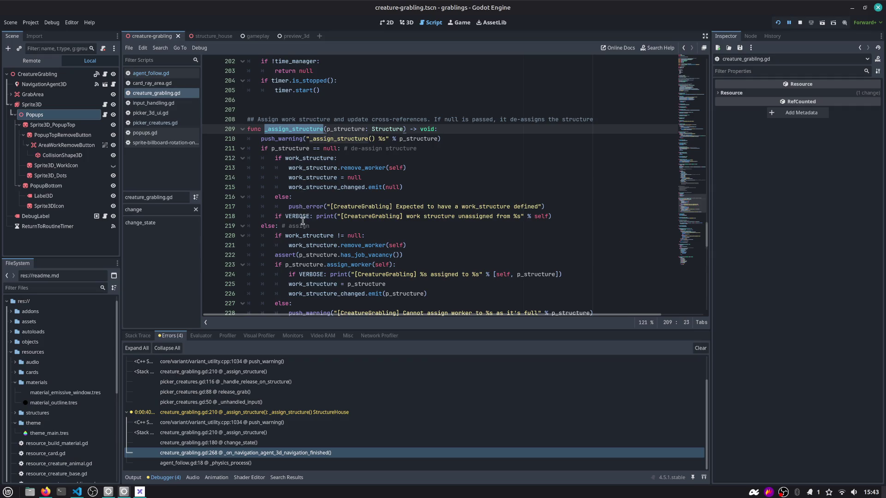
pyautogui.scroll(-1, 303, 217)
pyautogui.moveTo(282, 196); pyautogui.dragTo(597, 295)
pyautogui.scroll(3, 315, 194)
pyautogui.doubleClick(315, 196)
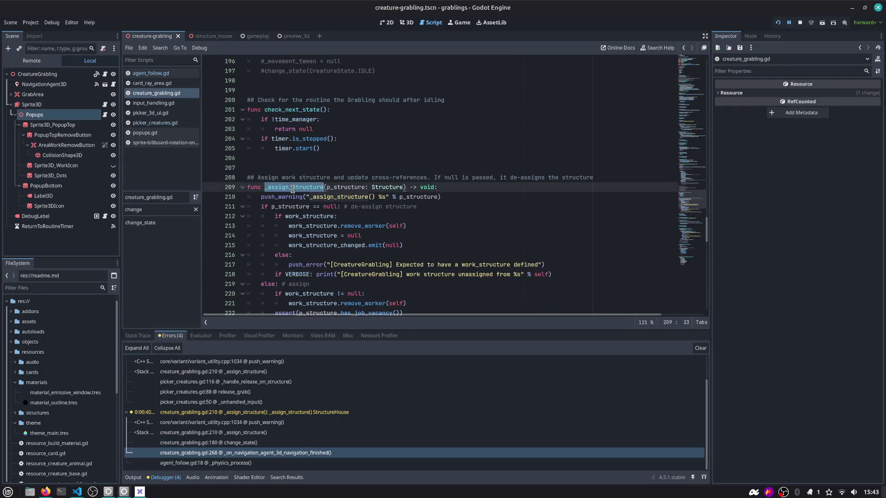
pyautogui.scroll(-1, 315, 194)
pyautogui.doubleClick(295, 168)
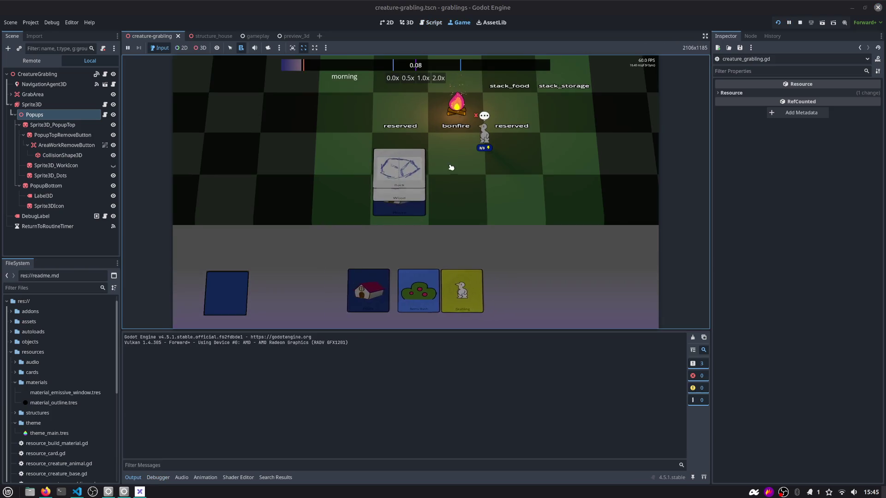
# Assign the creature to the house in the running game and trace the error to line 212
pyautogui.click(405, 196)
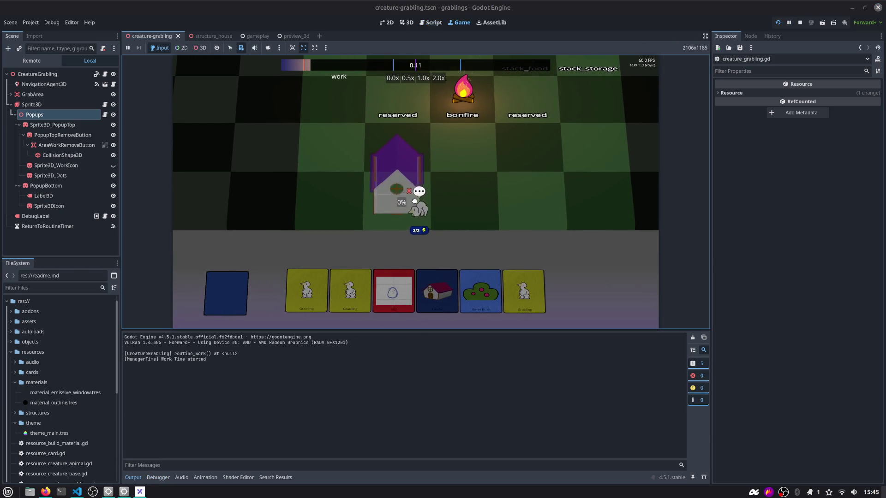
pyautogui.moveTo(185, 365); pyautogui.dragTo(325, 364)
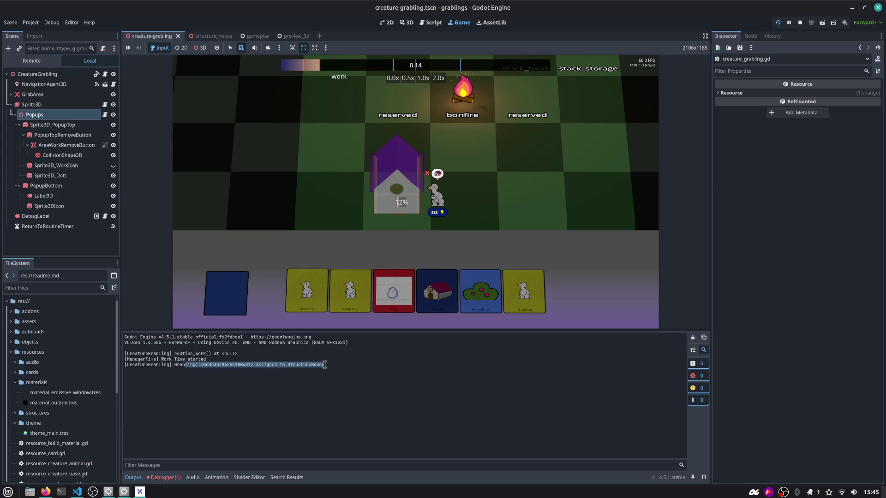
pyautogui.click(176, 480)
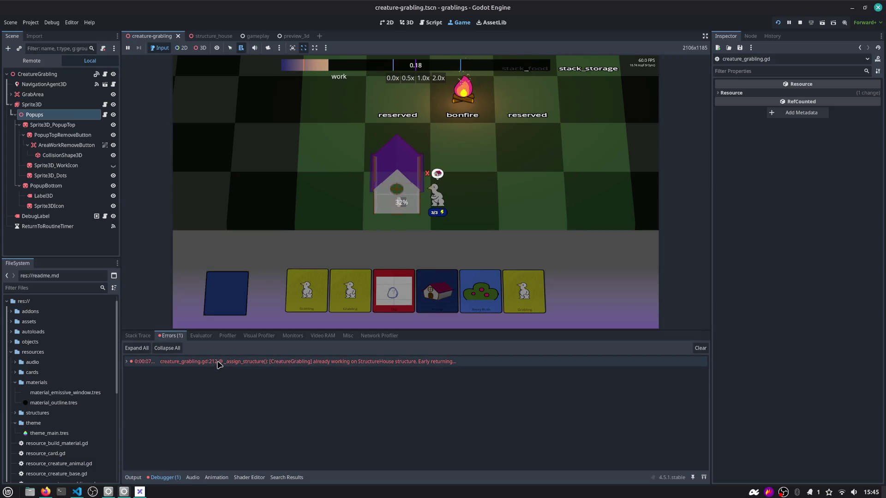
pyautogui.click(379, 363)
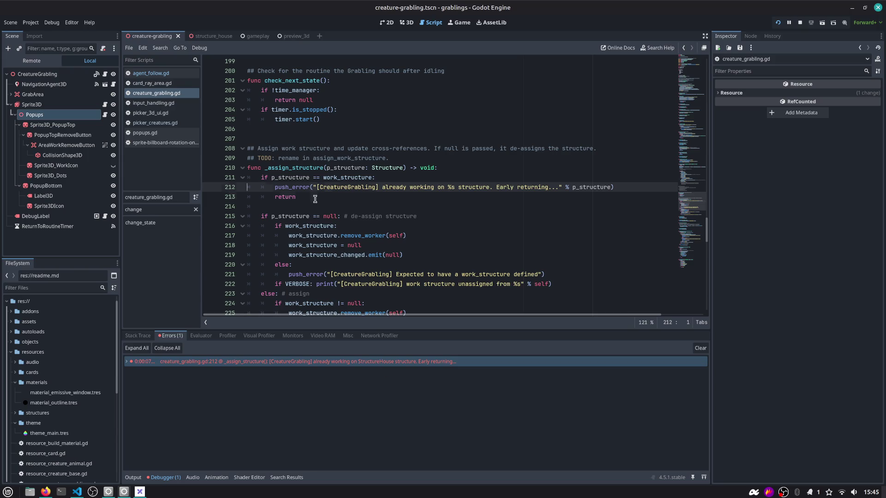
# Replace push_error with push_warning on line 212 and search for _assign_structure uses
pyautogui.doubleClick(294, 187)
pyautogui.write('push_warning')
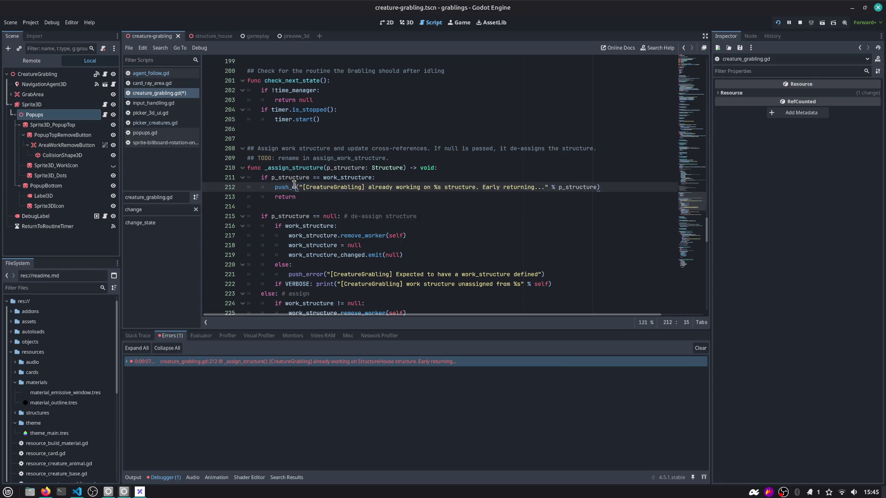
pyautogui.click(315, 184)
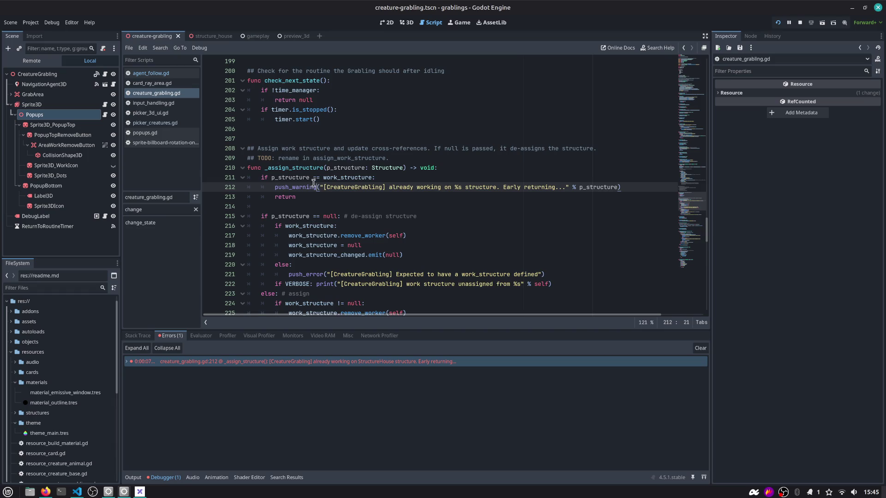
pyautogui.doubleClick(300, 180)
pyautogui.doubleClick(304, 171)
pyautogui.hotkey('ctrl', 'f')
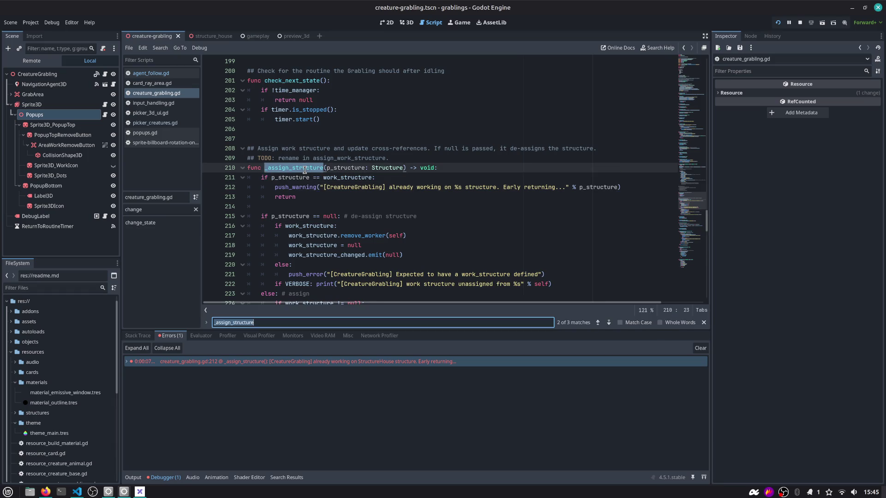
# Insert an 'if state_to_string():' line above the _assign_structure call on line 180
pyautogui.press('Return')
pyautogui.press('Return')
pyautogui.press('Escape')
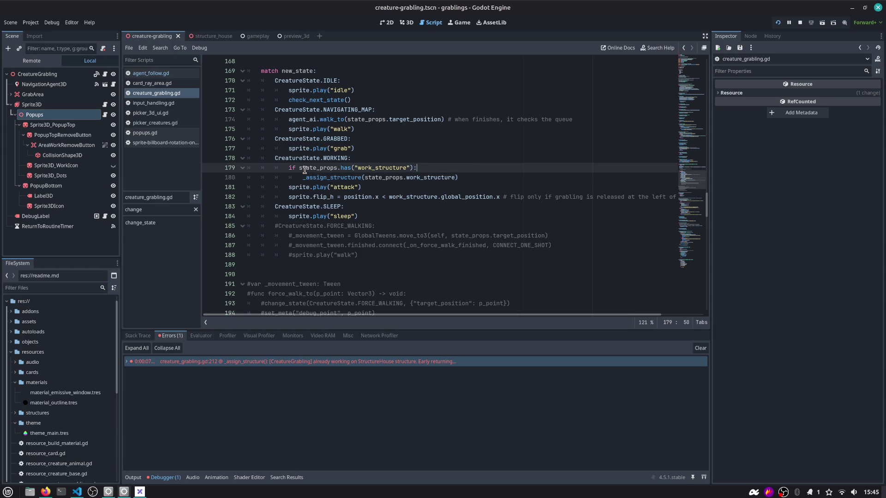
pyautogui.hotkey('ctrl', 'shift', 'Return')
pyautogui.write('if ')
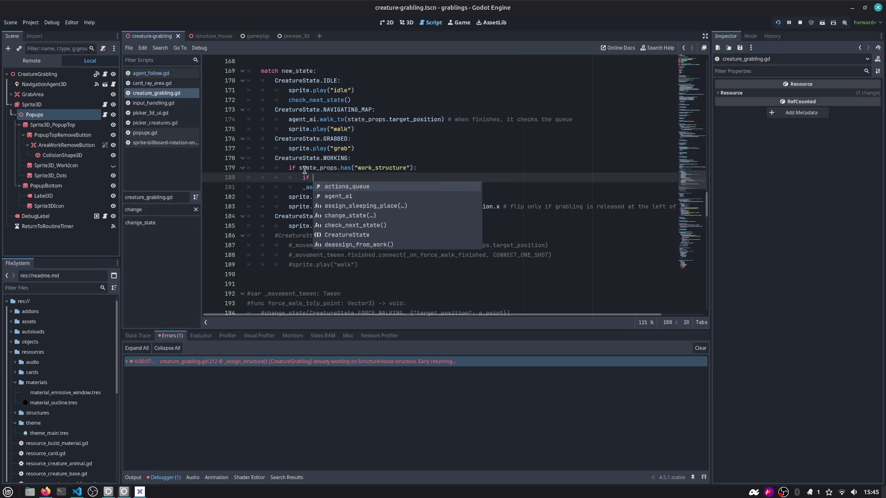
pyautogui.write('state_')
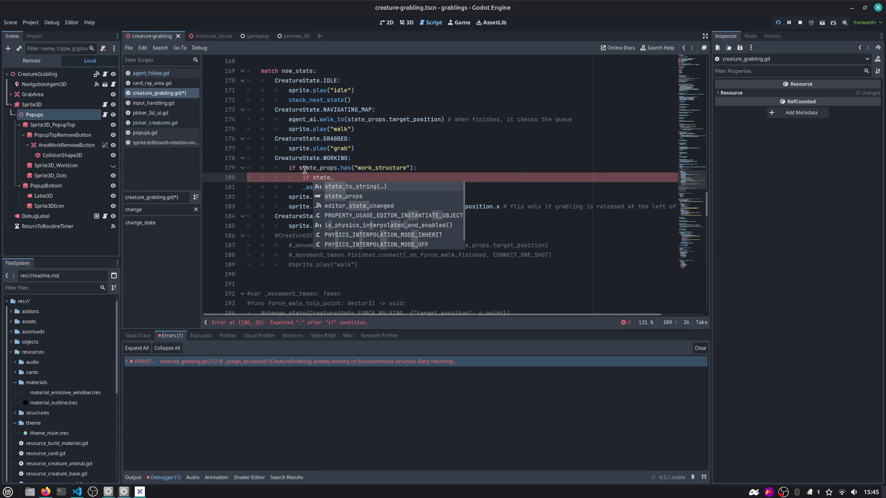
pyautogui.press('Return')
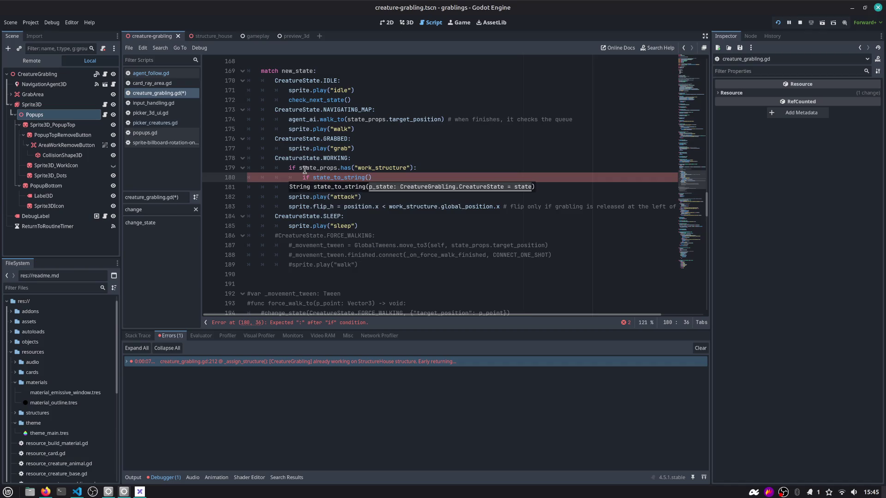
pyautogui.press('Escape')
pyautogui.hotkey('ctrl', 'z')
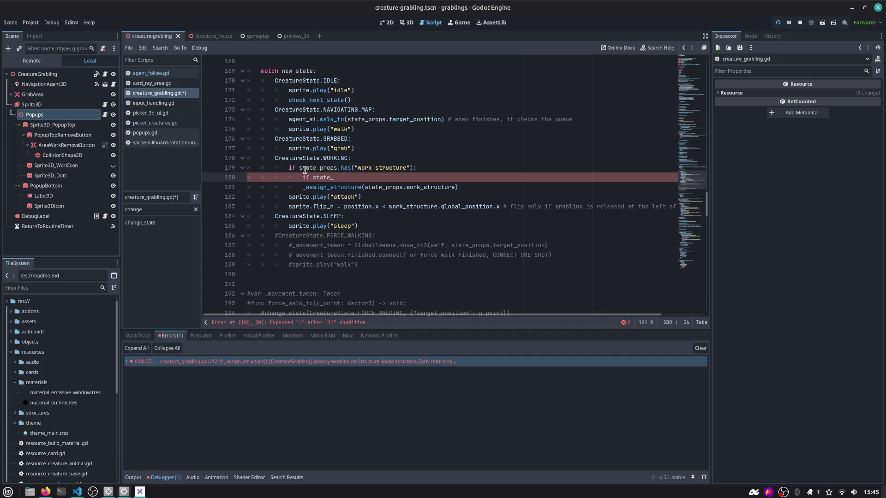
pyautogui.hotkey('ctrl', 'shift', 'z')
pyautogui.hotkey('ctrl', 'BackSpace')
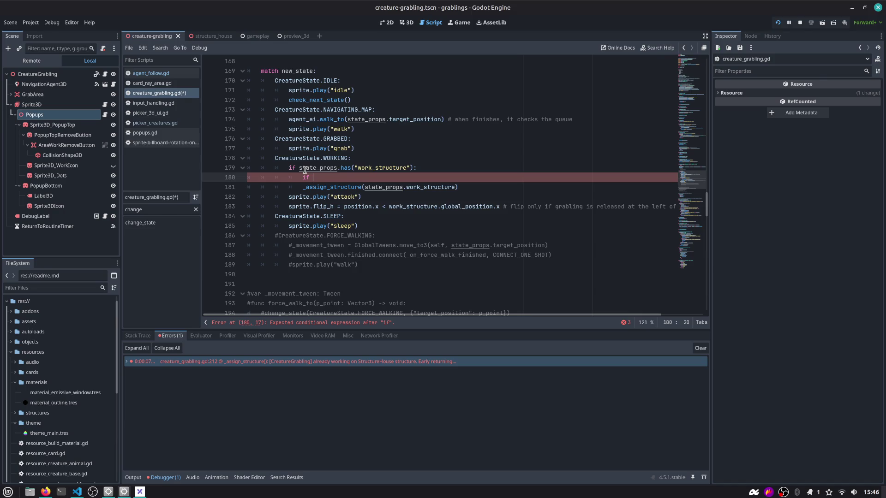
pyautogui.hotkey('ctrl', 'z')
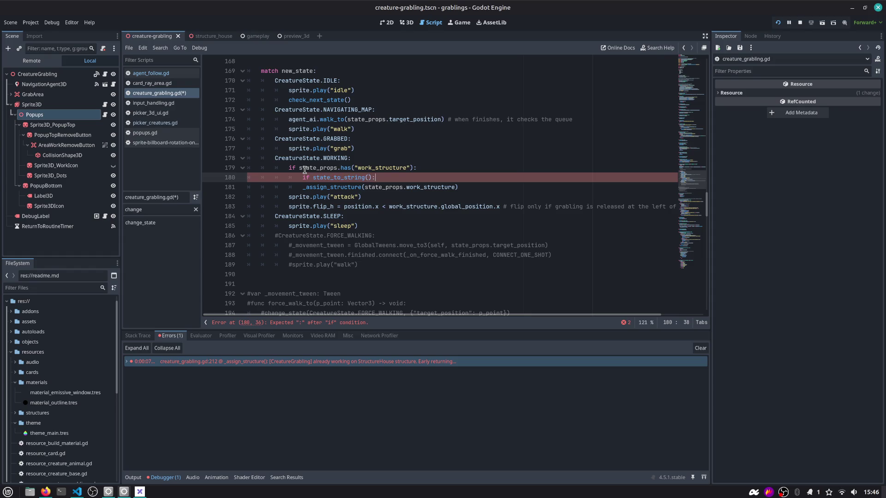
pyautogui.press('Return')
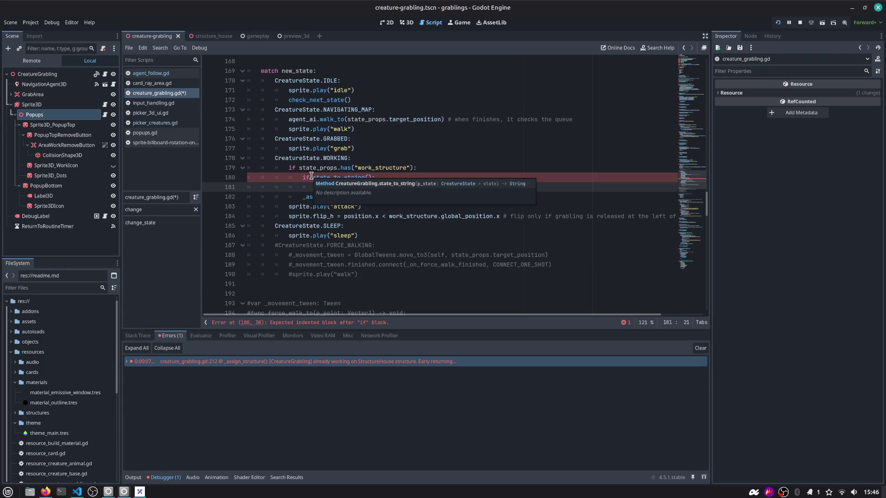
# Move into the empty body line 181, then switch to the streaming workspace's system monitor
pyautogui.moveTo(311, 177)
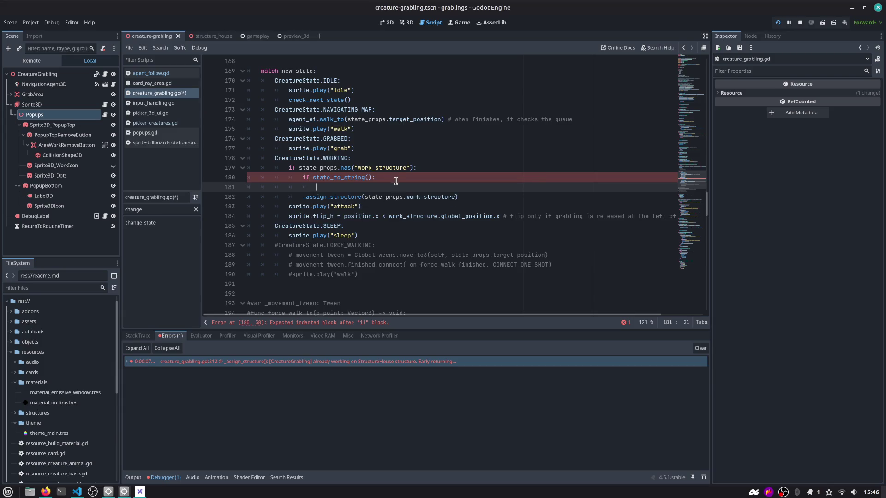
pyautogui.click(395, 181)
pyautogui.press('Down')
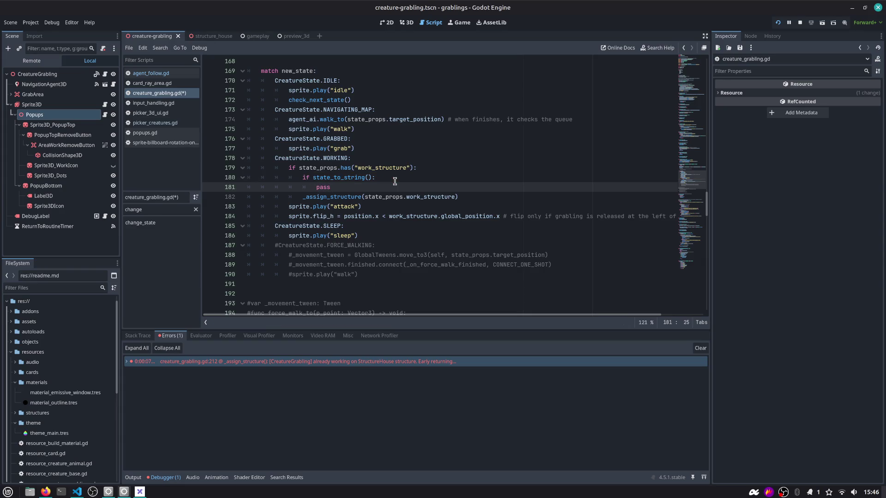
pyautogui.hotkey('ctrl', 'alt', 'Right')
pyautogui.hotkey('alt', 'Tab')
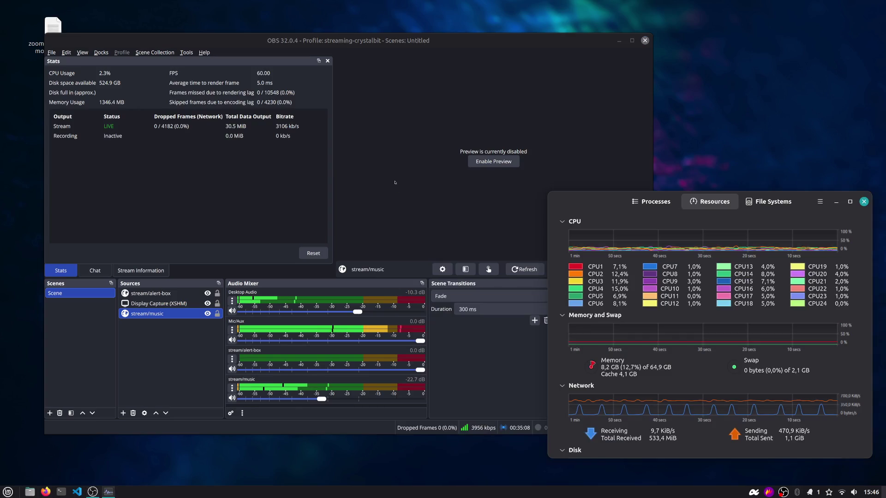
# Check System Monitor resource usage, move its window aside, and return to the Godot workspace
pyautogui.scroll(-3, 796, 384)
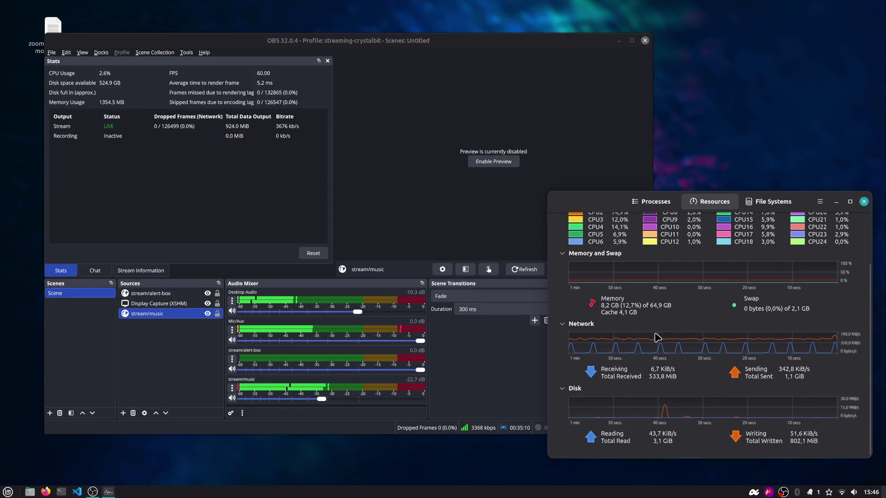
pyautogui.moveTo(795, 383); pyautogui.dragTo(741, 360)
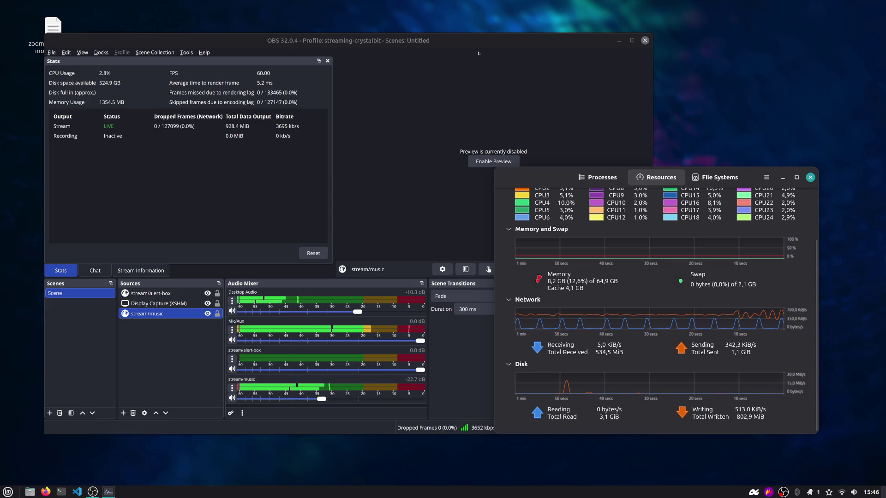
pyautogui.hotkey('ctrl', 'alt', 'Left')
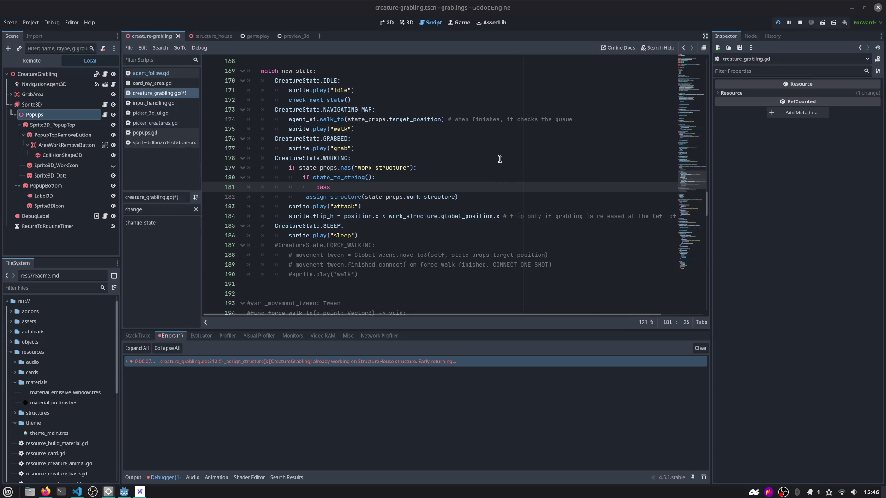
# Inspect the WORKING and SLEEP case blocks around lines 178–186 of creature_grabling.gd
pyautogui.click(517, 210)
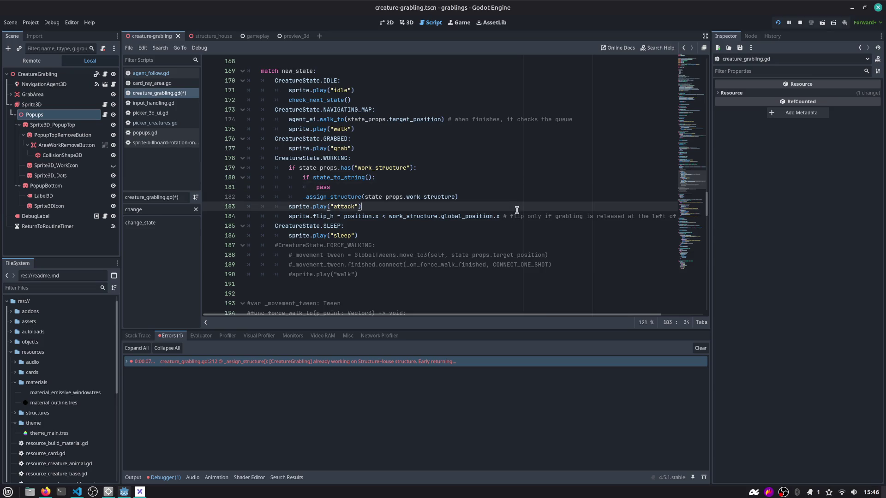
pyautogui.scroll(-1, 467, 236)
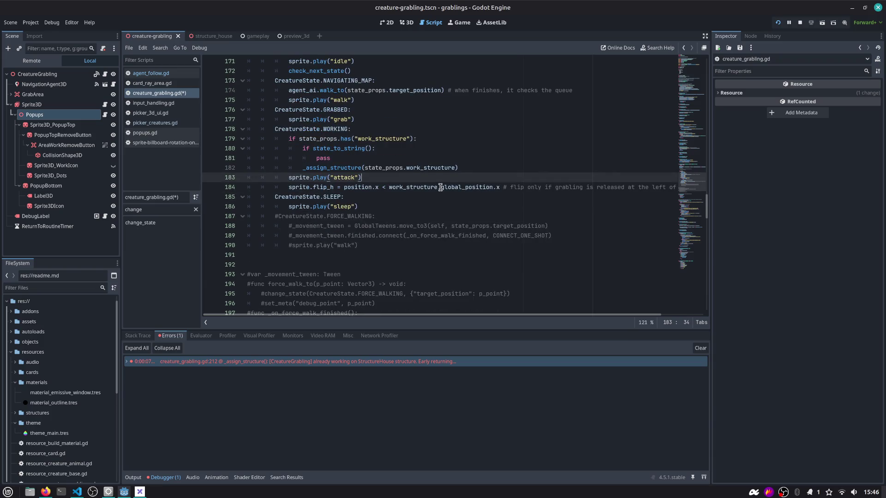
pyautogui.press('Down')
pyautogui.press('Down')
pyautogui.hotkey('ctrl', 'z')
pyautogui.hotkey('ctrl', 'z')
pyautogui.hotkey('ctrl', 'z')
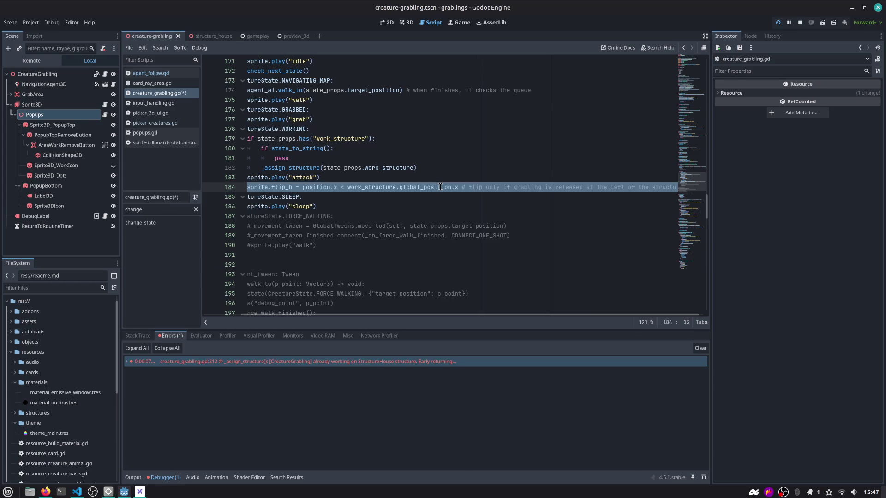
pyautogui.press('Up')
pyautogui.press('Up')
pyautogui.press('Up')
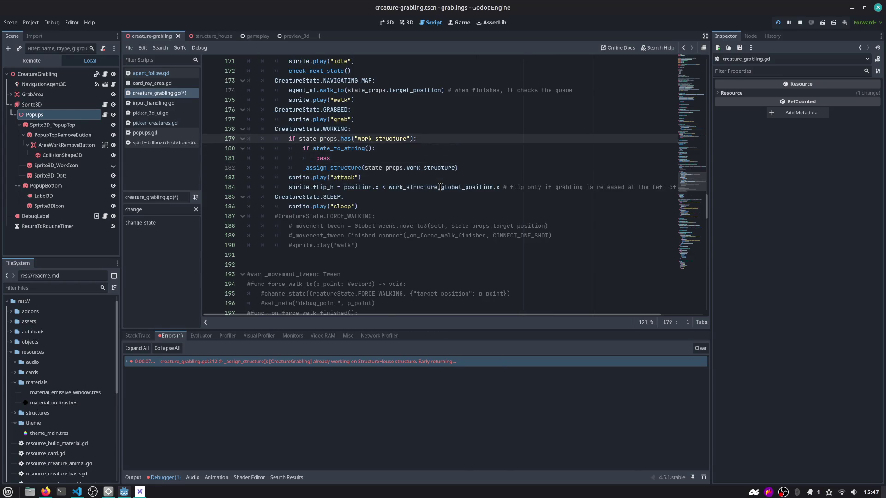
pyautogui.hotkey('shift', 'Down')
pyautogui.hotkey('shift', 'Down')
pyautogui.hotkey('shift', 'Down')
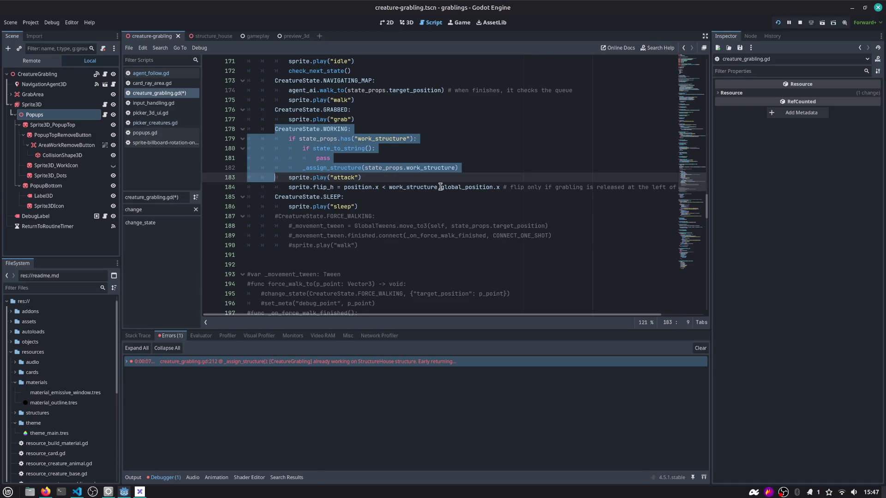
pyautogui.hotkey('shift', 'End')
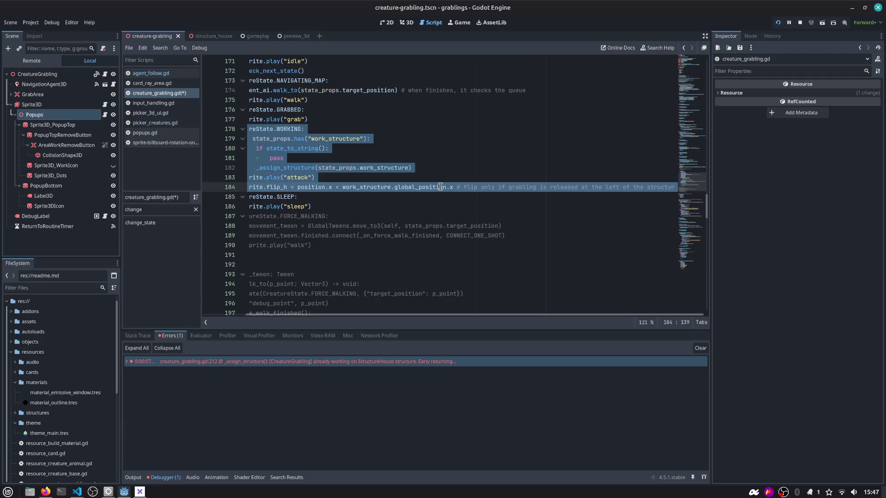
pyautogui.press('Right')
pyautogui.press('Home')
pyautogui.press('Home')
pyautogui.press('Down')
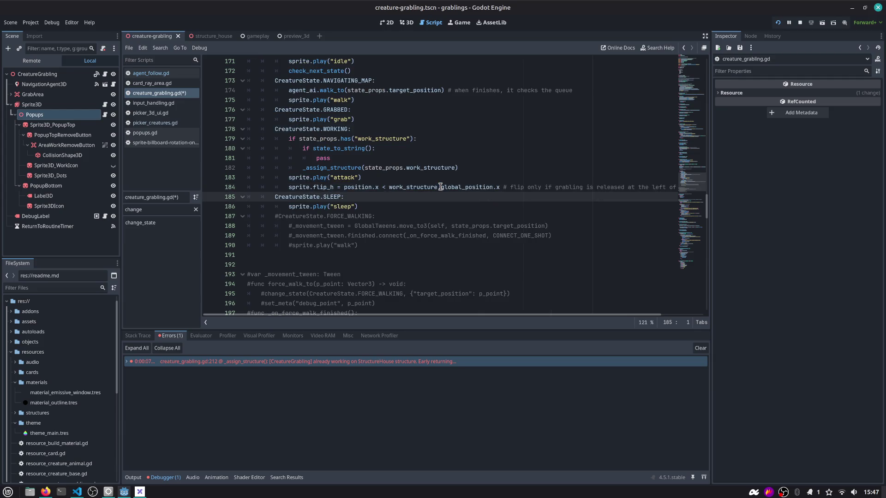
pyautogui.hotkey('shift', 'Down')
pyautogui.hotkey('shift', 'Down')
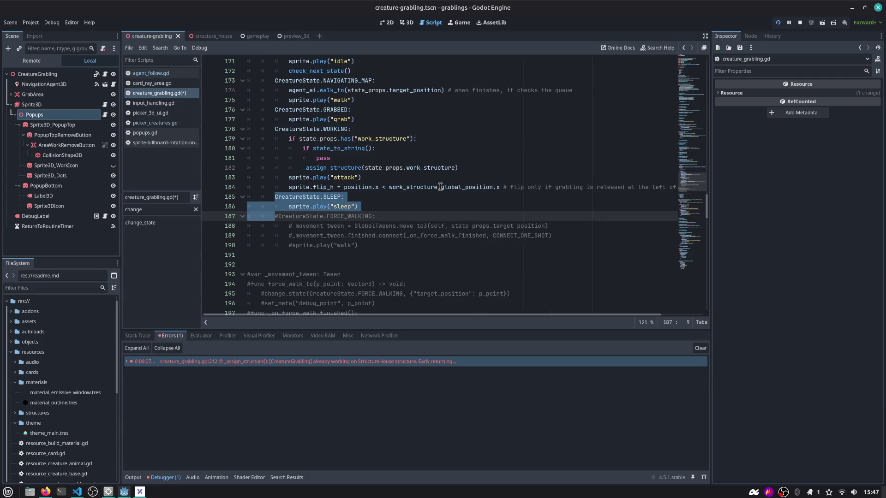
pyautogui.click(395, 207)
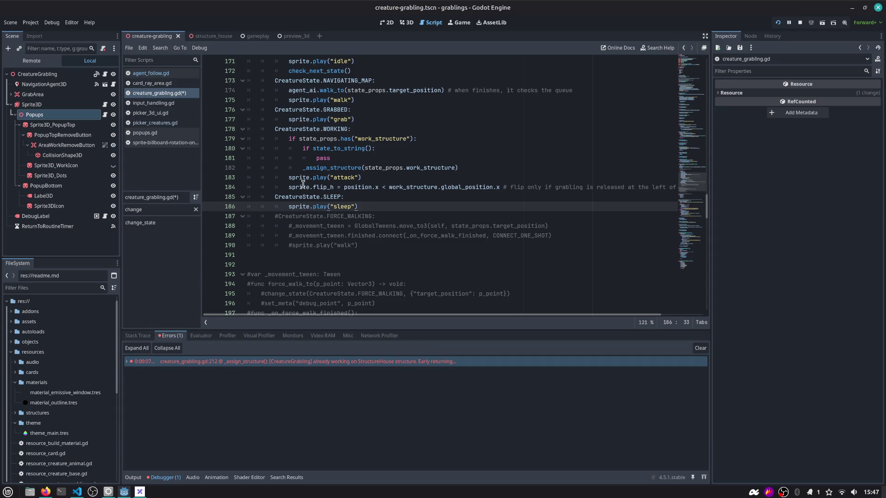
pyautogui.scroll(2, 302, 187)
pyautogui.scroll(-2, 293, 187)
# Replace the placeholder with 'if state_props.work_structure != work_structure:', nest _assign_structure under it, and save
pyautogui.press('Up')
pyautogui.press('Up')
pyautogui.press('Up')
pyautogui.hotkey('ctrl', 'BackSpace')
pyautogui.write('a')
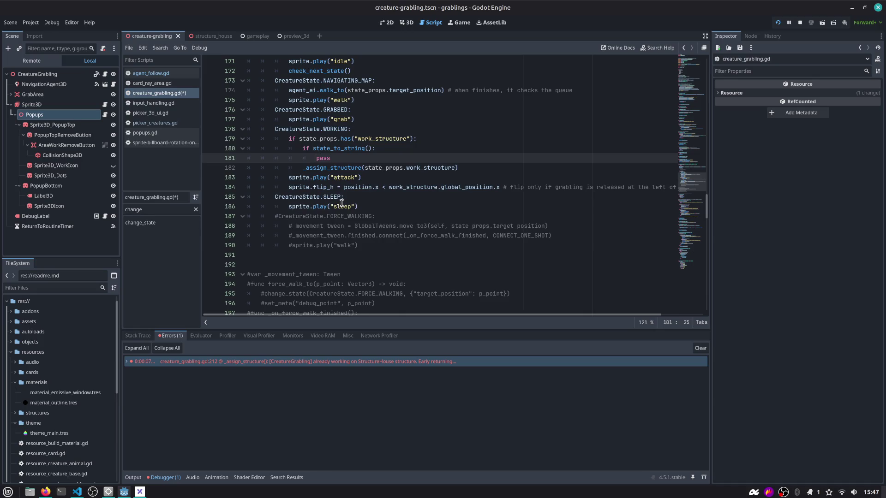
pyautogui.press('BackSpace')
pyautogui.press('BackSpace')
pyautogui.press('BackSpace')
pyautogui.write('if state_p')
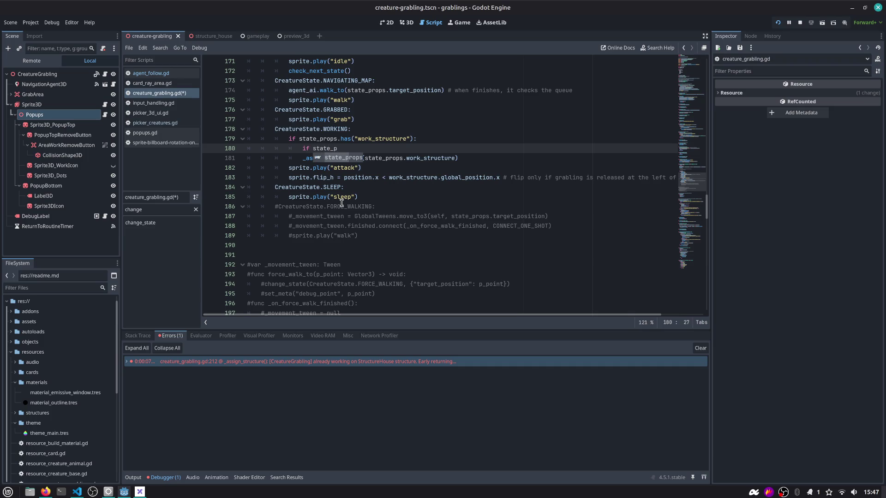
pyautogui.write('rops.wro')
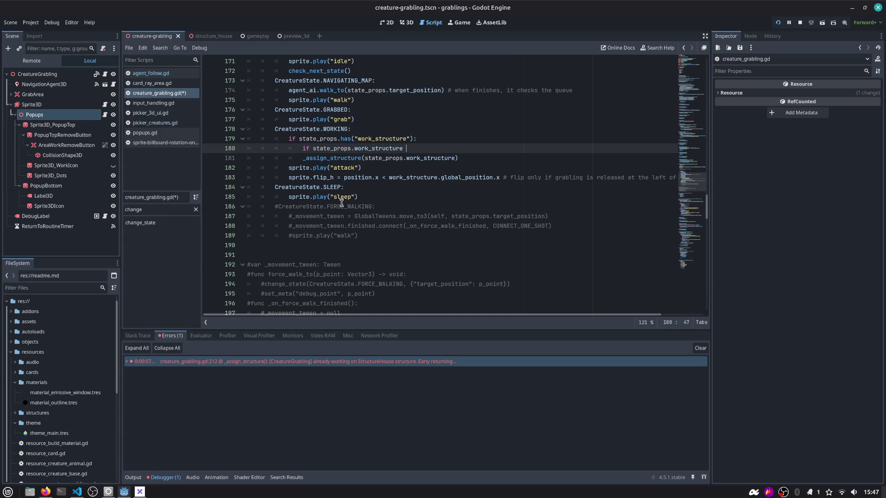
pyautogui.write('= ')
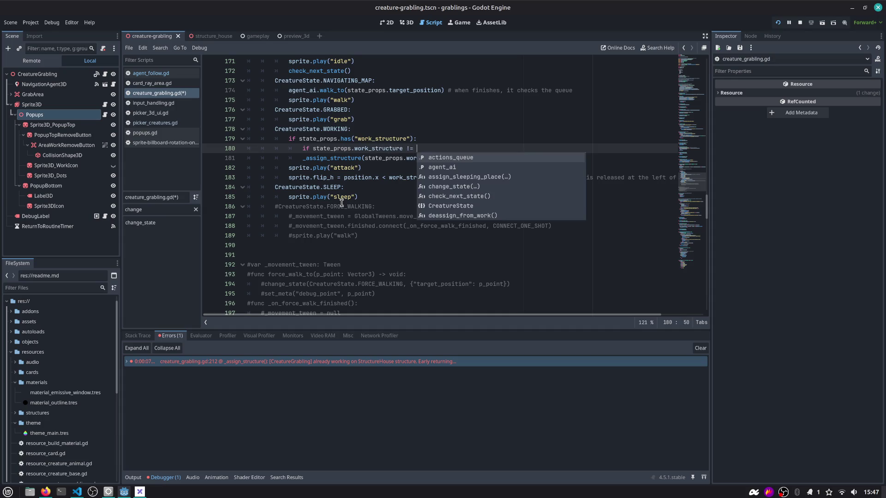
pyautogui.write('work_structure:')
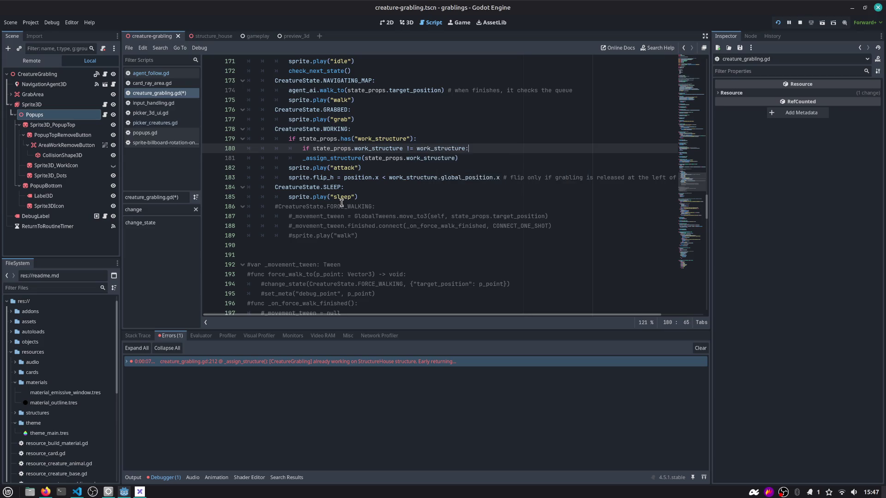
pyautogui.press('Down')
pyautogui.press('Home')
pyautogui.press('Tab')
pyautogui.hotkey('ctrl', 's')
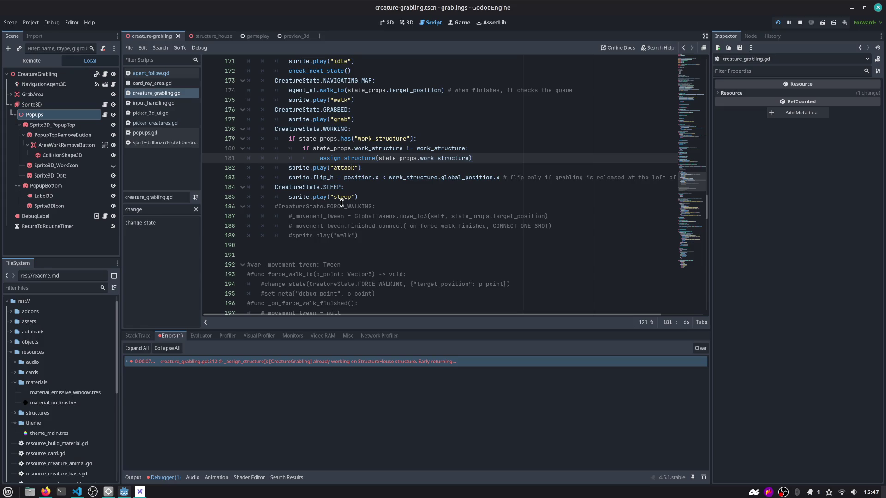
# Find every _assign_structure call across the project, then relaunch the game
pyautogui.press('Up')
pyautogui.press('Up')
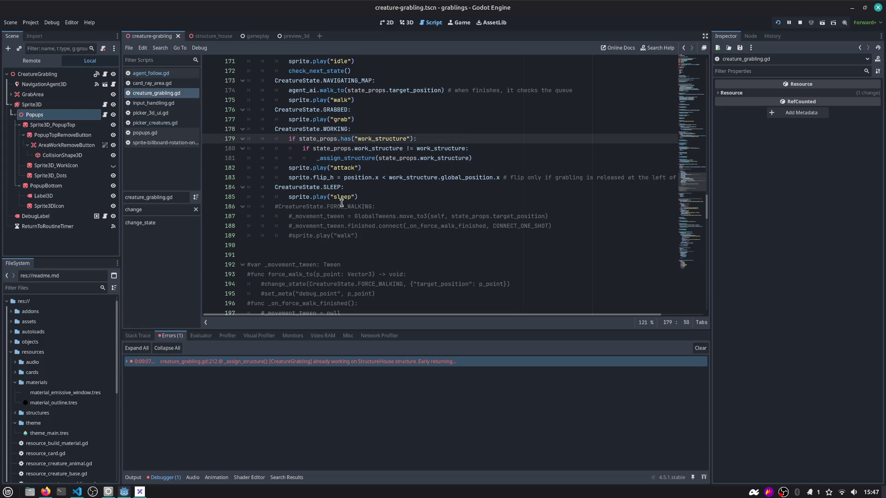
pyautogui.press('Down')
pyautogui.press('Down')
pyautogui.press('Down')
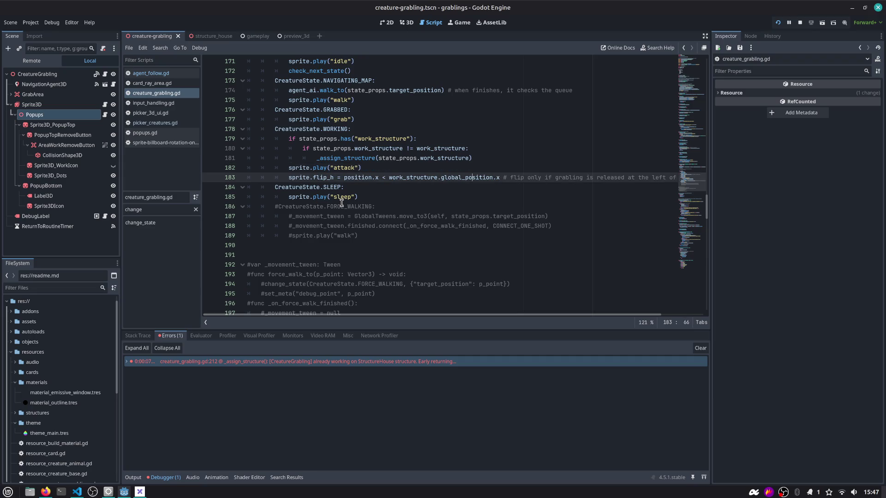
pyautogui.scroll(2, 341, 203)
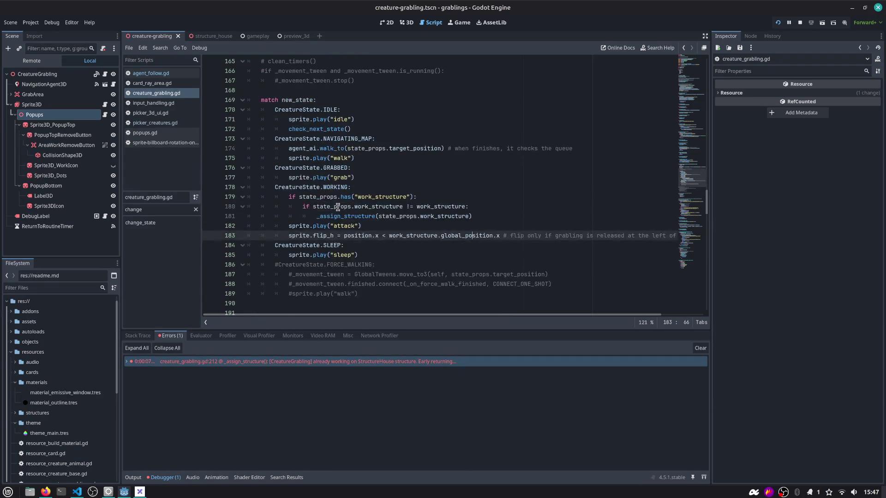
pyautogui.doubleClick(368, 214)
pyautogui.hotkey('ctrl', 'shift', 'f')
pyautogui.press('Return')
pyautogui.press('F5')
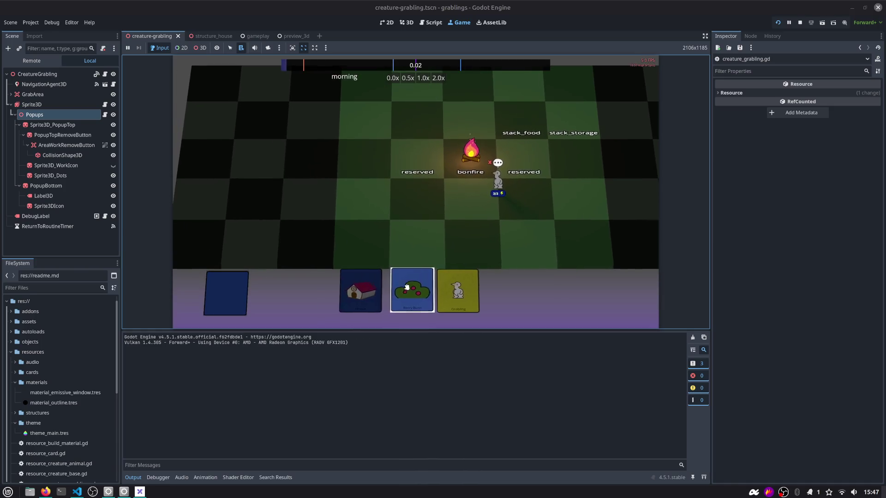
# Play the house and Grabling cards onto the board, then unassign both working grablings
pyautogui.moveTo(385, 277); pyautogui.dragTo(419, 238)
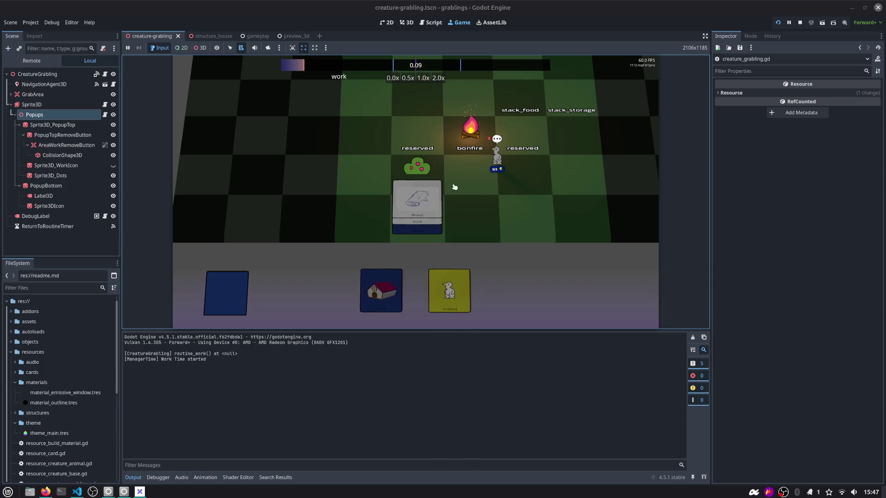
pyautogui.moveTo(438, 291); pyautogui.dragTo(492, 235)
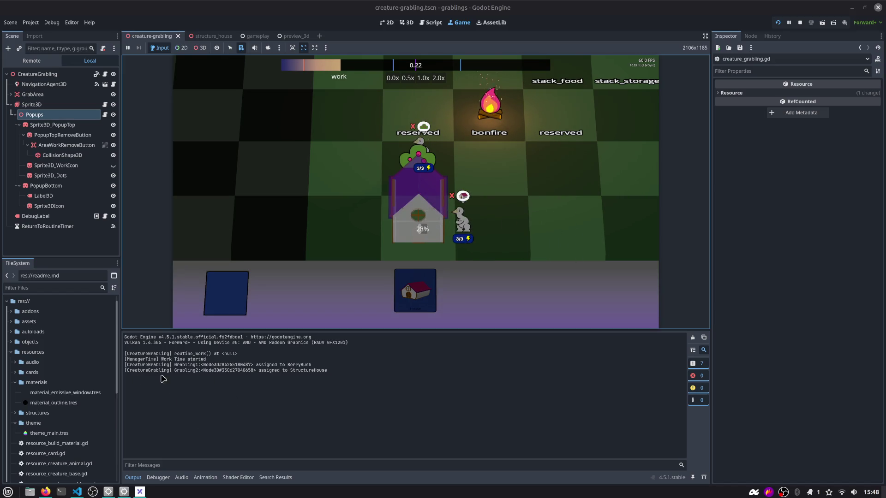
pyautogui.click(452, 197)
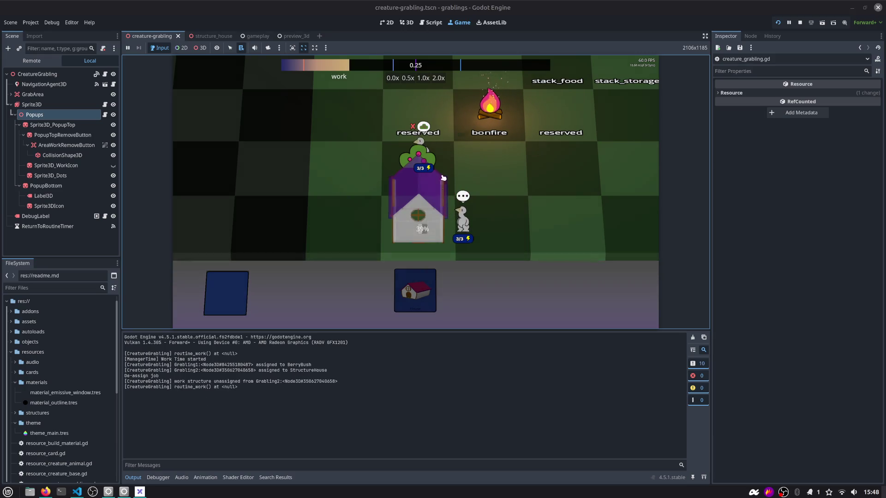
pyautogui.click(413, 128)
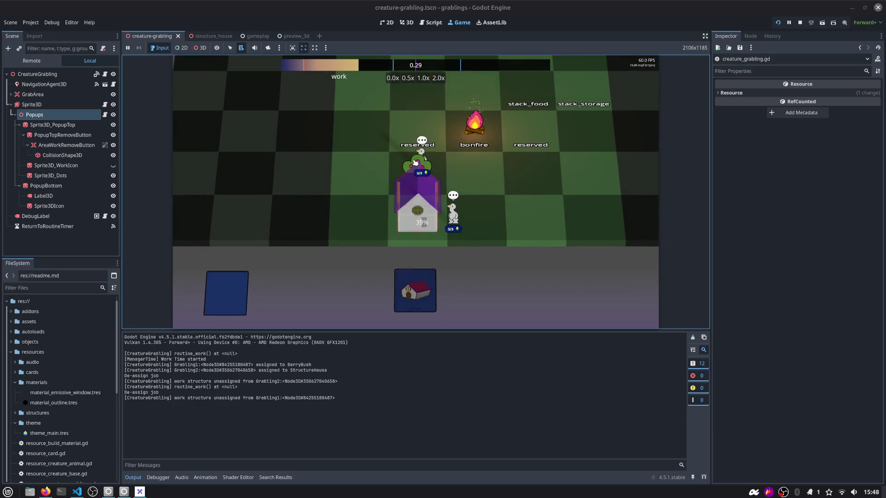
# Step the time slot back to sleep and then hobby in the debug window, then pause
pyautogui.press('d')
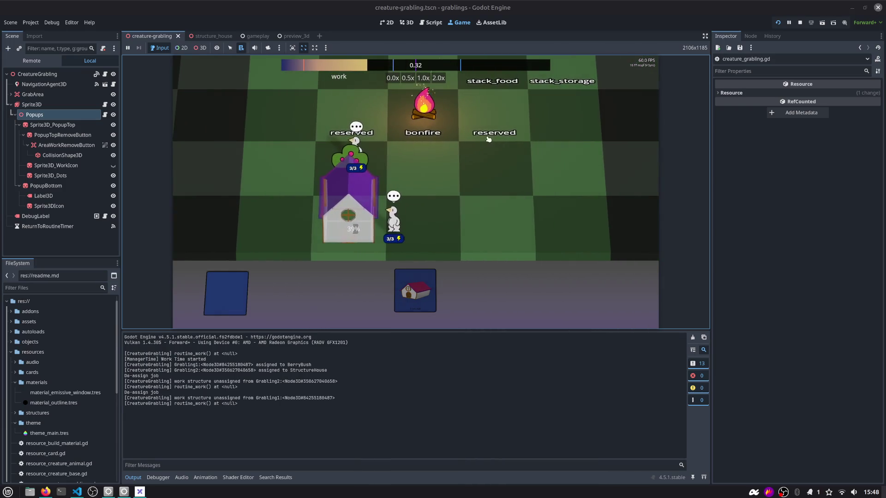
pyautogui.press('F1')
pyautogui.click(810, 175)
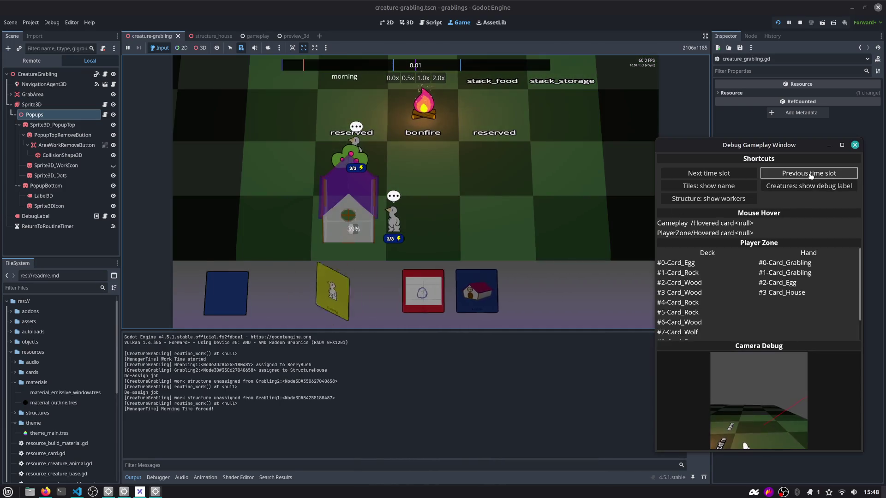
pyautogui.click(810, 174)
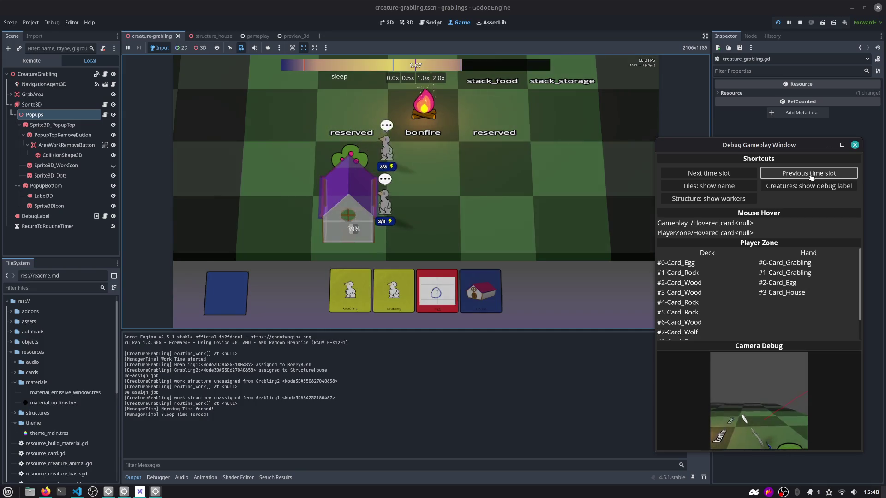
pyautogui.click(811, 176)
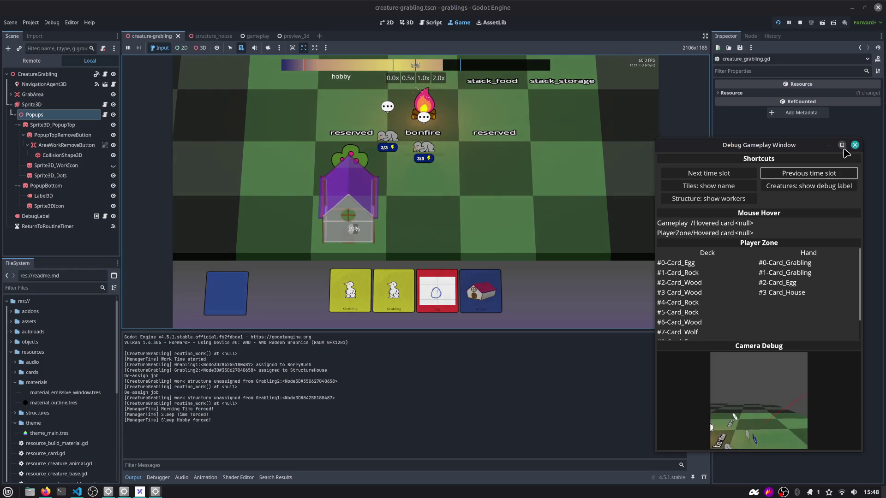
pyautogui.click(788, 22)
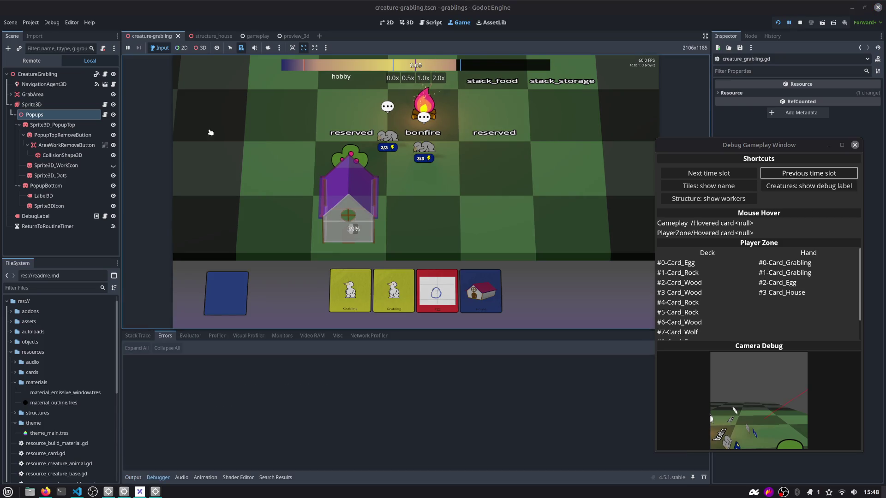
# Open the debug gameplay widgets scene from gameplay.tscn's DebugCameraViewport node
pyautogui.click(250, 36)
pyautogui.scroll(3, 59, 186)
pyautogui.click(10, 155)
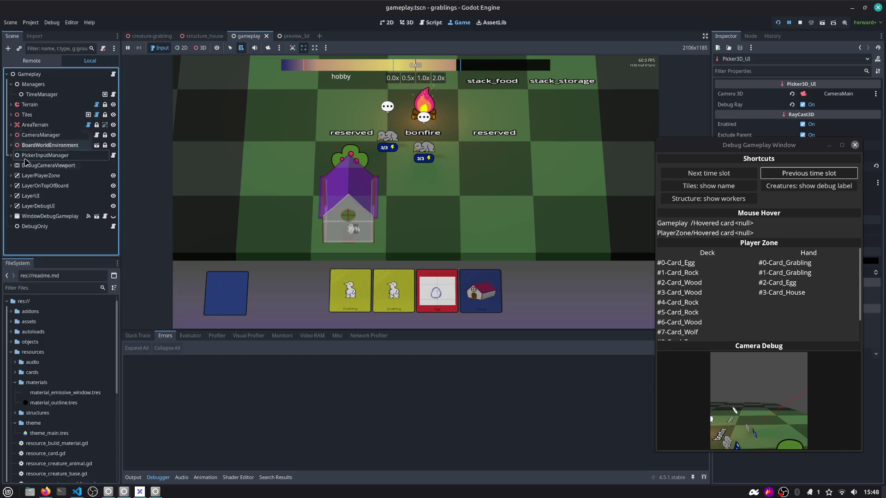
pyautogui.click(62, 167)
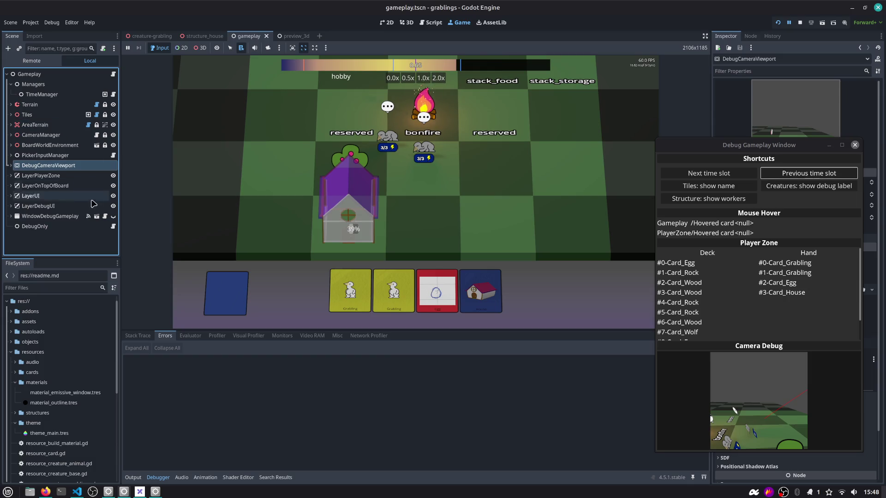
pyautogui.click(96, 215)
pyautogui.scroll(3, 51, 92)
pyautogui.click(48, 75)
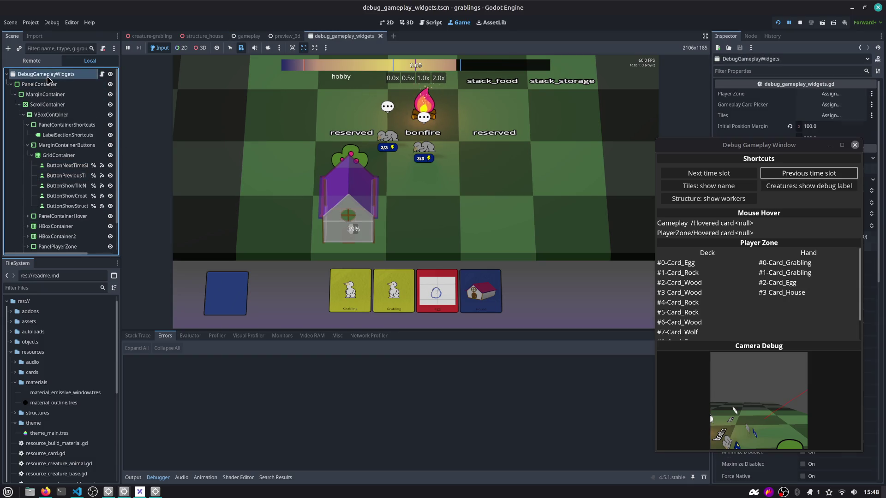
pyautogui.scroll(-3, 64, 115)
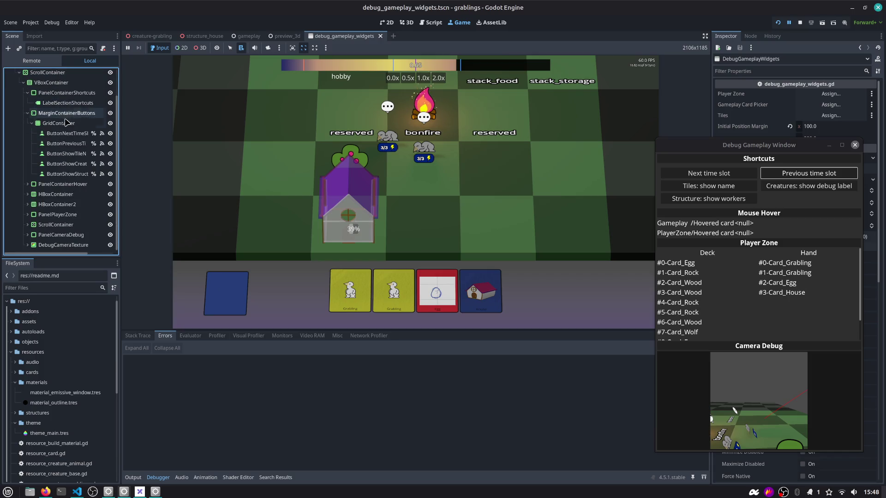
# In the 2D view, move ButtonPreviousTimeSlot above ButtonNextTimeSlot in the Scene tree
pyautogui.click(386, 22)
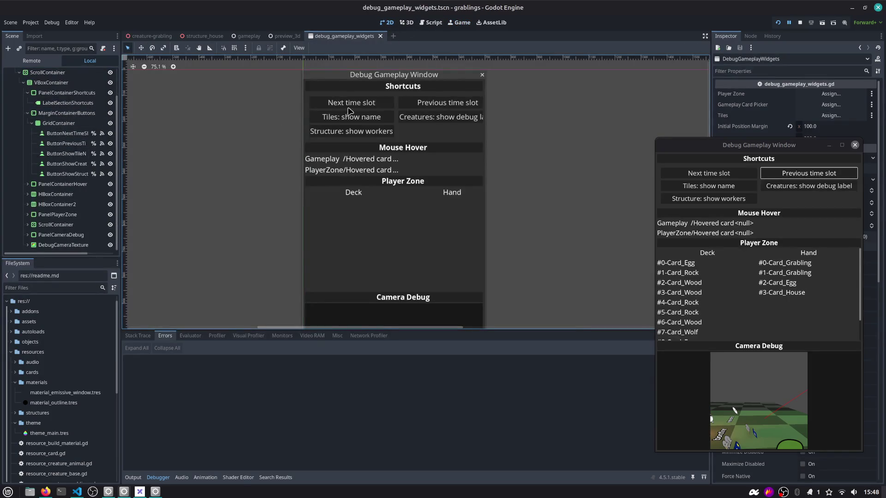
pyautogui.click(63, 136)
pyautogui.moveTo(63, 143); pyautogui.dragTo(64, 129)
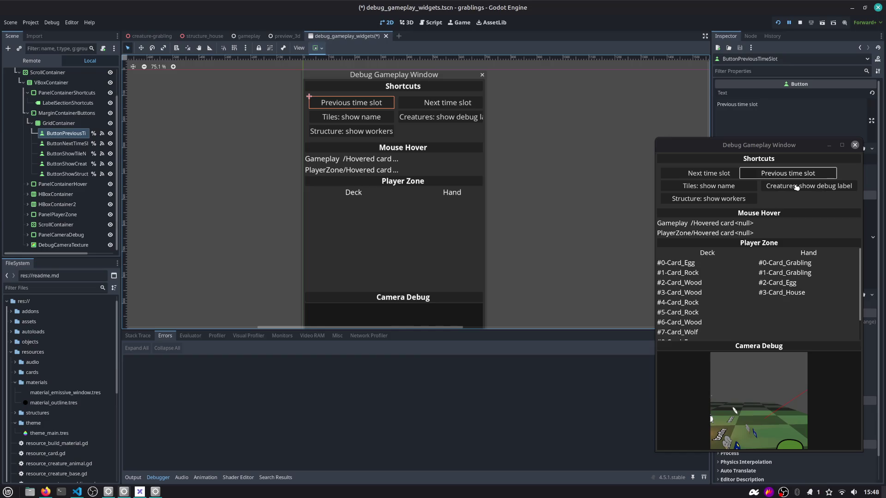
# Save and close the widgets scene, then test the swapped Previous/Next time slot buttons in-game
pyautogui.hotkey('ctrl', 's')
pyautogui.middleClick(365, 40)
pyautogui.click(458, 23)
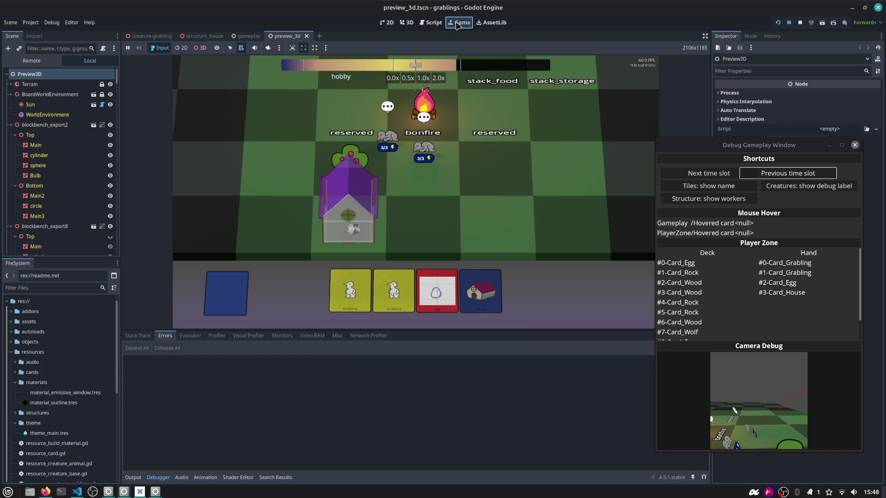
pyautogui.click(714, 174)
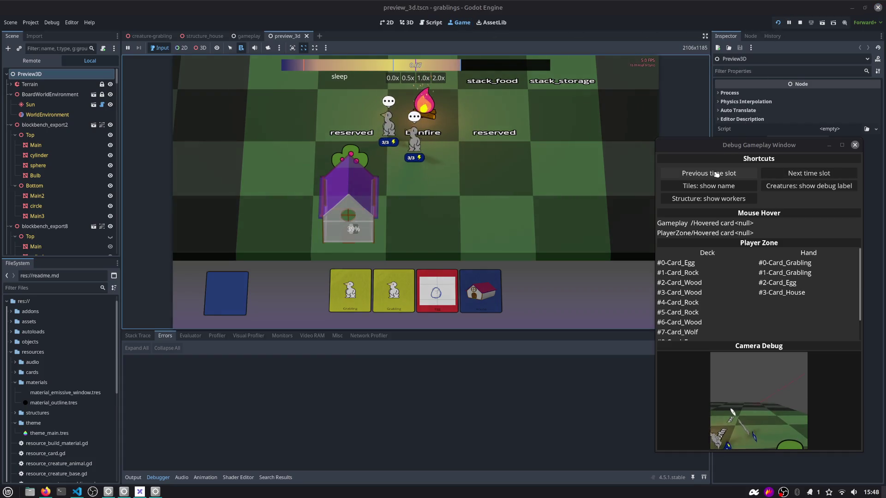
pyautogui.click(803, 174)
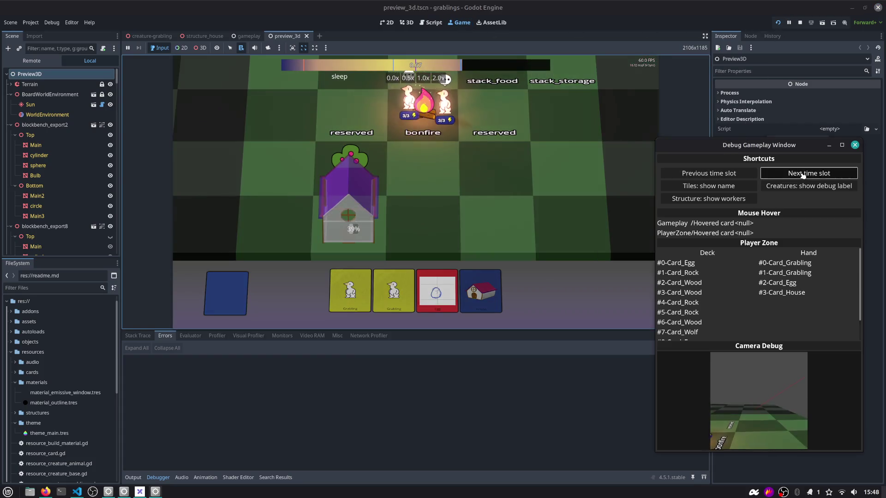
pyautogui.click(802, 174)
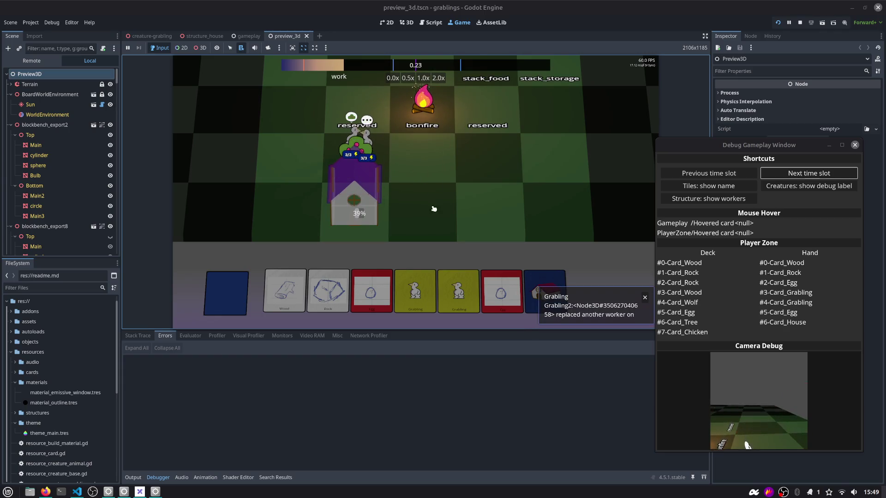
pyautogui.click(855, 145)
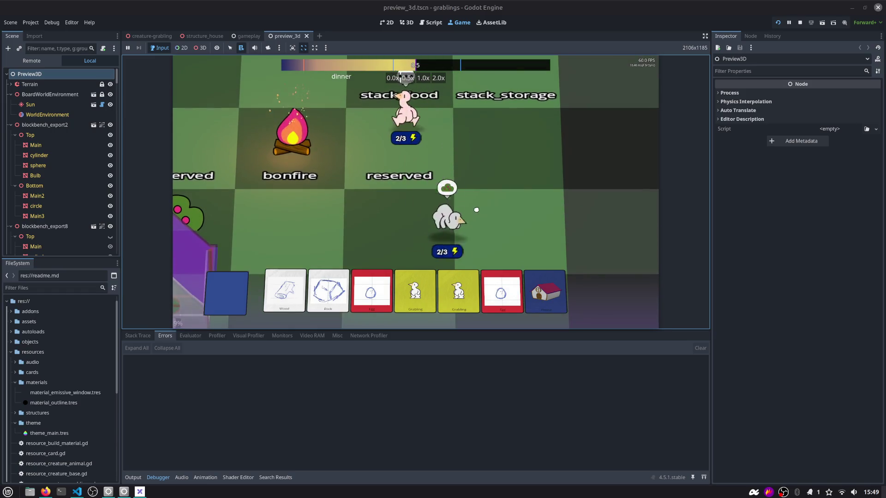
# Move the grabling onto the adjacent tile and advance through the work and dinner time slots
pyautogui.moveTo(475, 210); pyautogui.dragTo(491, 199)
pyautogui.press('F1')
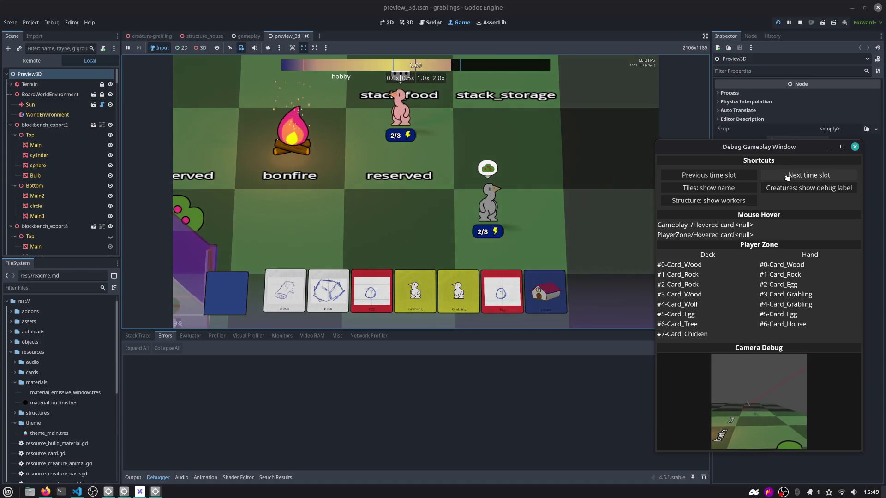
pyautogui.click(789, 178)
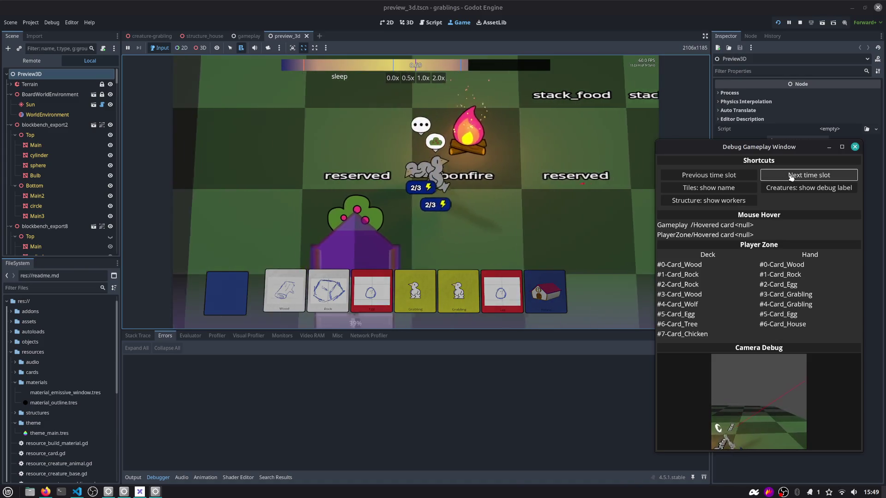
pyautogui.click(791, 177)
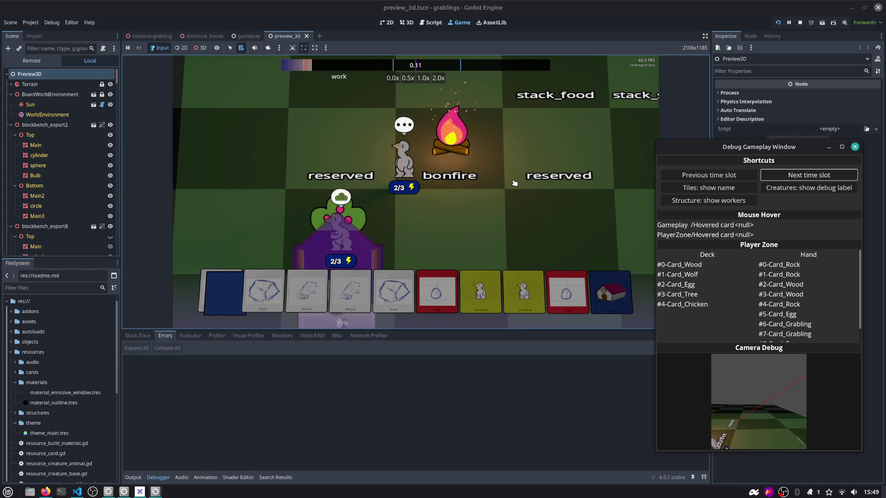
pyautogui.click(777, 177)
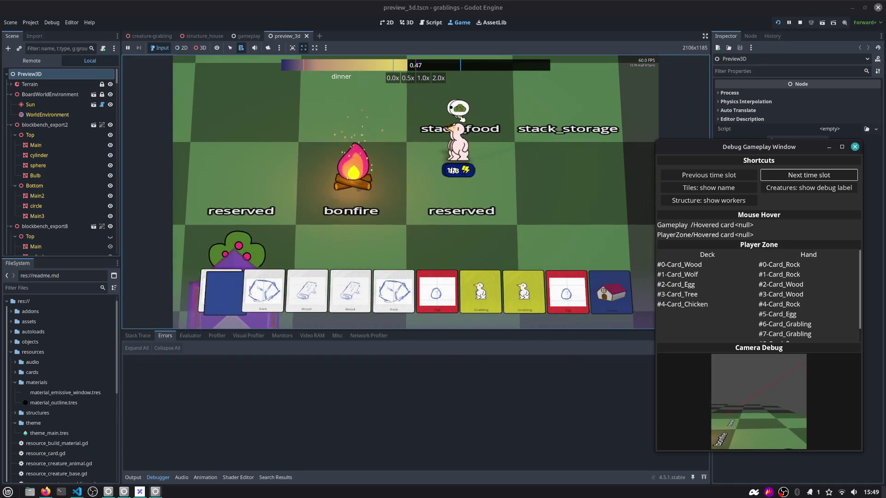
pyautogui.click(465, 147)
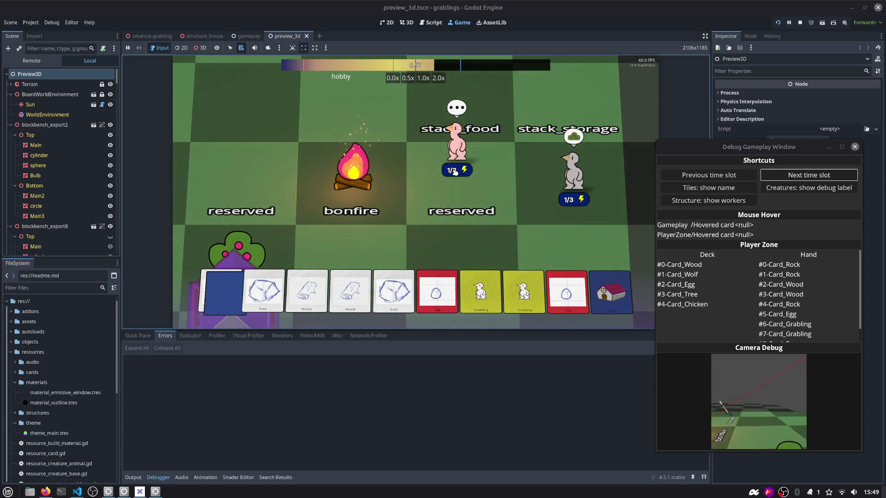
pyautogui.click(778, 178)
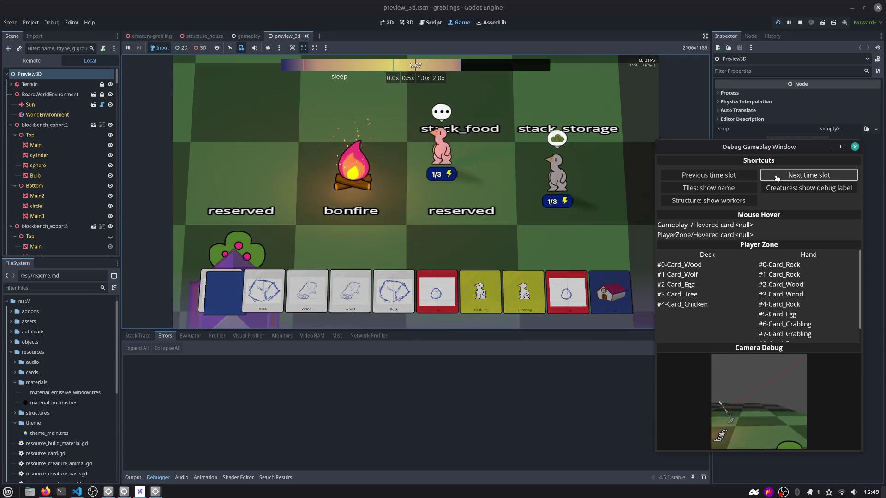
pyautogui.click(777, 178)
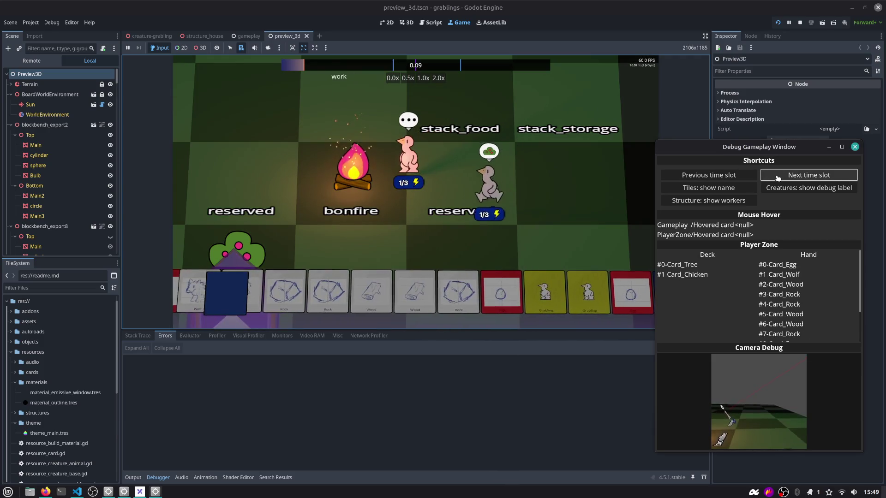
pyautogui.click(778, 178)
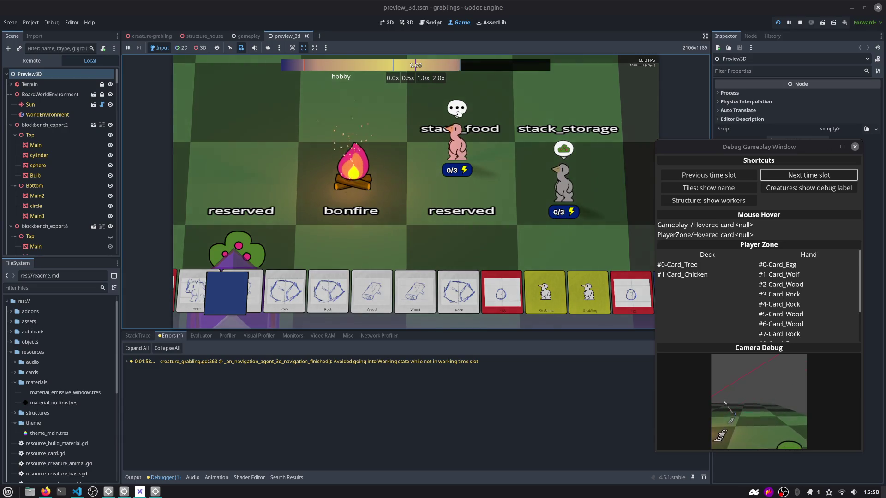
# Stop the running game with F8
pyautogui.press('F8')
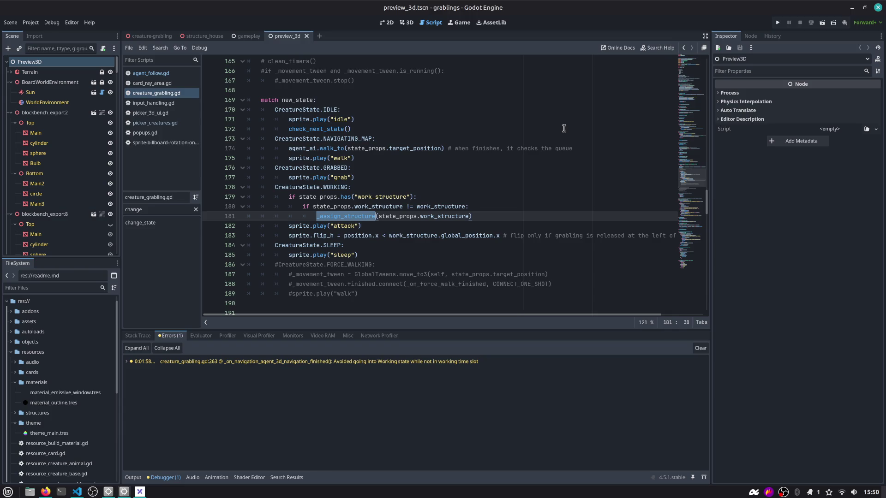
# Relaunch the game, build a House with Wood and Rock, plant a Berry Bush, and move the grabling onto it
pyautogui.click(777, 22)
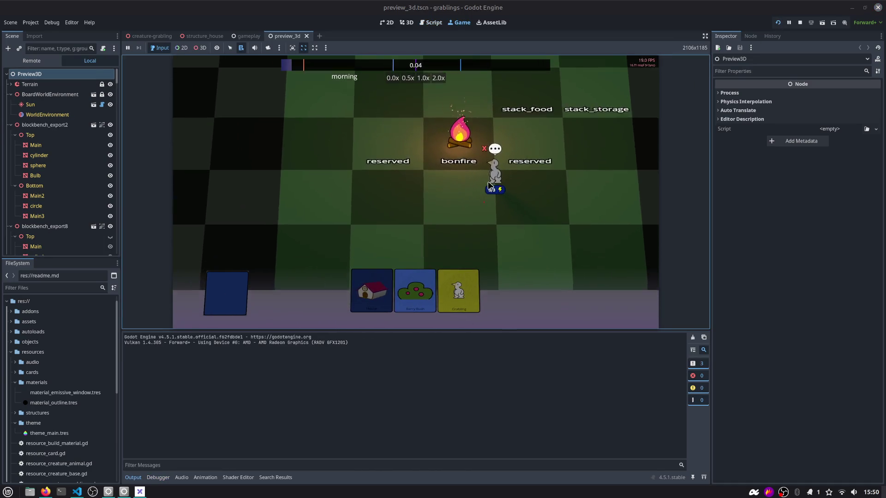
pyautogui.moveTo(488, 185)
pyautogui.mouseDown()
pyautogui.moveTo(514, 199)
pyautogui.moveTo(517, 213)
pyautogui.moveTo(478, 193)
pyautogui.moveTo(367, 170)
pyautogui.moveTo(374, 168)
pyautogui.mouseUp()
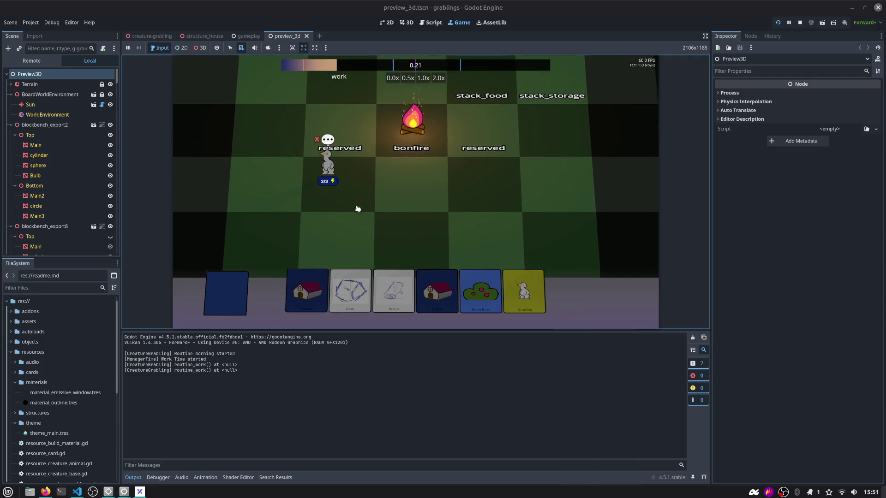
pyautogui.moveTo(306, 290); pyautogui.dragTo(336, 231)
pyautogui.moveTo(374, 291); pyautogui.dragTo(340, 205)
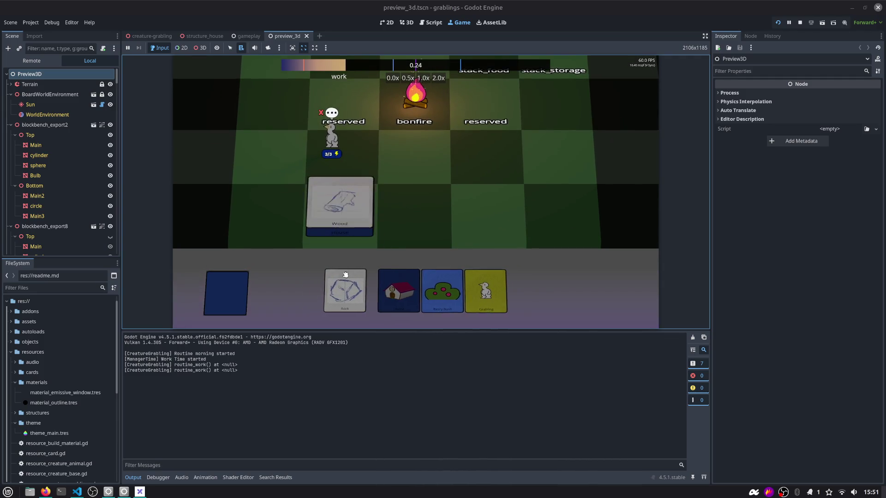
pyautogui.moveTo(345, 275); pyautogui.dragTo(340, 194)
pyautogui.moveTo(406, 290); pyautogui.dragTo(406, 245)
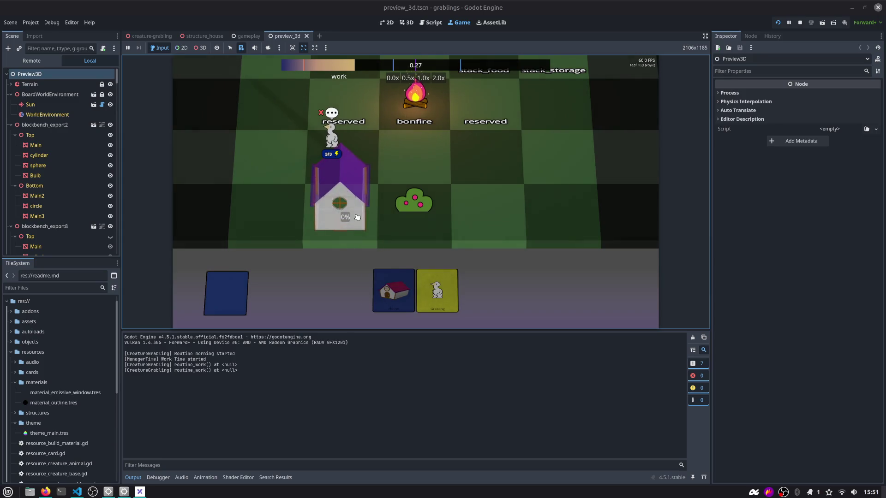
pyautogui.moveTo(358, 159); pyautogui.dragTo(419, 171)
pyautogui.hotkey('alt', 'Tab')
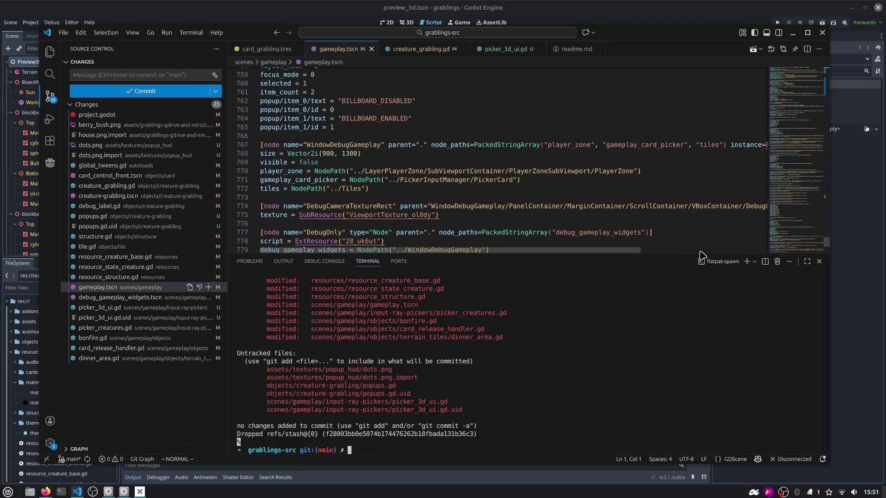
# Open the changed creature_grabling.gd in VS Code, then bring Firefox's Energy points & Balloon issue forward
pyautogui.click(412, 50)
pyautogui.moveTo(634, 36); pyautogui.dragTo(621, 30)
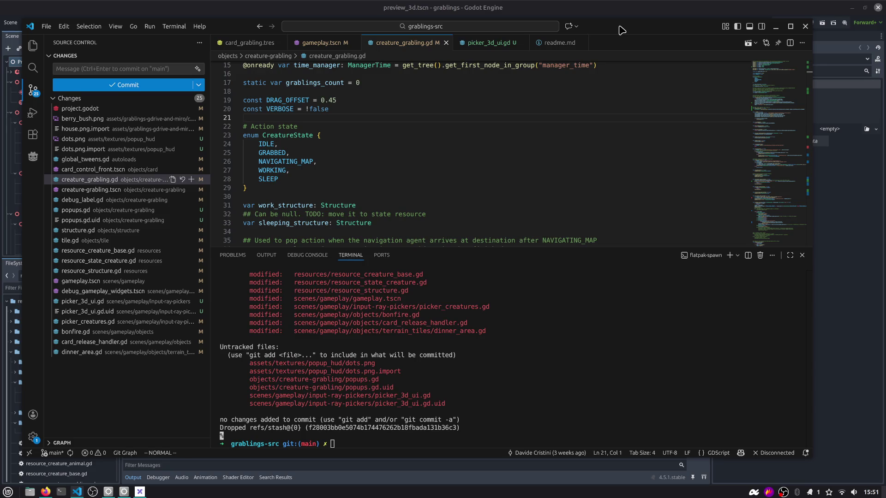
pyautogui.moveTo(621, 30); pyautogui.dragTo(642, 32)
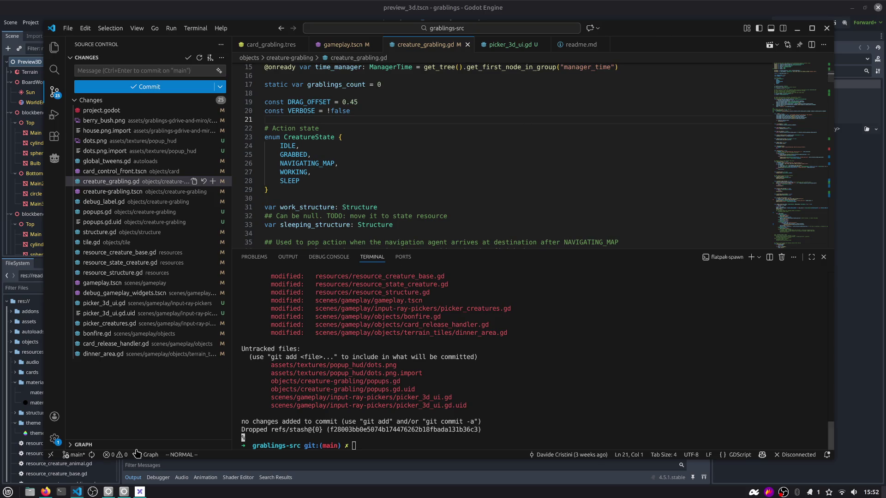
pyautogui.click(45, 492)
pyautogui.moveTo(237, 28); pyautogui.dragTo(439, 33)
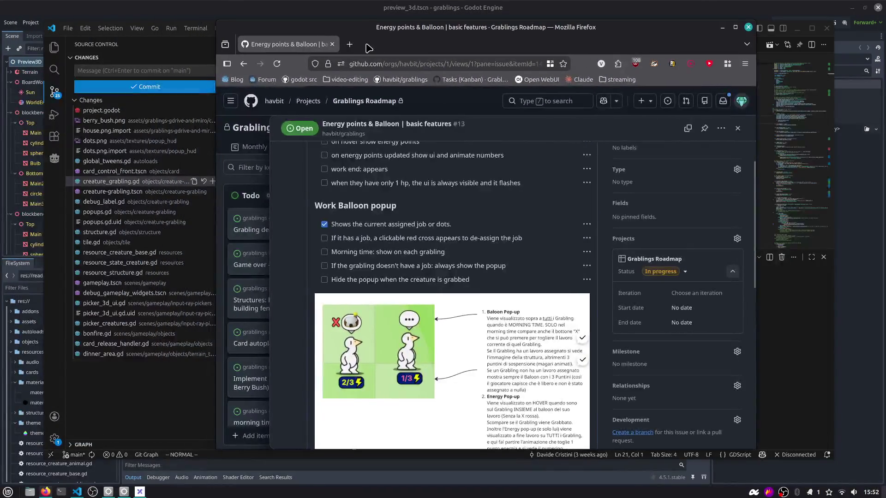
# Search the web for 'aaron schwartz nvidia ai' in a new tab
pyautogui.click(349, 45)
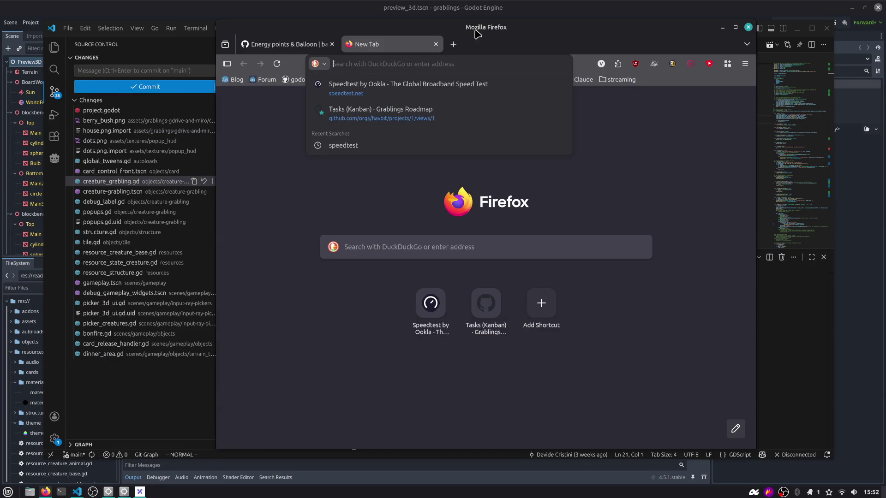
pyautogui.write('aa')
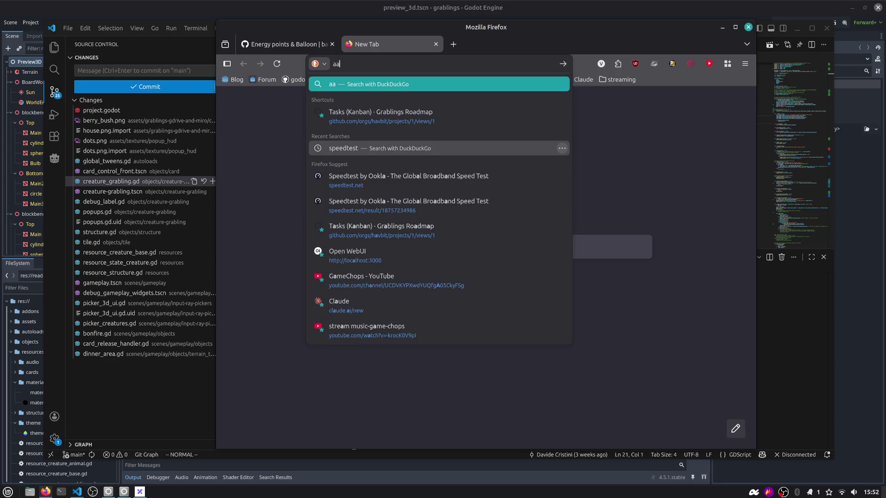
pyautogui.write('ron')
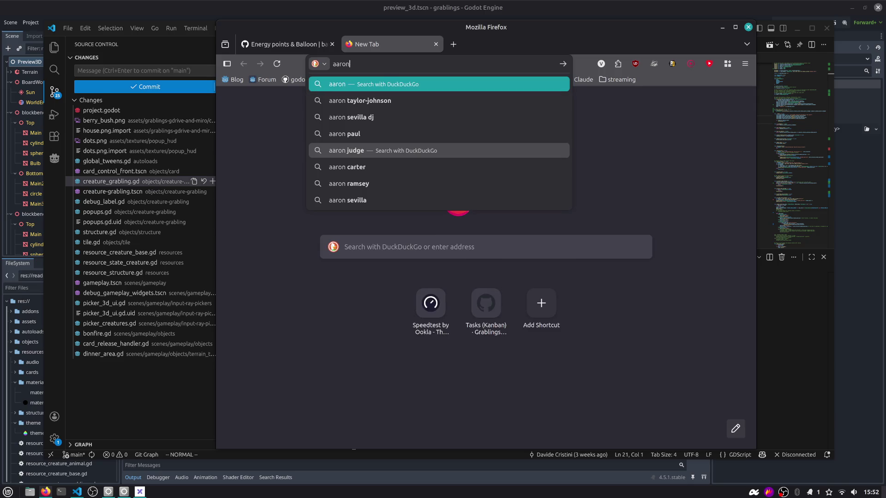
pyautogui.write(' schwartz')
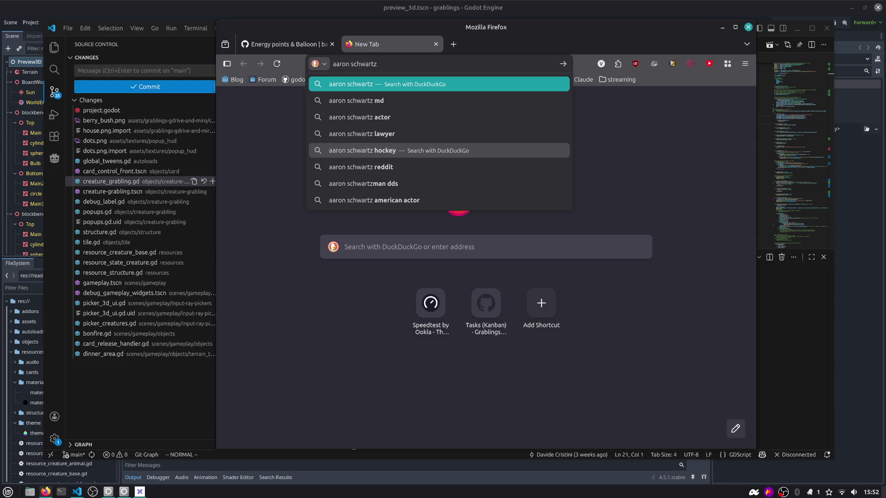
pyautogui.write(' nvidia ai')
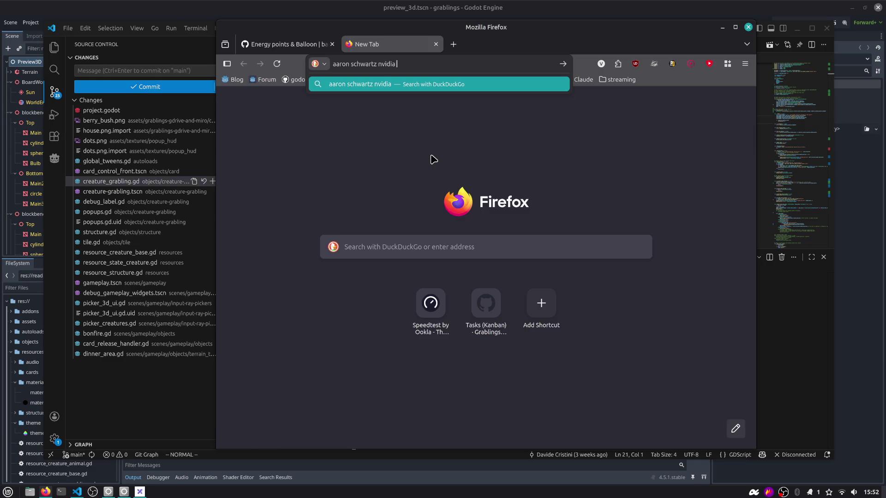
pyautogui.press('Return')
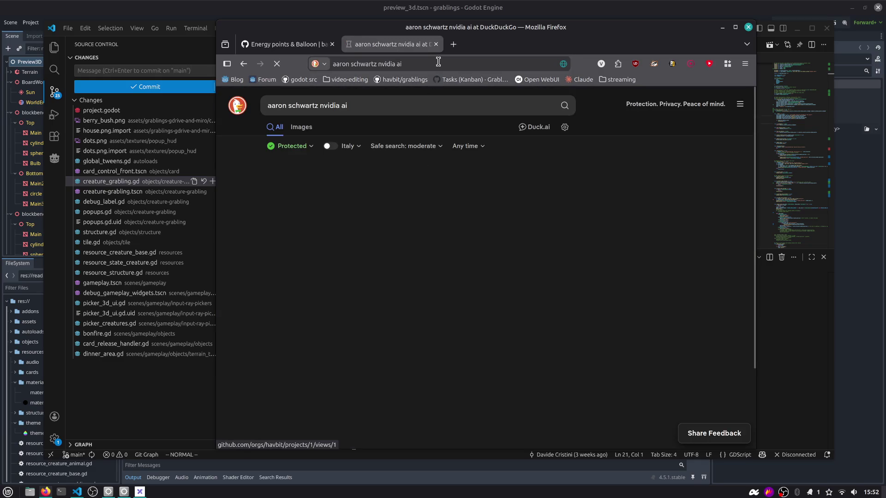
# Refine the search to cover Nvidia AI training and Anna's blog
pyautogui.click(438, 63)
pyautogui.click(438, 62)
pyautogui.write('traninig')
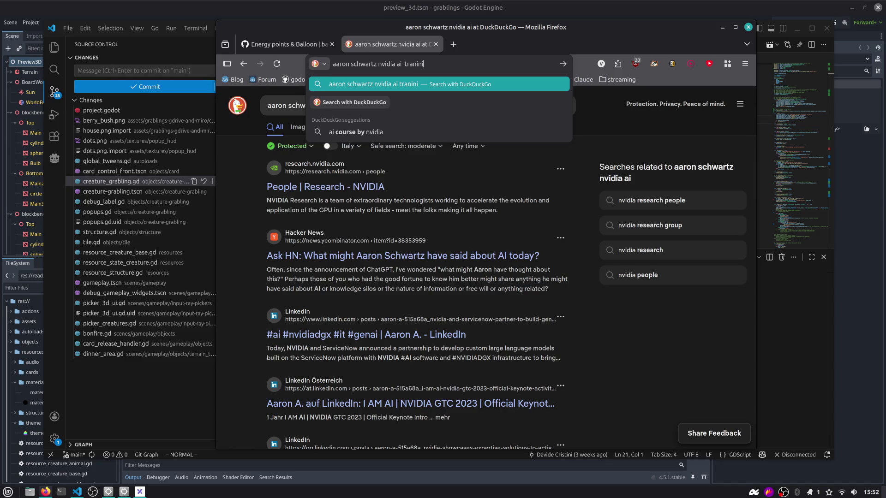
pyautogui.hotkey('ctrl', 'shift', 'Right')
pyautogui.hotkey('ctrl', 'shift', 'Right')
pyautogui.press('Delete')
pyautogui.press('End')
pyautogui.write('an')
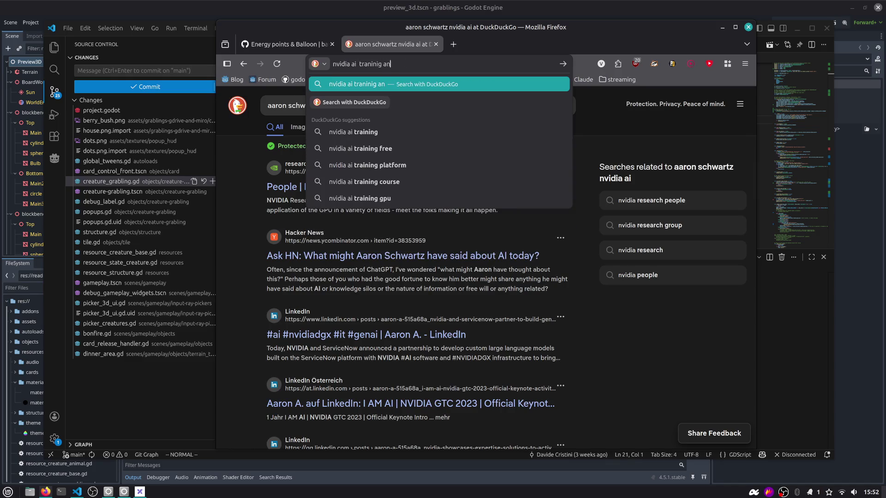
pyautogui.write("na's blog aaron schwartz")
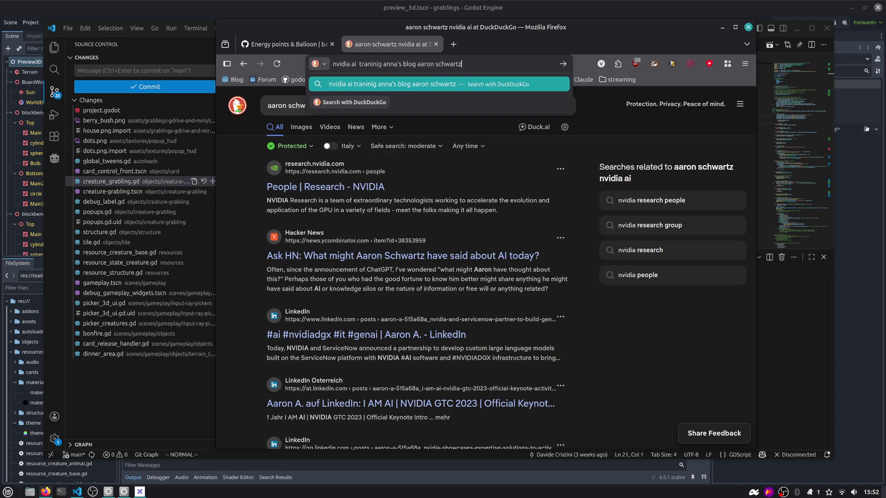
pyautogui.press('Return')
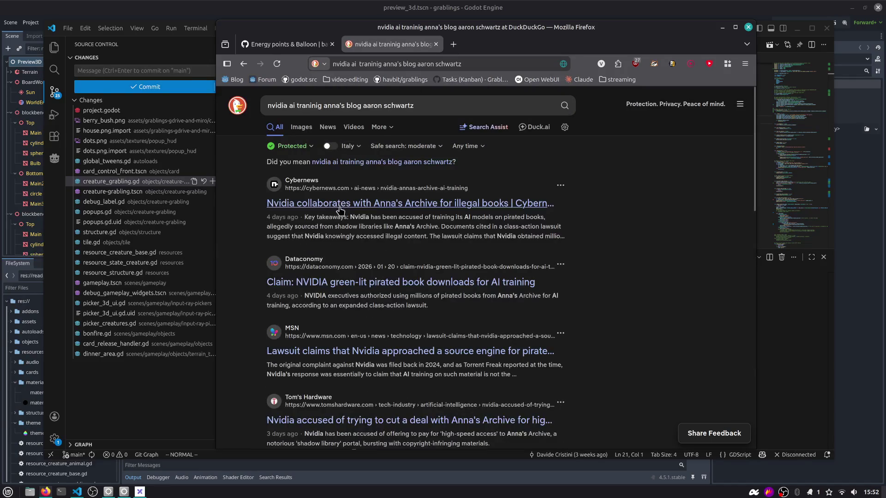
# Change the query to 'x nvidia ai traninig anna's blog' and open the Cybernews result in a background tab
pyautogui.click(510, 64)
pyautogui.click(510, 64)
pyautogui.hotkey('ctrl', 'BackSpace')
pyautogui.hotkey('ctrl', 'BackSpace')
pyautogui.write('x')
pyautogui.press('Return')
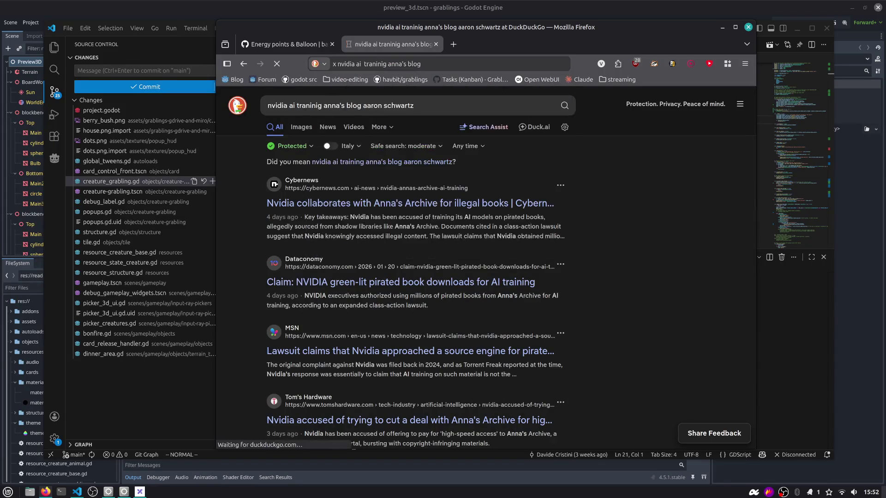
pyautogui.scroll(-3, 335, 270)
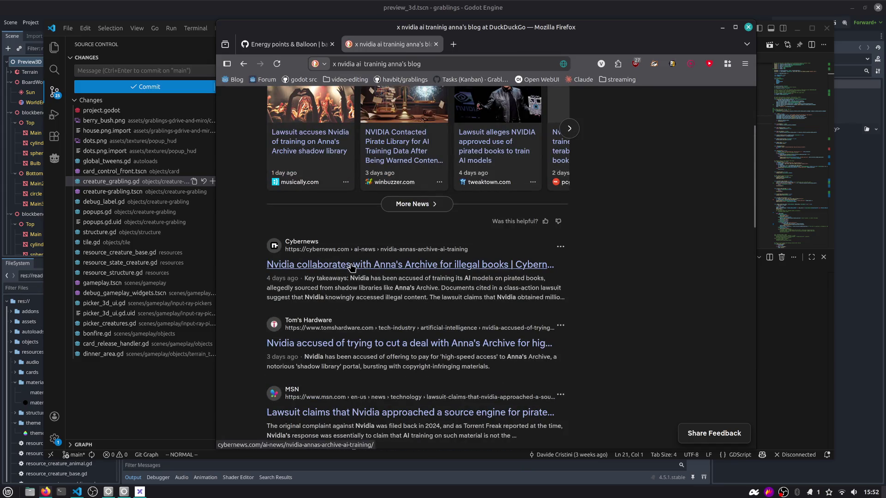
pyautogui.middleClick(351, 265)
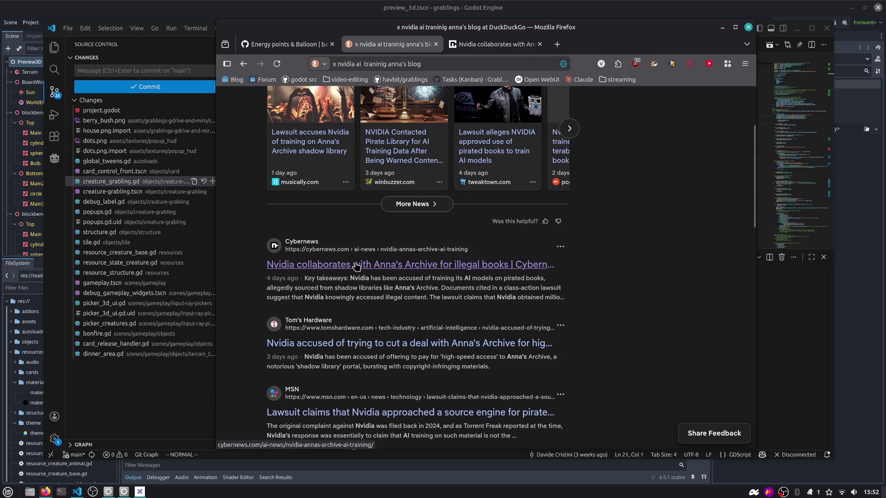
# Read the Cybernews article, highlighting its opening sentence and the one about internal Nvidia documents
pyautogui.click(492, 44)
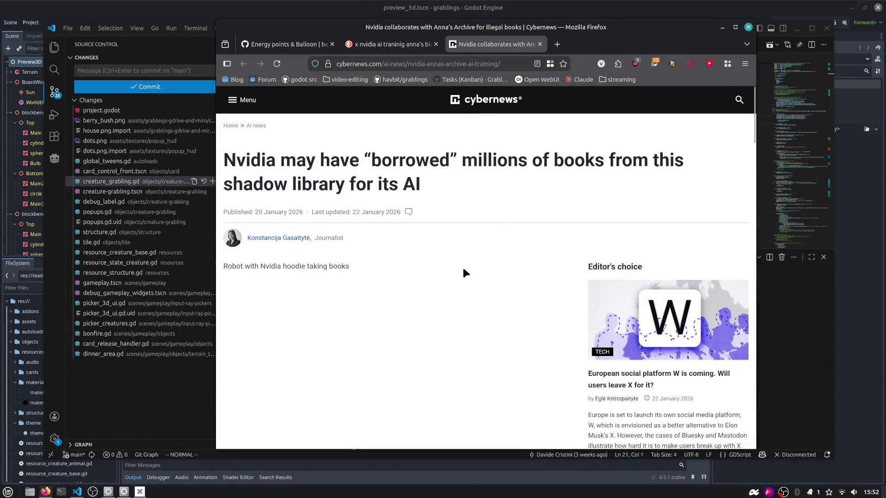
pyautogui.scroll(-3, 463, 272)
pyautogui.moveTo(344, 26)
pyautogui.mouseDown()
pyautogui.moveTo(353, 33)
pyautogui.moveTo(401, 18)
pyautogui.mouseUp()
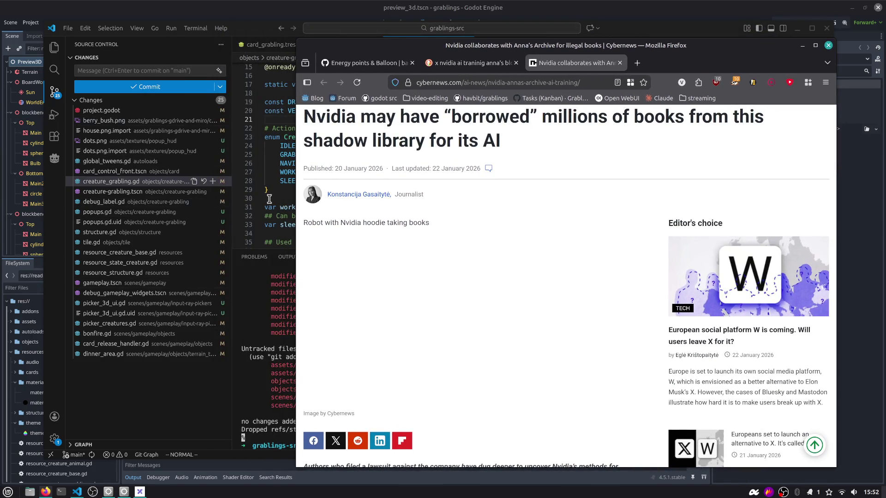
pyautogui.scroll(-2, 469, 203)
pyautogui.scroll(-3, 469, 203)
pyautogui.scroll(-10, 461, 218)
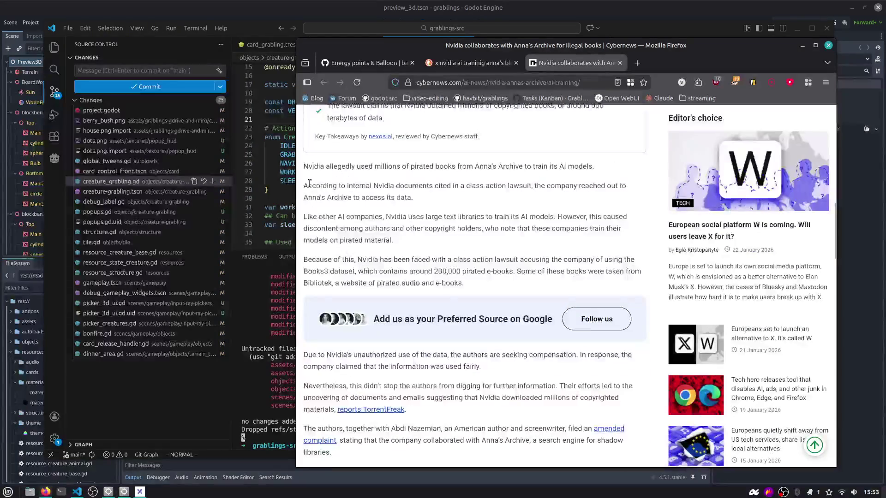
pyautogui.moveTo(314, 167); pyautogui.dragTo(590, 172)
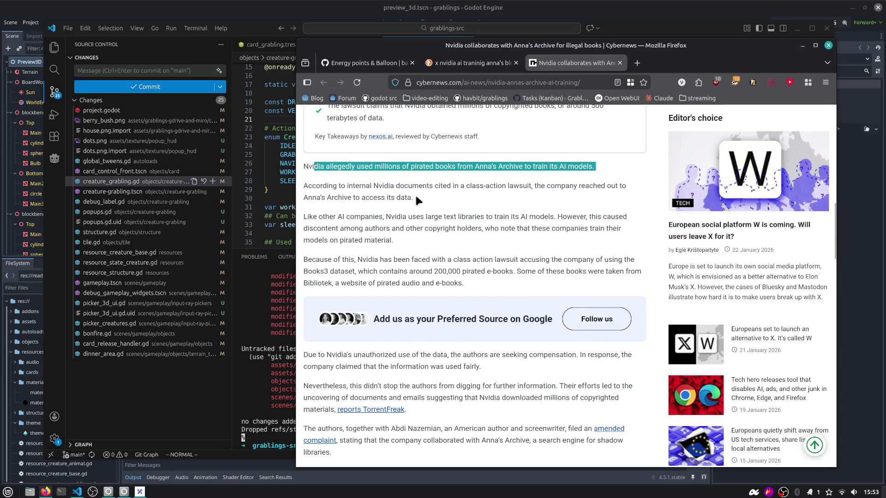
pyautogui.scroll(5, 415, 198)
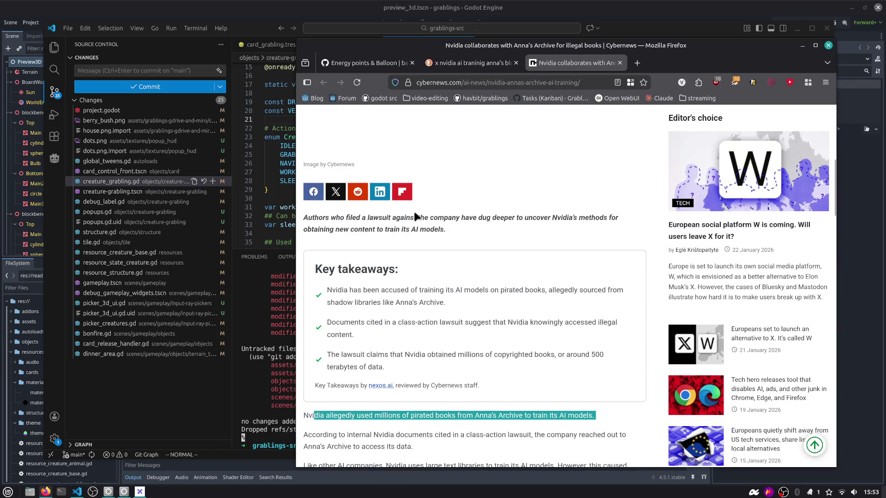
pyautogui.scroll(1, 415, 213)
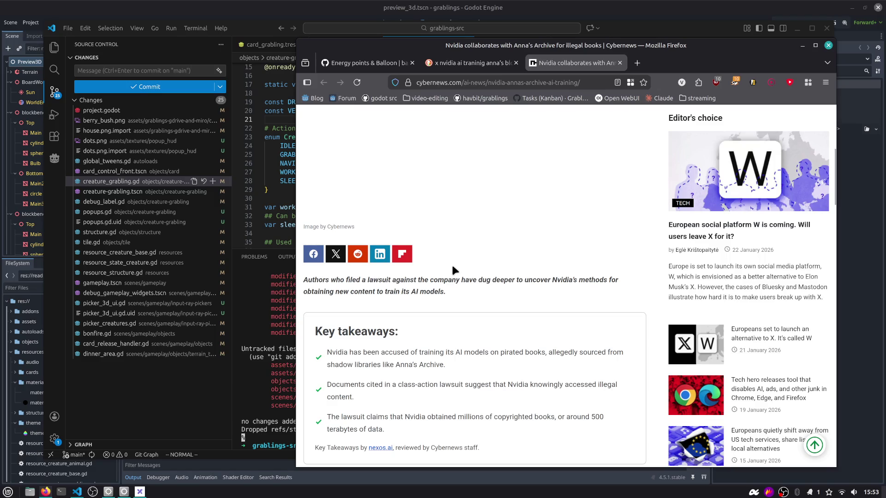
pyautogui.scroll(-3, 471, 279)
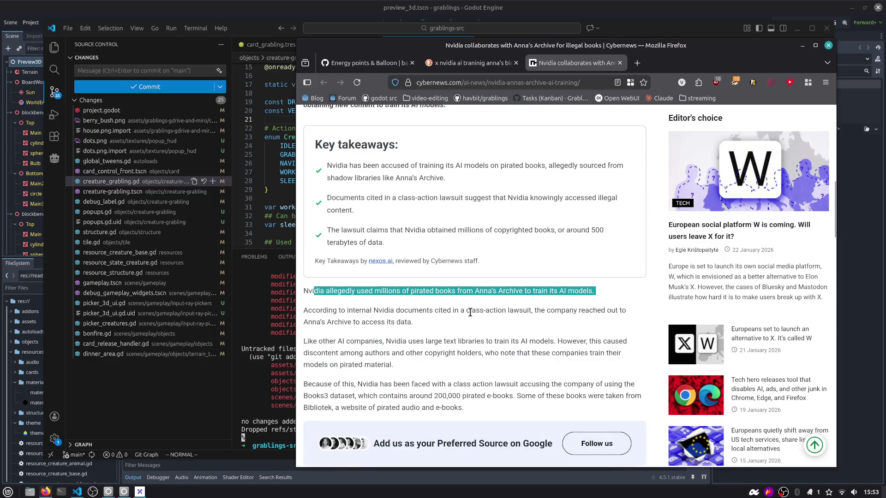
pyautogui.scroll(-1, 469, 313)
pyautogui.click(498, 245)
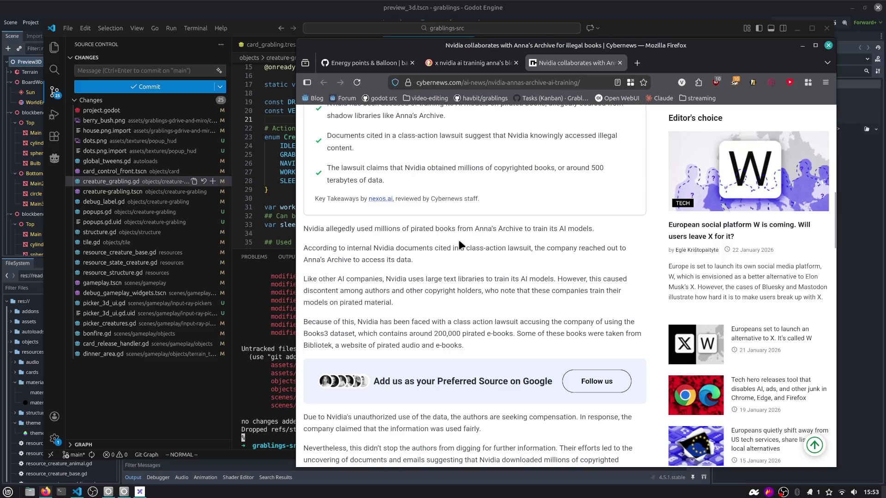
pyautogui.moveTo(415, 262); pyautogui.dragTo(304, 240)
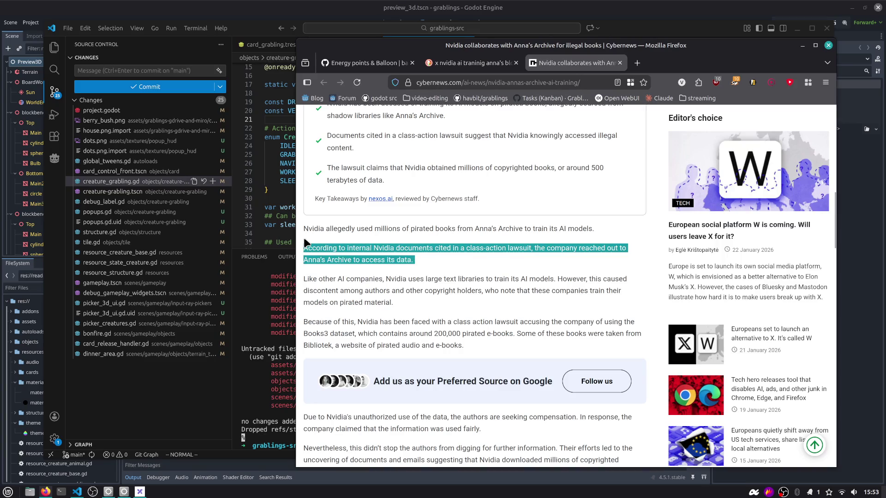
pyautogui.click(311, 240)
pyautogui.scroll(-1, 311, 239)
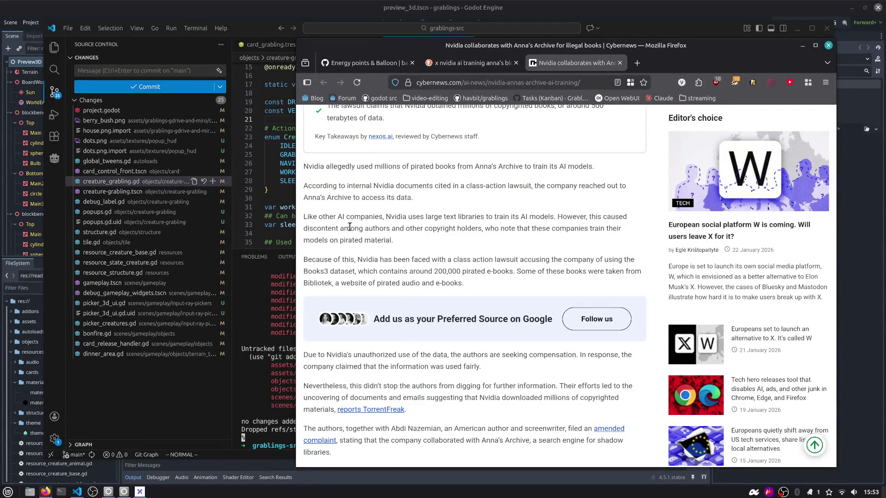
# Keep reading while moving the Firefox window left and shrinking it from the corner
pyautogui.moveTo(622, 46); pyautogui.dragTo(590, 26)
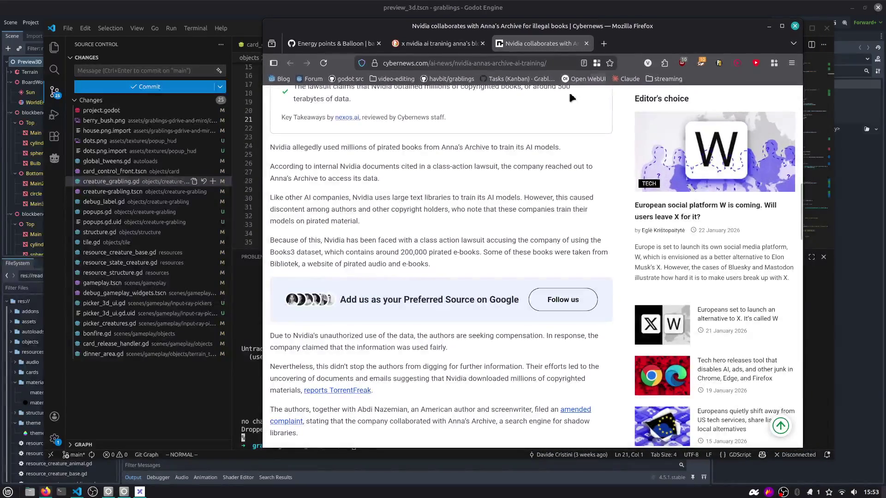
pyautogui.scroll(-2, 485, 227)
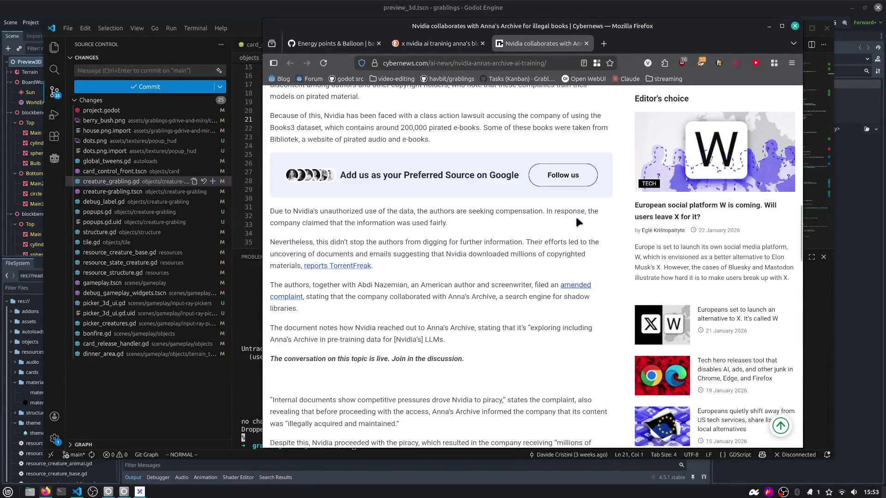
pyautogui.scroll(-1, 531, 233)
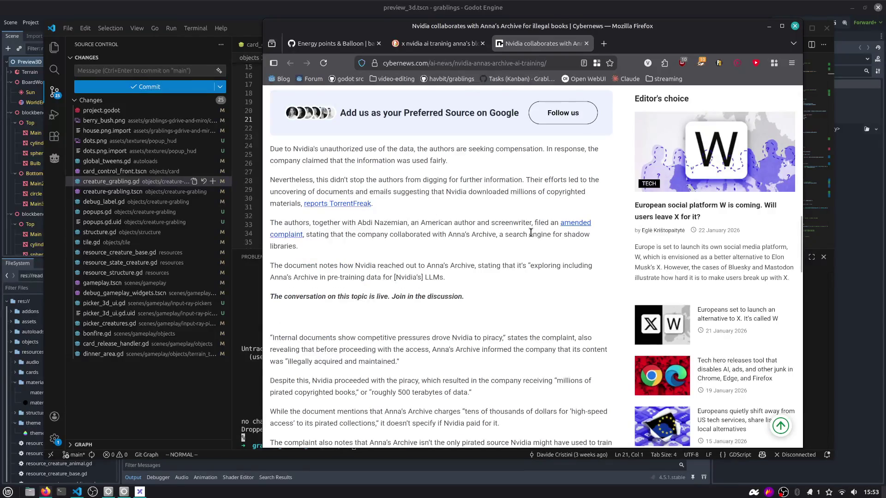
pyautogui.scroll(8, 516, 233)
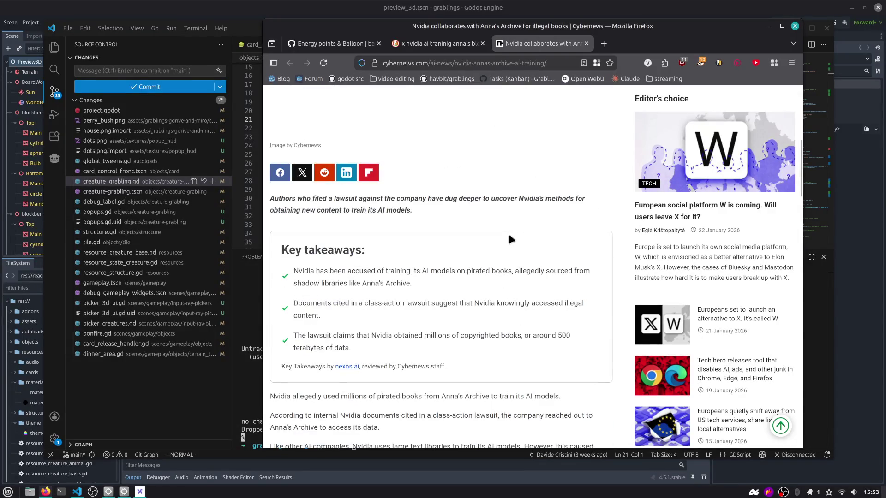
pyautogui.scroll(3, 509, 237)
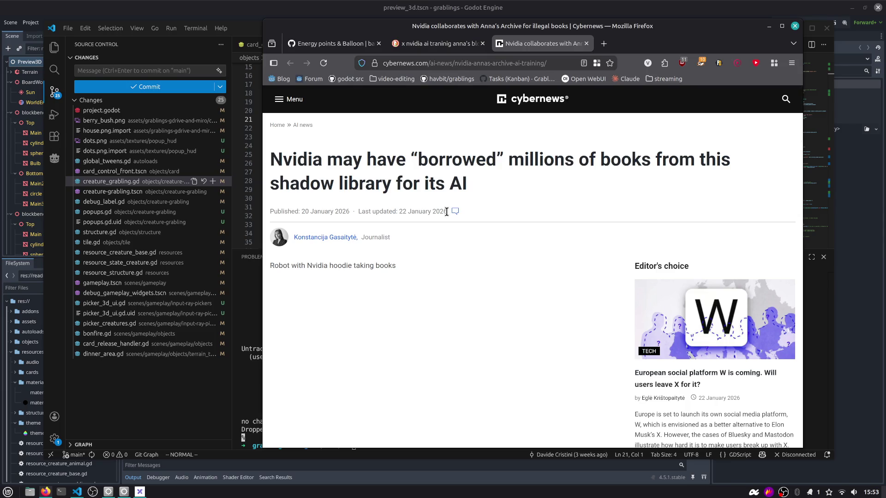
pyautogui.scroll(-10, 446, 211)
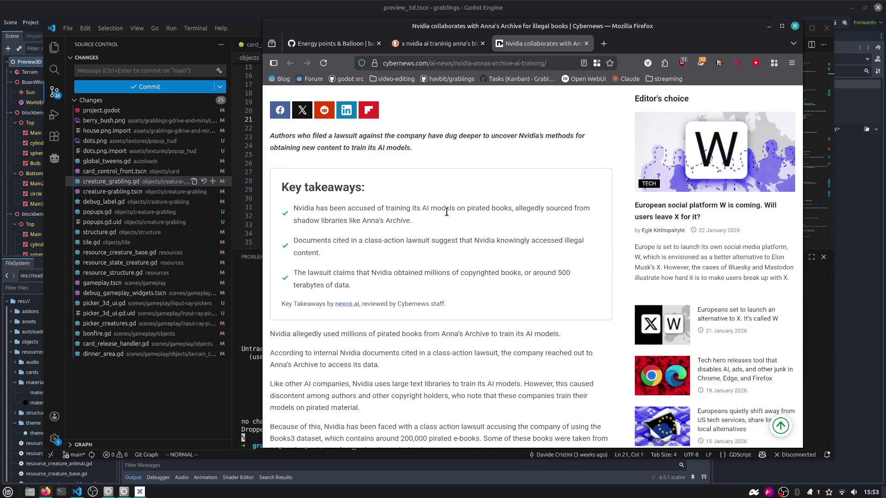
pyautogui.moveTo(677, 35); pyautogui.dragTo(664, 33)
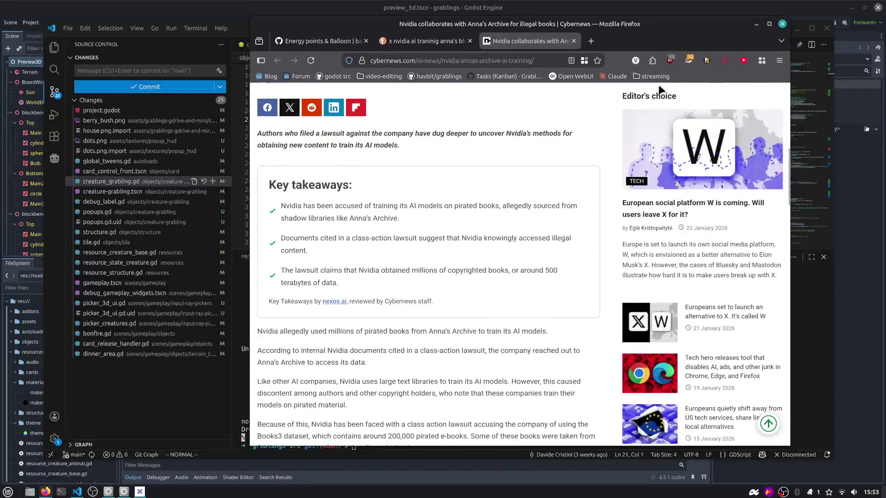
pyautogui.moveTo(788, 445)
pyautogui.mouseDown()
pyautogui.moveTo(735, 429)
pyautogui.moveTo(766, 436)
pyautogui.mouseUp()
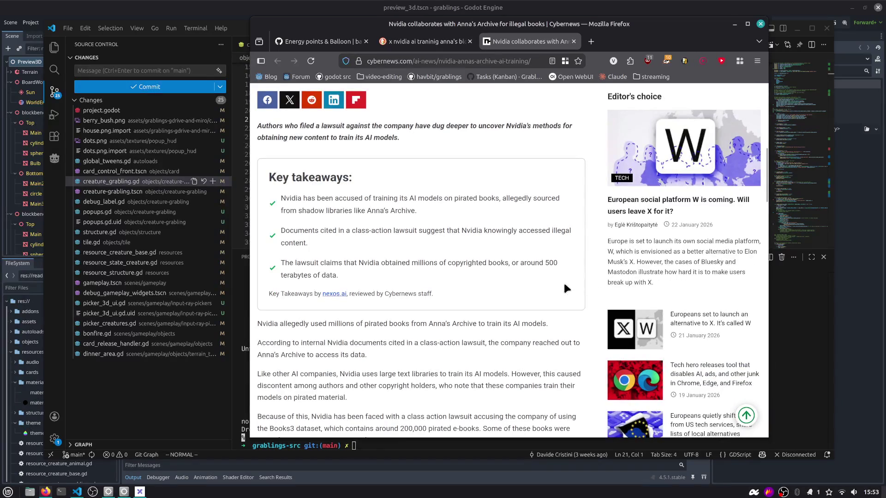
pyautogui.scroll(-4, 552, 239)
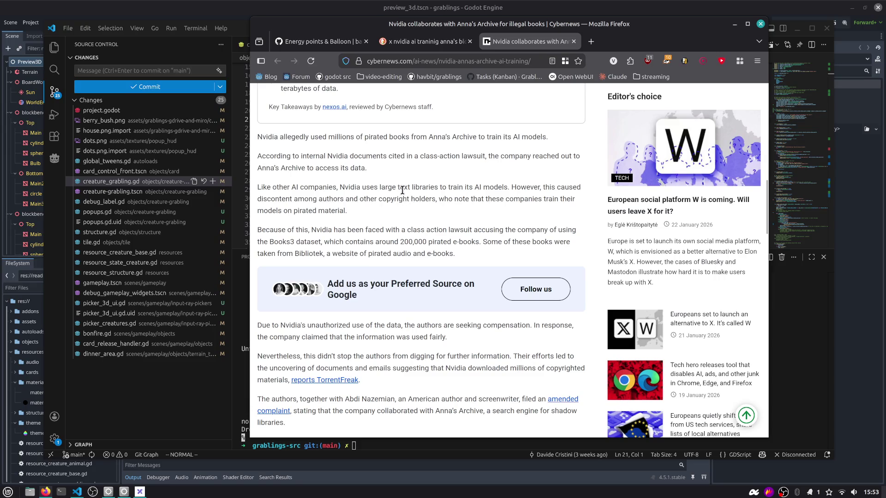
pyautogui.moveTo(629, 34); pyautogui.dragTo(594, 26)
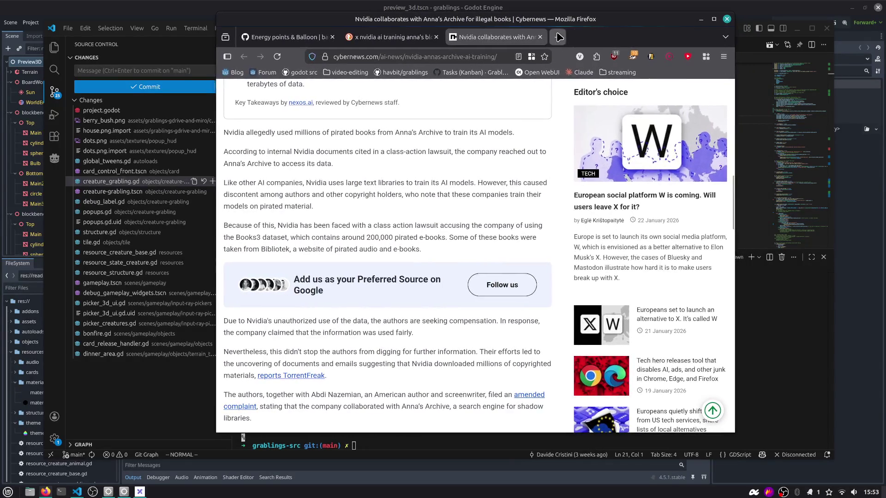
# Search DuckDuckGo for 'mit technology review' in a new tab, then open another blank tab
pyautogui.hotkey('ctrl', 't')
pyautogui.write('mit ')
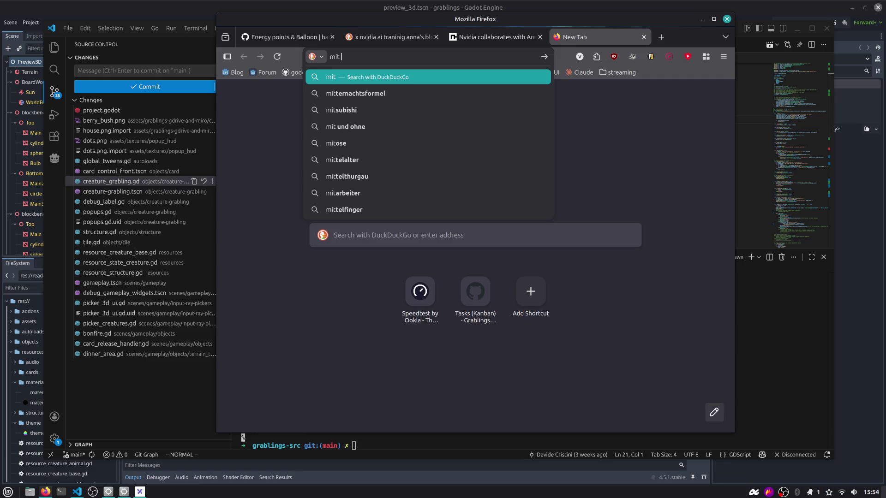
pyautogui.write('tech')
pyautogui.write('gy review')
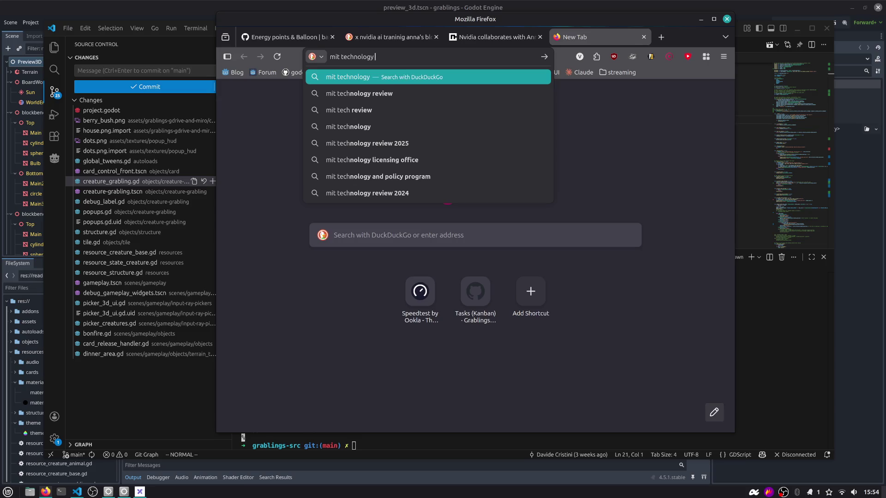
pyautogui.press('Return')
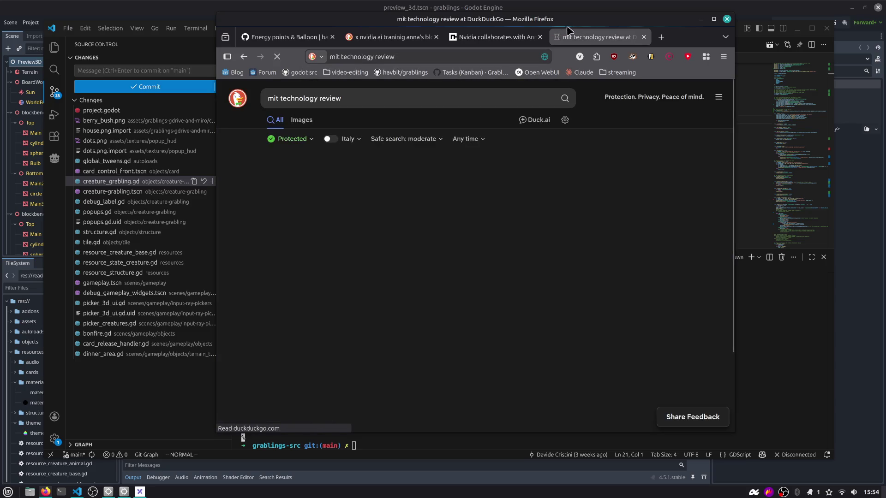
pyautogui.moveTo(558, 27); pyautogui.dragTo(535, 34)
pyautogui.moveTo(197, 27)
pyautogui.mouseDown()
pyautogui.moveTo(181, 33)
pyautogui.moveTo(277, 27)
pyautogui.mouseUp()
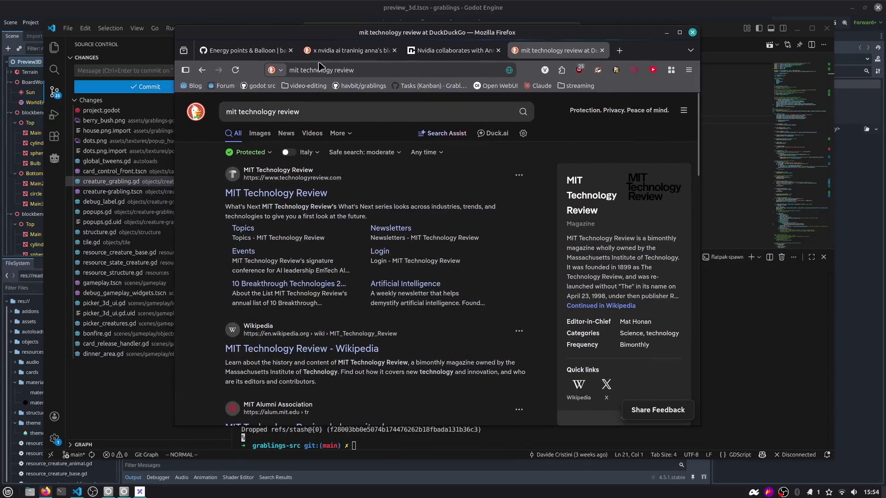
pyautogui.click(619, 50)
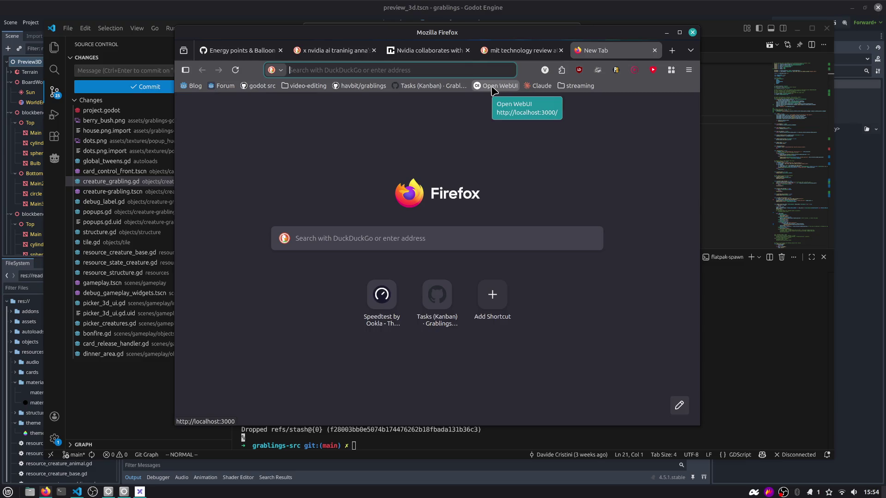
# Nudge the Firefox window slightly up and to the left
pyautogui.moveTo(521, 53)
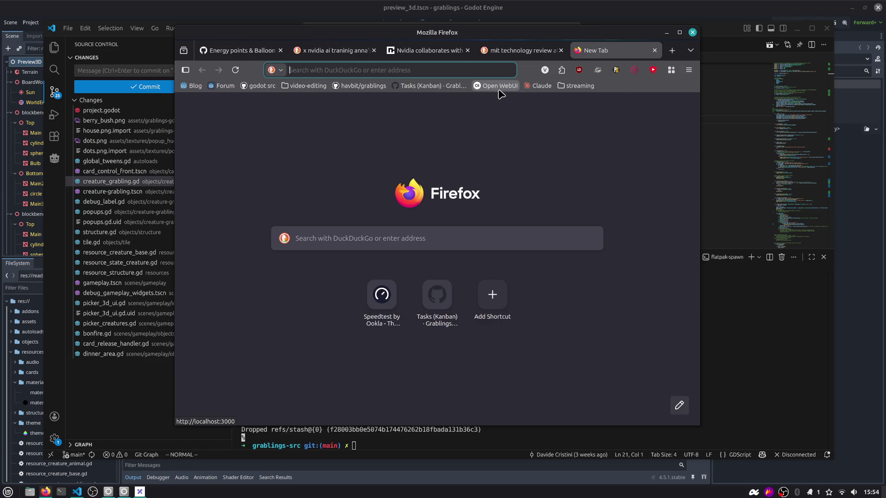
pyautogui.moveTo(522, 51); pyautogui.dragTo(518, 42)
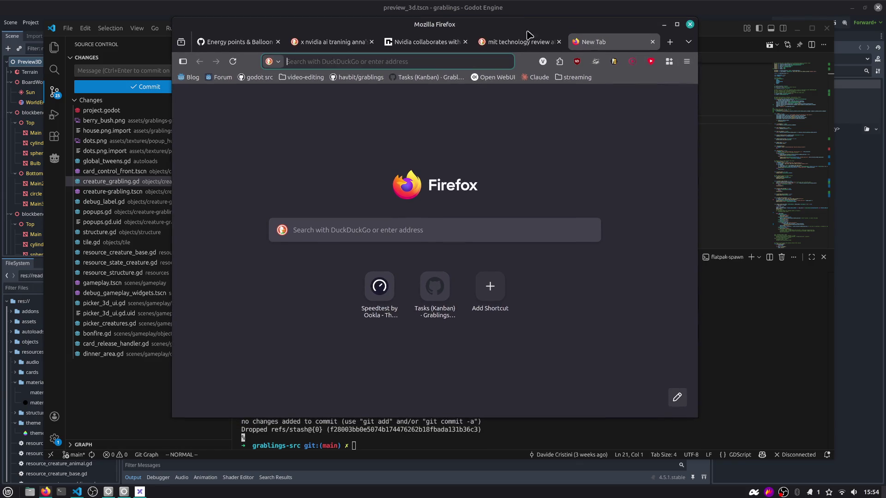
pyautogui.moveTo(519, 43)
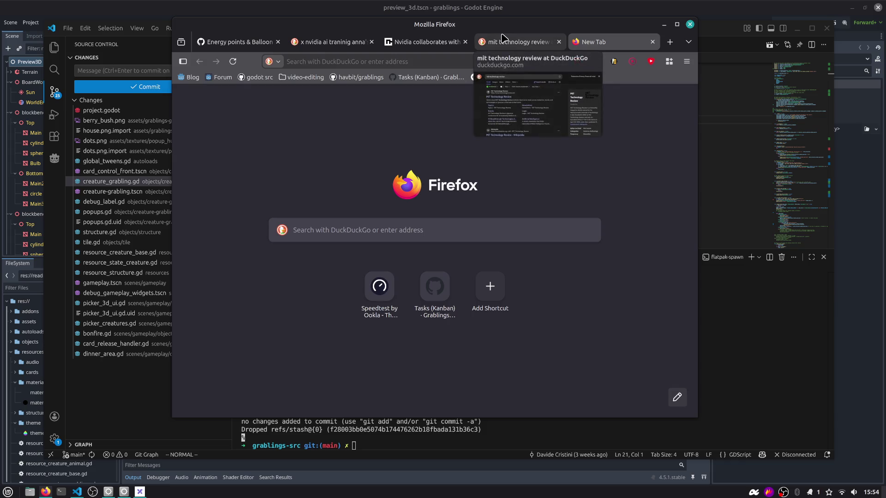
# Refine the DuckDuckGo search to 'mit technology review ai energy usage' and run it
pyautogui.click(540, 44)
pyautogui.click(313, 104)
pyautogui.write('ai e')
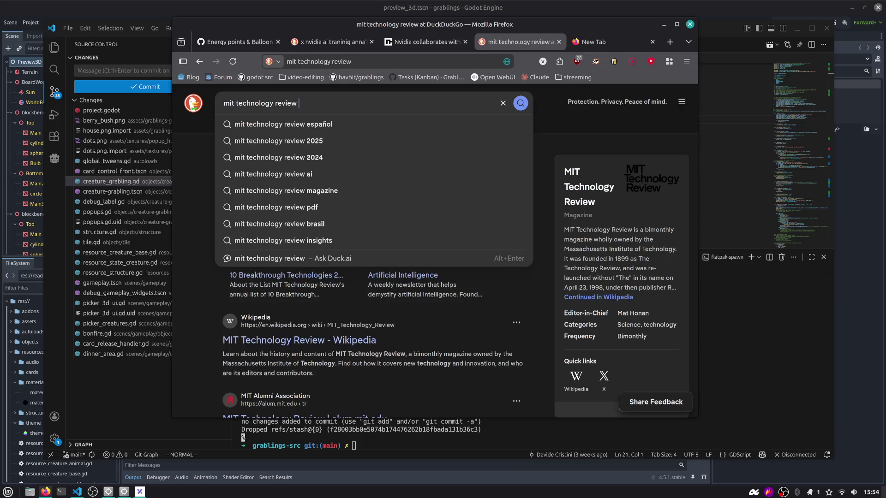
pyautogui.write('nergy')
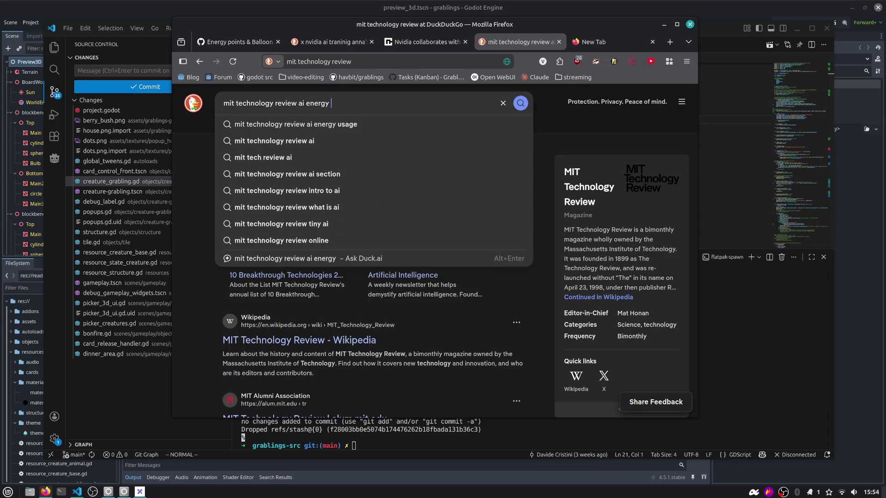
pyautogui.press('Down')
pyautogui.press('Return')
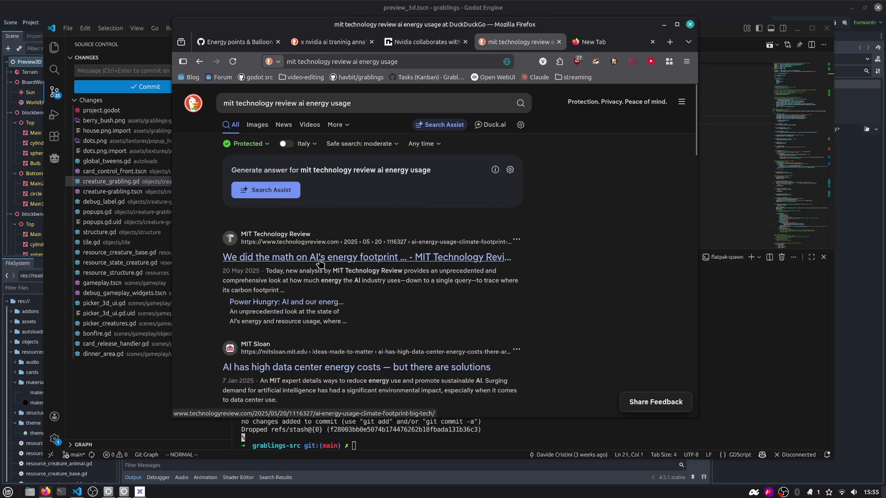
# Open the AI energy footprint article, dismiss its cookie and subscription pop-ups, and maximize Firefox
pyautogui.click(321, 263)
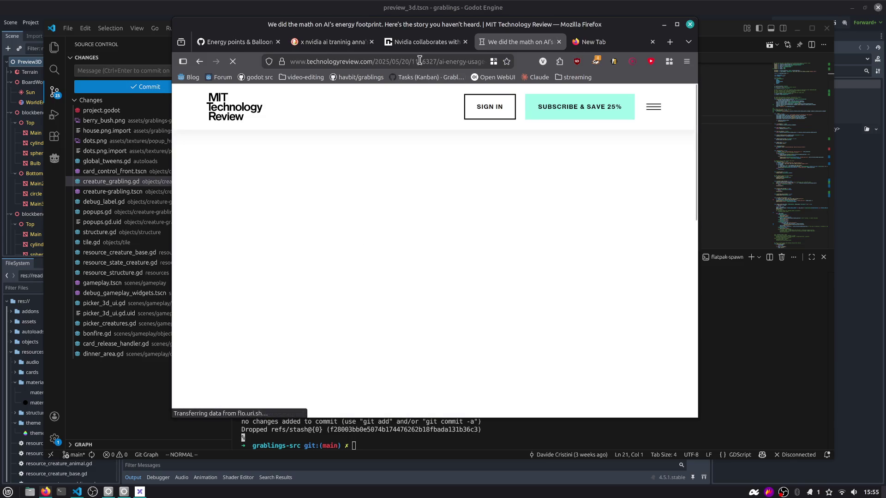
pyautogui.hotkey('ctrl', 'l')
pyautogui.scroll(-10, 501, 239)
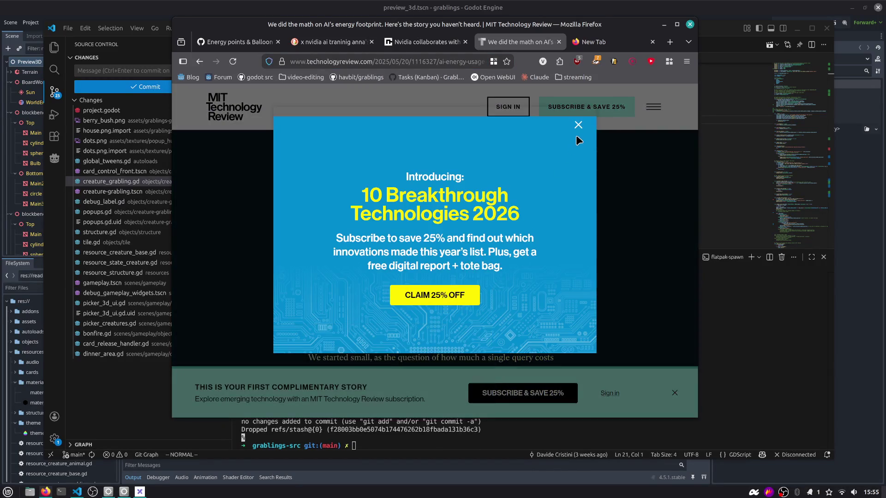
pyautogui.click(578, 125)
pyautogui.scroll(-10, 646, 322)
pyautogui.click(675, 393)
pyautogui.scroll(-5, 626, 302)
pyautogui.press('super+Up')
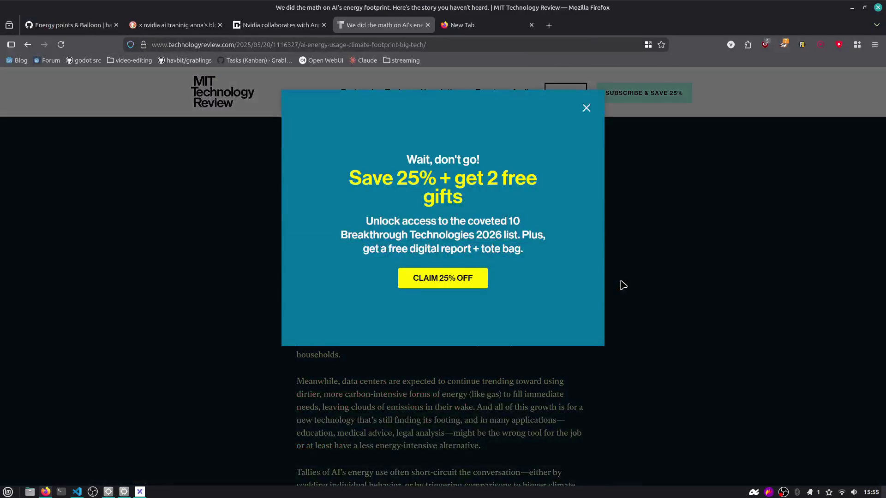
# Close the 'Wait, don't go!' pop-up over the article
pyautogui.click(586, 107)
pyautogui.moveTo(881, 182)
pyautogui.mouseDown()
pyautogui.moveTo(878, 262)
pyautogui.moveTo(864, 287)
pyautogui.moveTo(800, 277)
pyautogui.mouseUp()
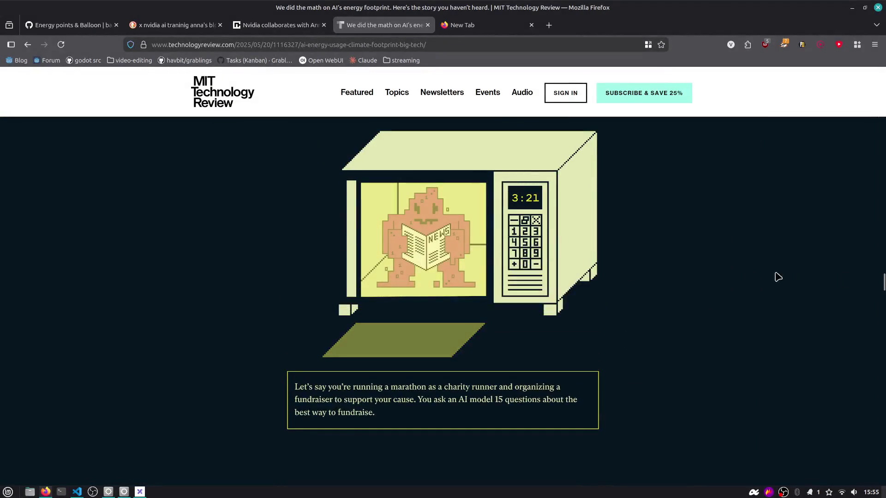
pyautogui.scroll(2, 253, 279)
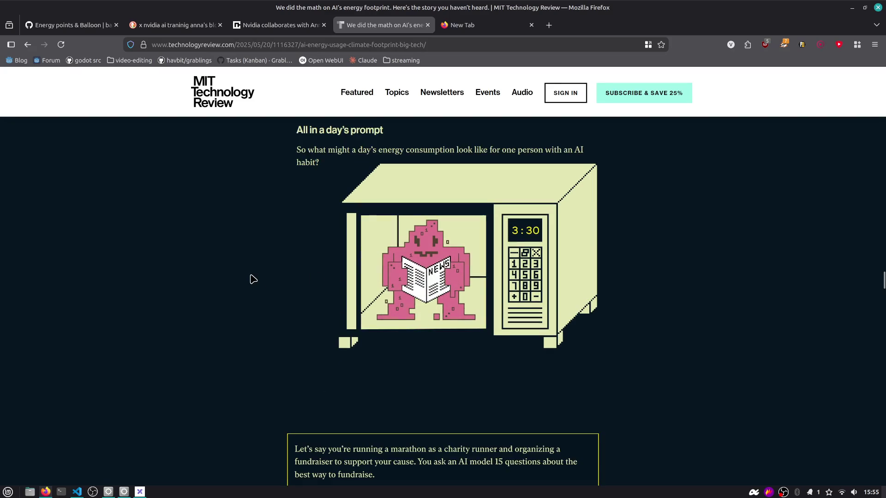
pyautogui.scroll(-4, 253, 279)
# Find 'Gigawatt' in the article and step to the third of six matches
pyautogui.hotkey('ctrl', 'f')
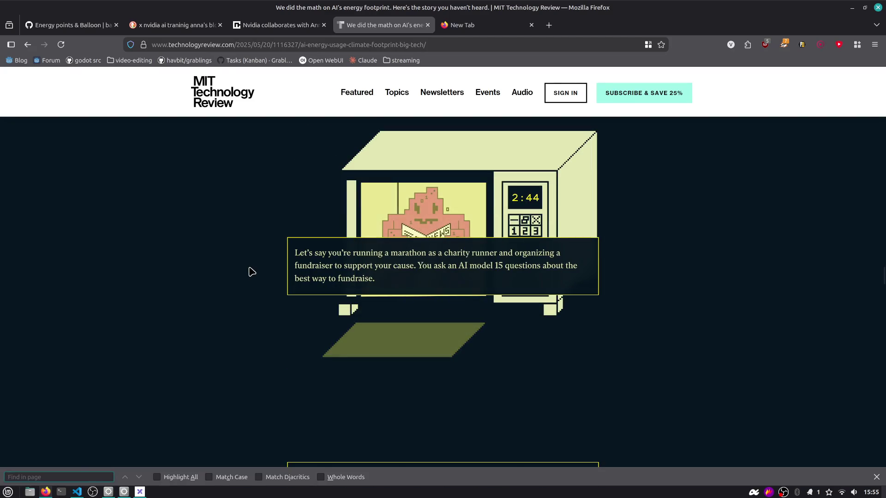
pyautogui.write('Gigawatt')
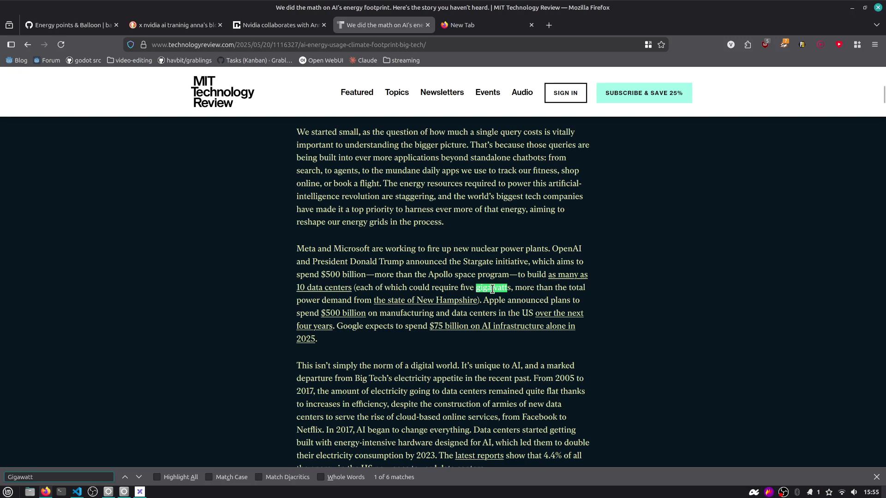
pyautogui.scroll(-3, 491, 288)
pyautogui.scroll(-2, 435, 220)
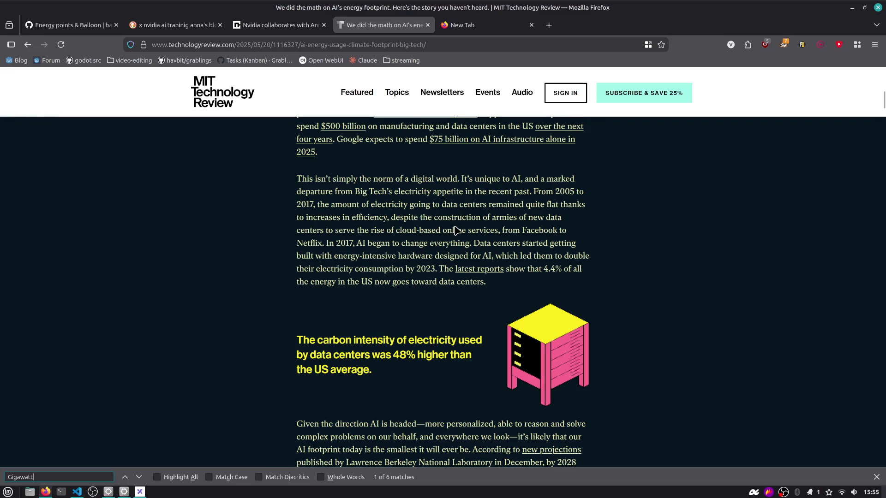
pyautogui.press('Return')
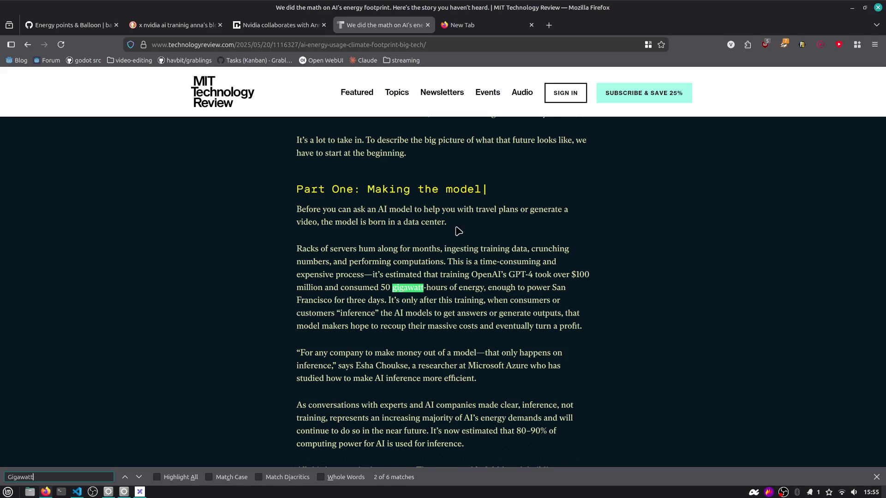
pyautogui.press('Return')
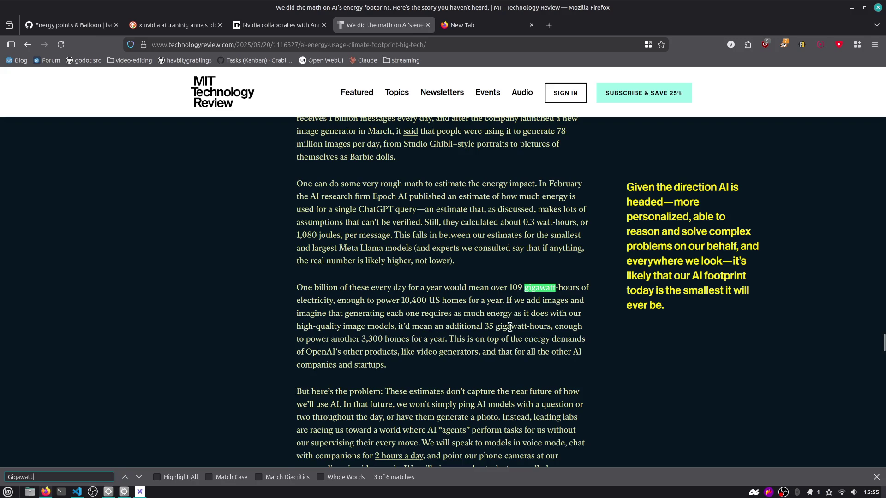
# Highlight the passage about powering homes, clear the selection, then switch to the OBS workspace
pyautogui.moveTo(458, 339)
pyautogui.mouseDown()
pyautogui.moveTo(573, 325)
pyautogui.moveTo(313, 313)
pyautogui.moveTo(323, 326)
pyautogui.moveTo(571, 363)
pyautogui.mouseUp()
pyautogui.click(558, 368)
pyautogui.scroll(-3, 429, 268)
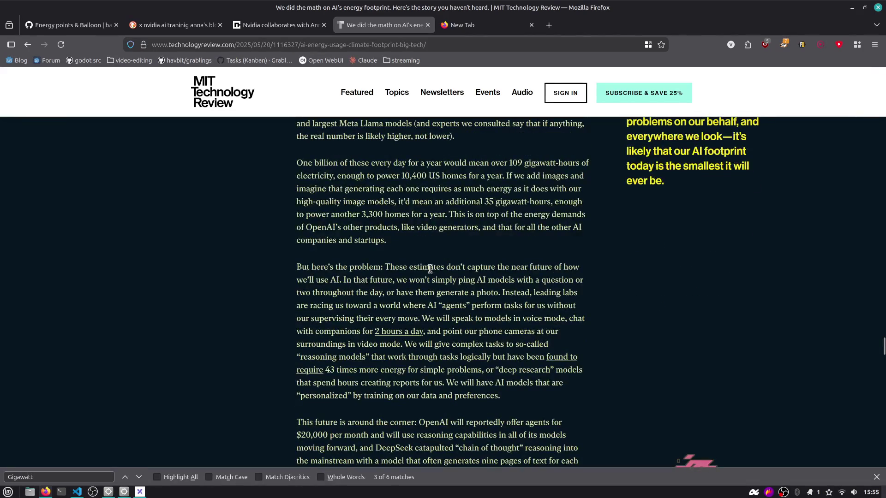
pyautogui.hotkey('ctrl', 'alt', 'Right')
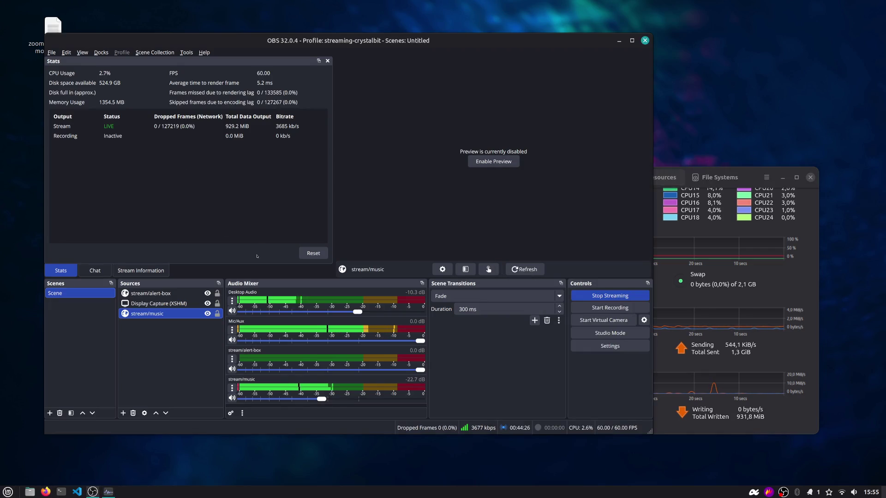
# Show the live stream chat in OBS, then return to the Firefox workspace
pyautogui.click(94, 270)
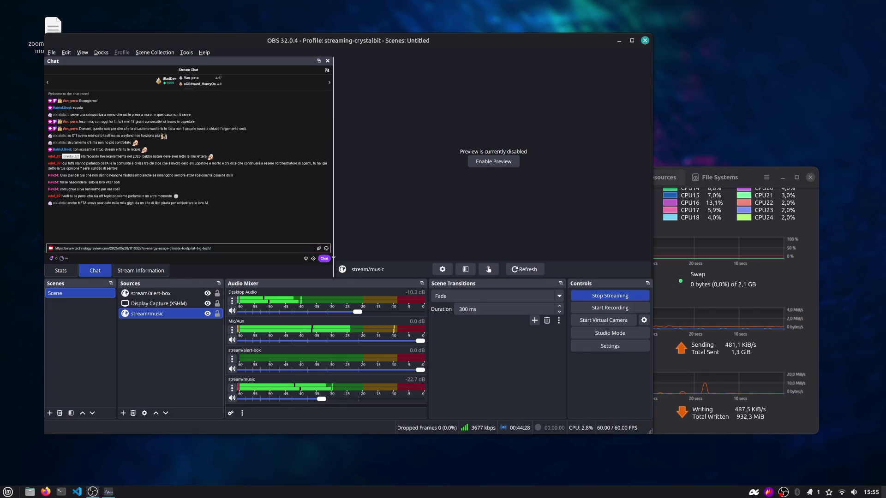
pyautogui.hotkey('ctrl', 'alt', 'Left')
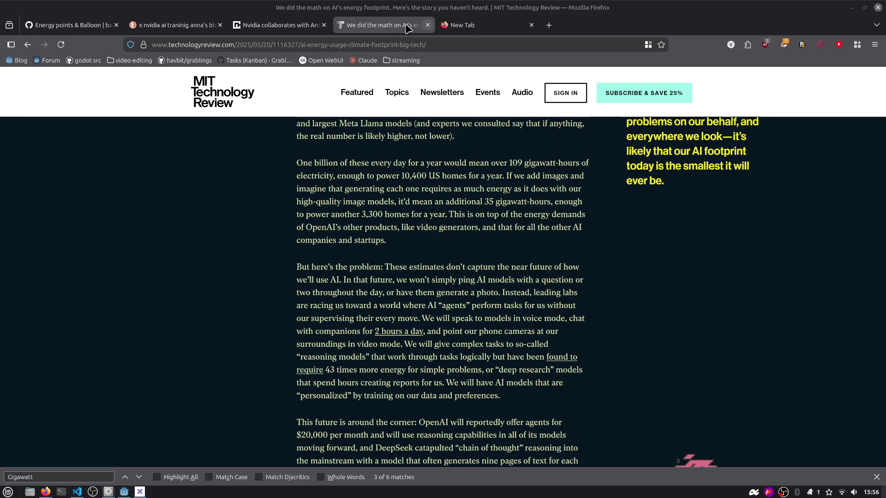
# Close the AI energy article, empty new tab and nvidia search tab, then switch to VS Code
pyautogui.click(427, 25)
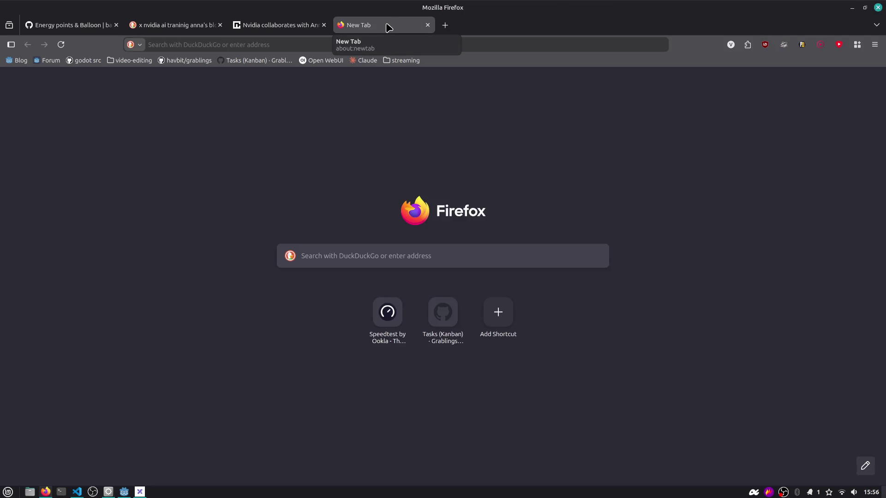
pyautogui.middleClick(387, 27)
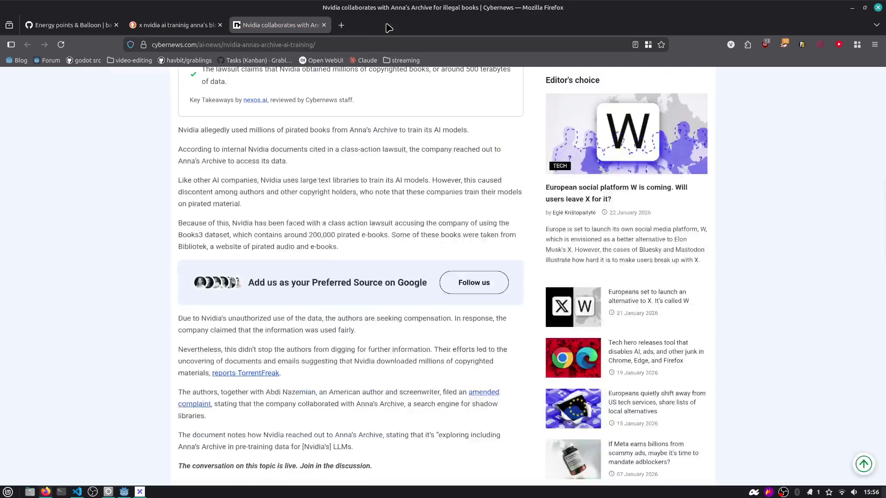
pyautogui.middleClick(155, 28)
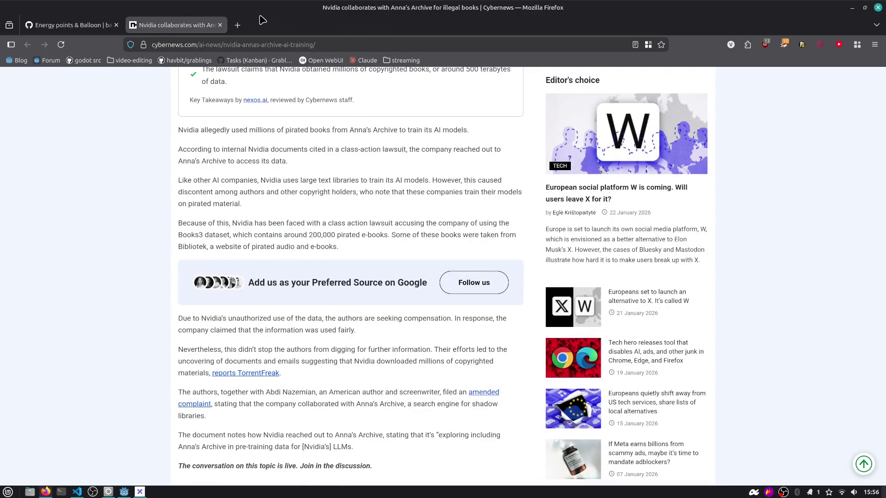
pyautogui.click(70, 25)
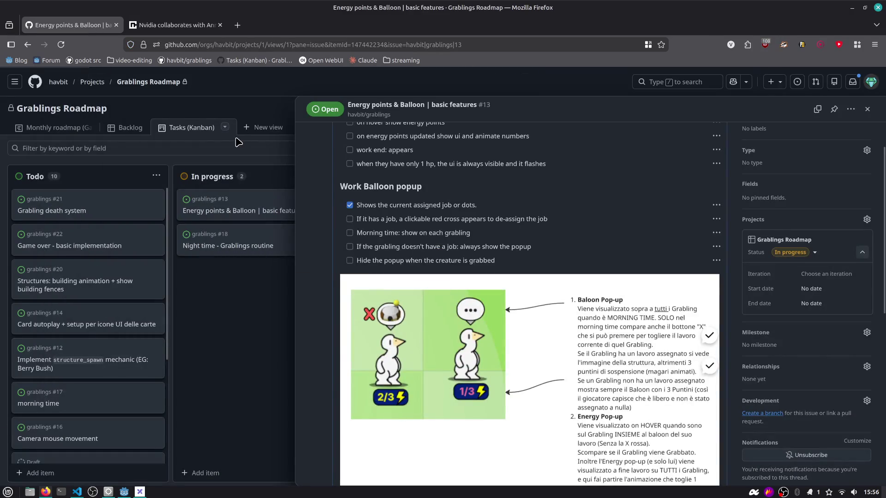
pyautogui.click(162, 29)
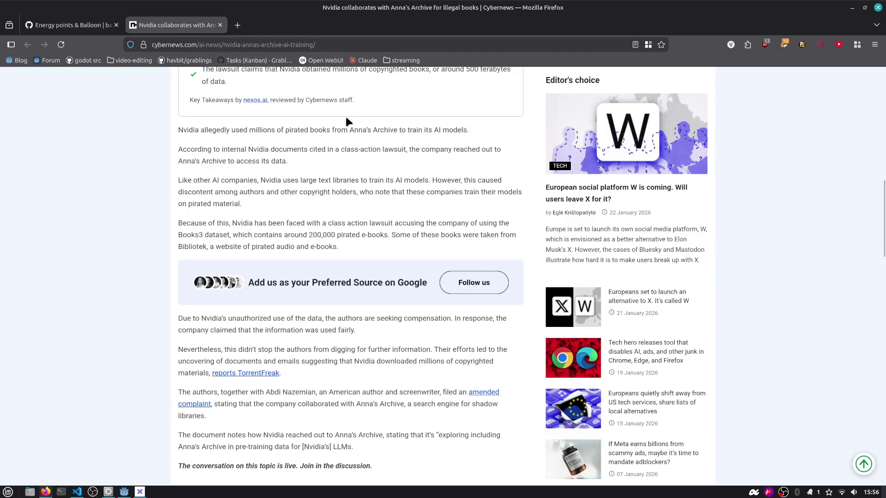
pyautogui.hotkey('alt', 'Tab')
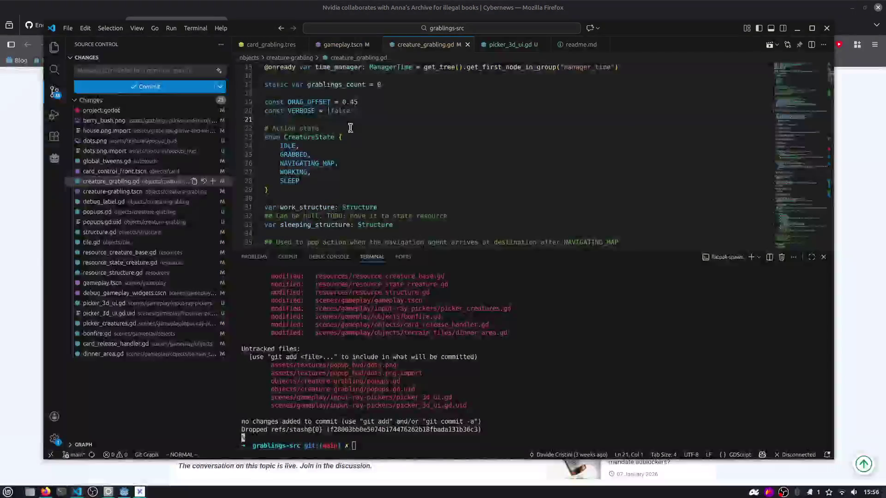
# Maximize VS Code, shrink the terminal panel, and select 'initialize' in creature_grabling.gd
pyautogui.doubleClick(640, 32)
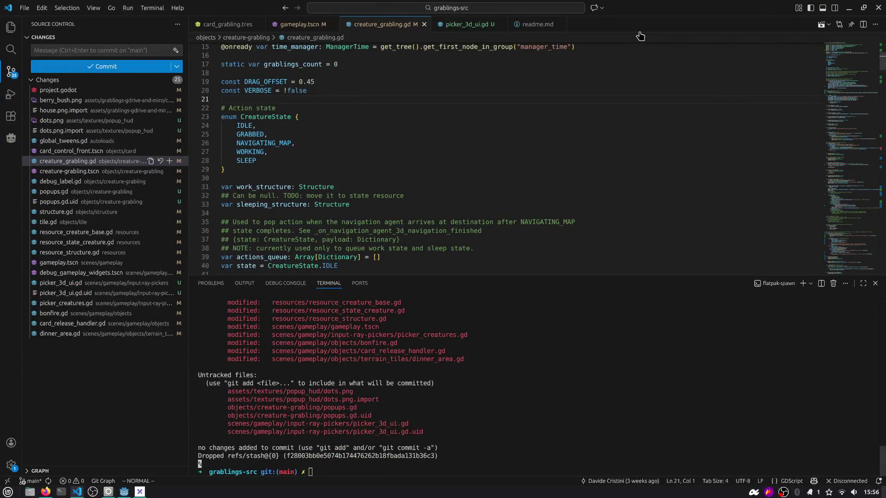
pyautogui.moveTo(556, 275); pyautogui.dragTo(557, 344)
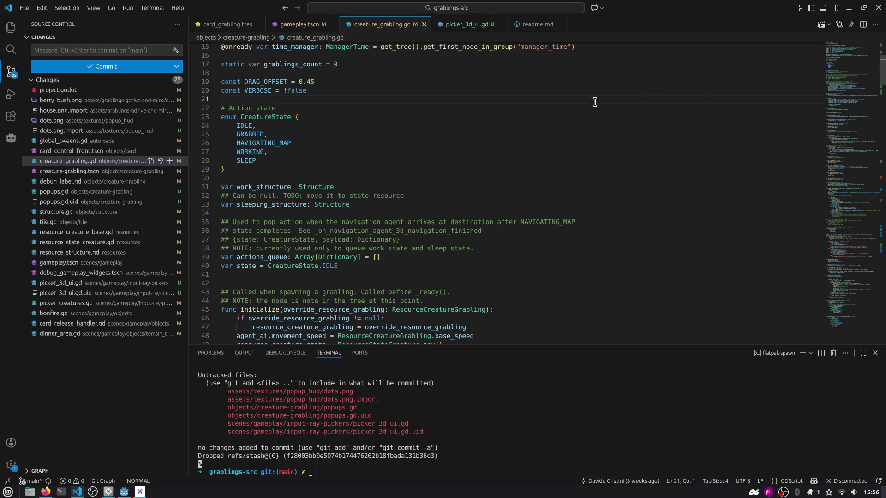
pyautogui.scroll(-5, 275, 212)
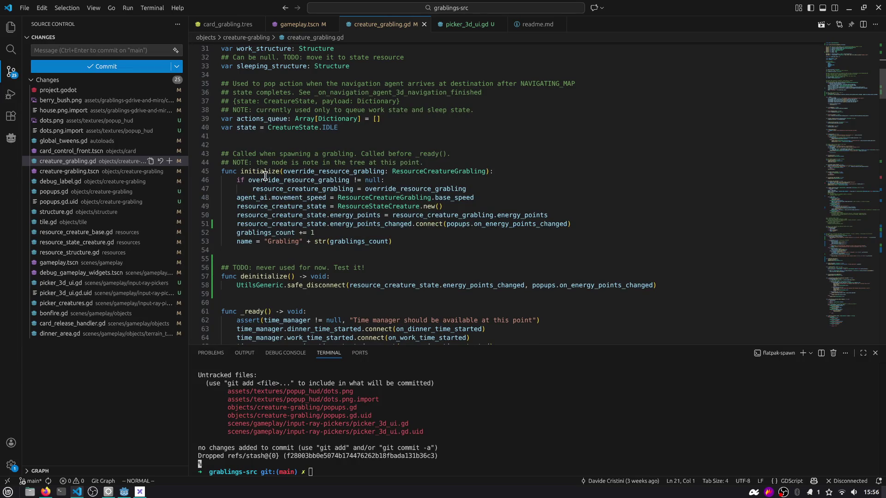
pyautogui.doubleClick(265, 171)
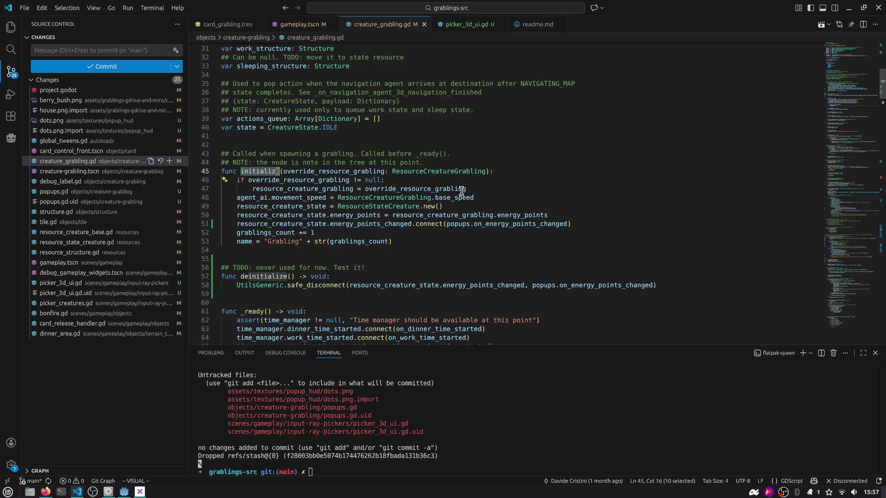
# Scroll through creature_grabling.gd's _ready setup and helper functions, then switch to Firefox
pyautogui.scroll(-2, 461, 191)
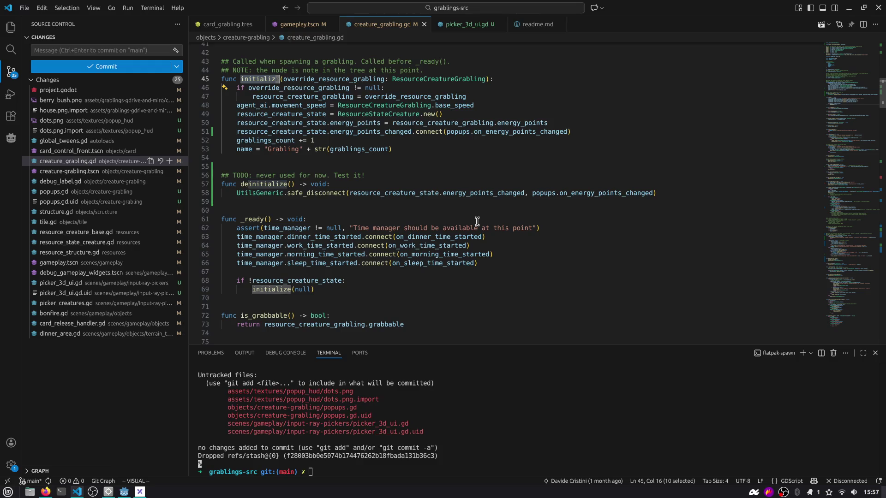
pyautogui.scroll(-1, 475, 217)
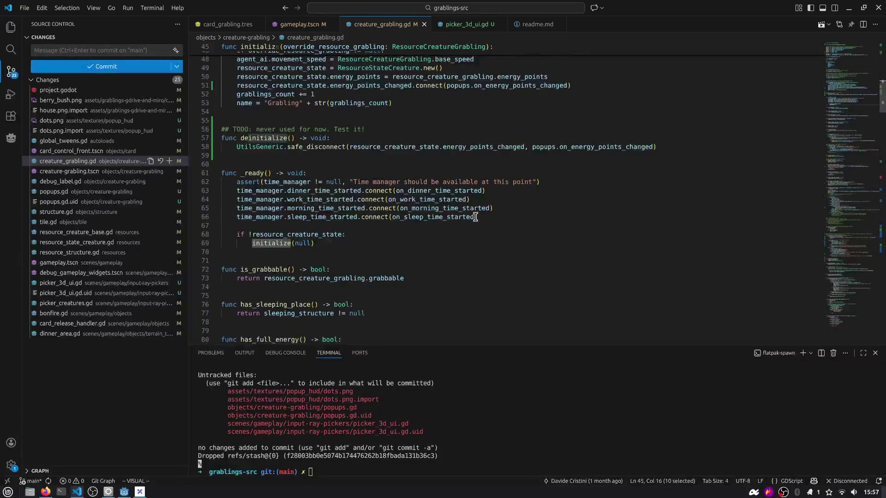
pyautogui.scroll(-1, 475, 217)
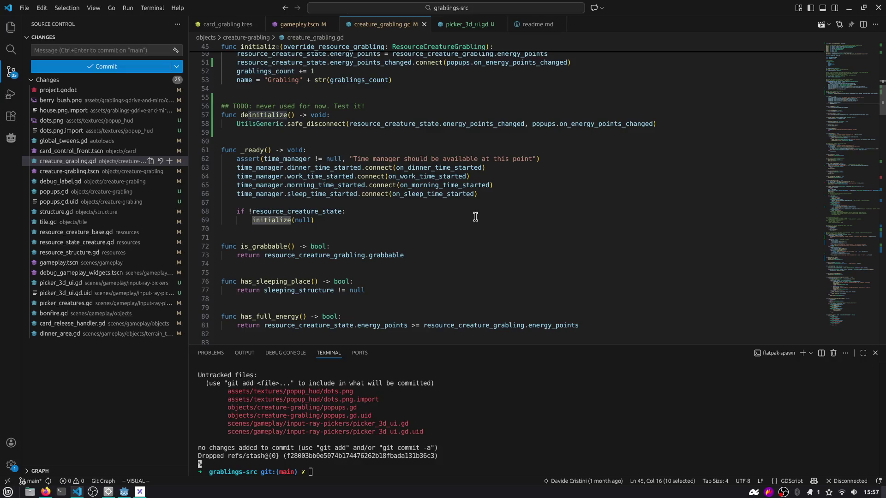
pyautogui.scroll(-2, 490, 230)
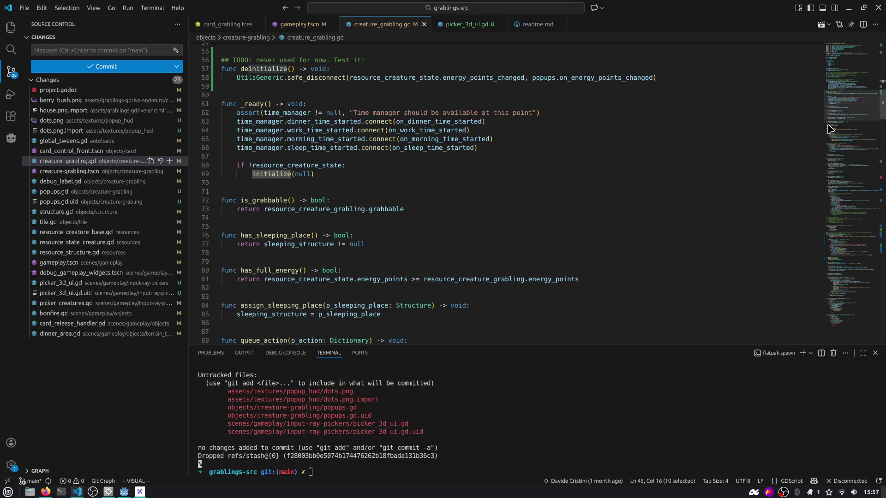
pyautogui.scroll(-2, 843, 115)
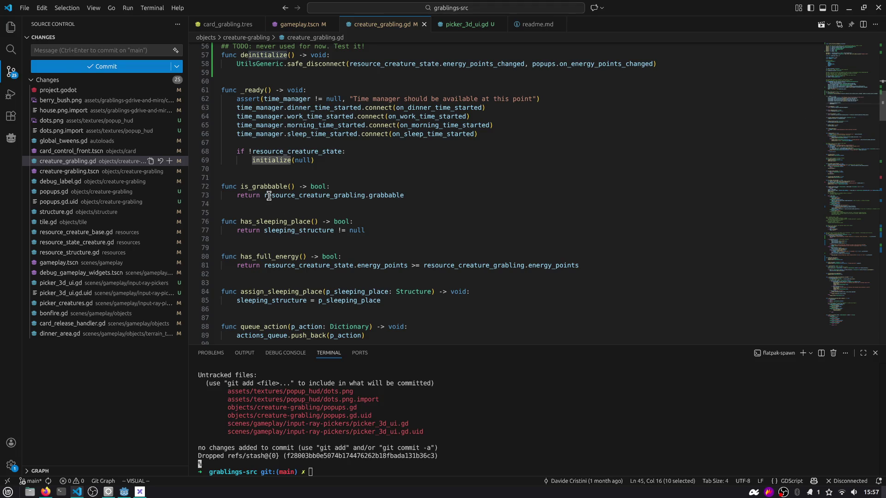
pyautogui.scroll(-1, 269, 196)
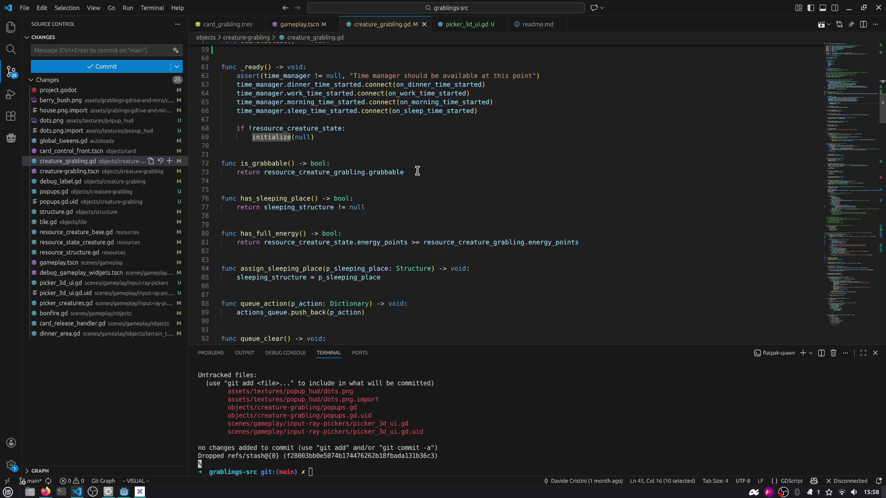
pyautogui.hotkey('alt', 'Tab')
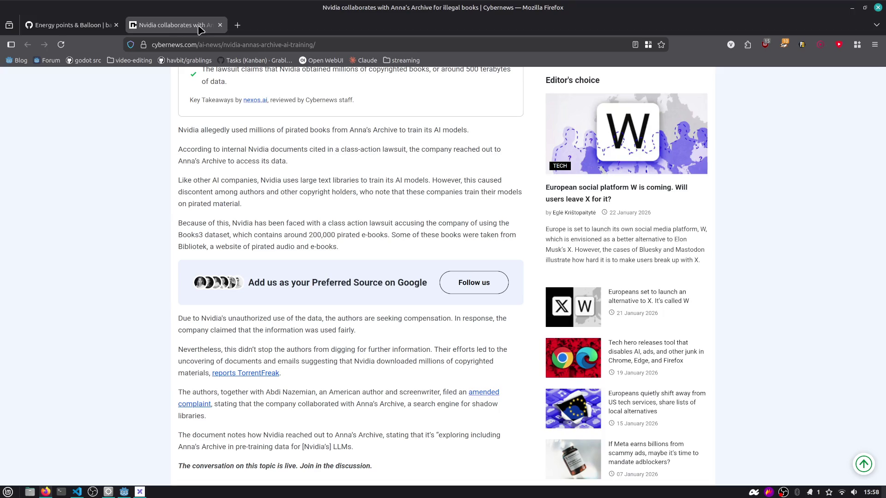
# Close the Cybernews tab to reveal issue #13, then switch back to VS Code
pyautogui.click(221, 26)
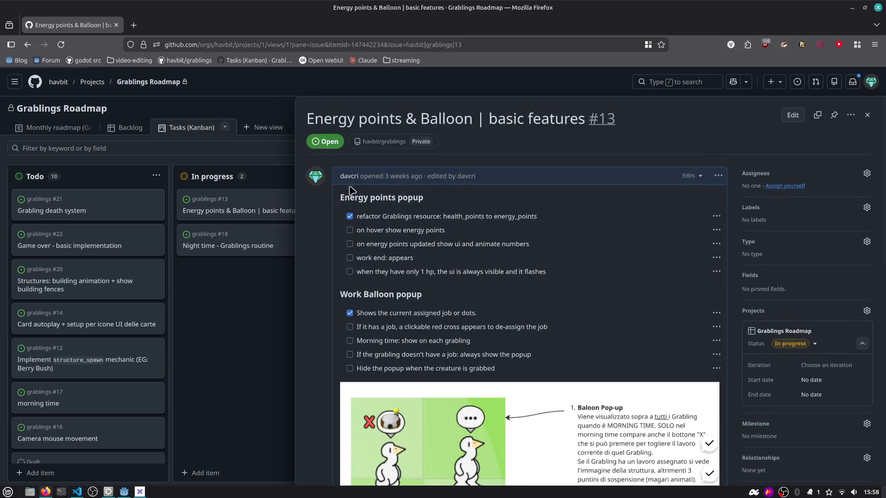
pyautogui.hotkey('alt', 'Tab')
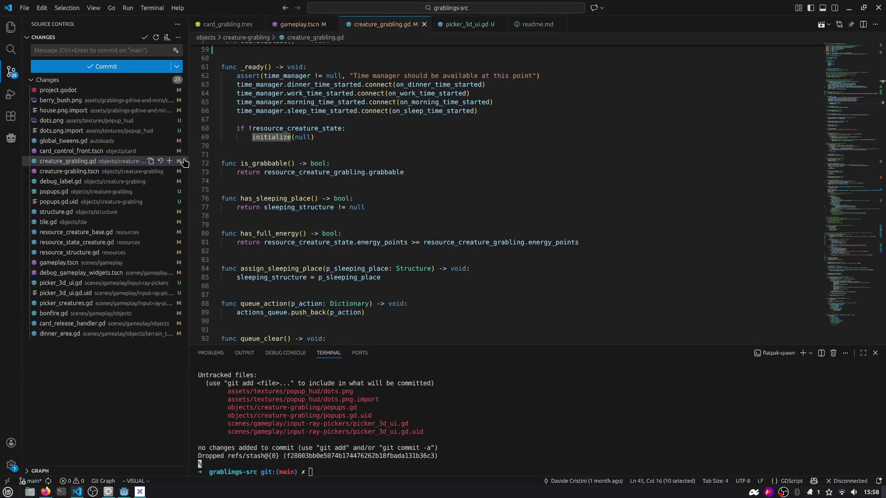
# Widen the side panel, clear the VS Code terminal output, and switch back to Firefox
pyautogui.moveTo(189, 160); pyautogui.dragTo(220, 157)
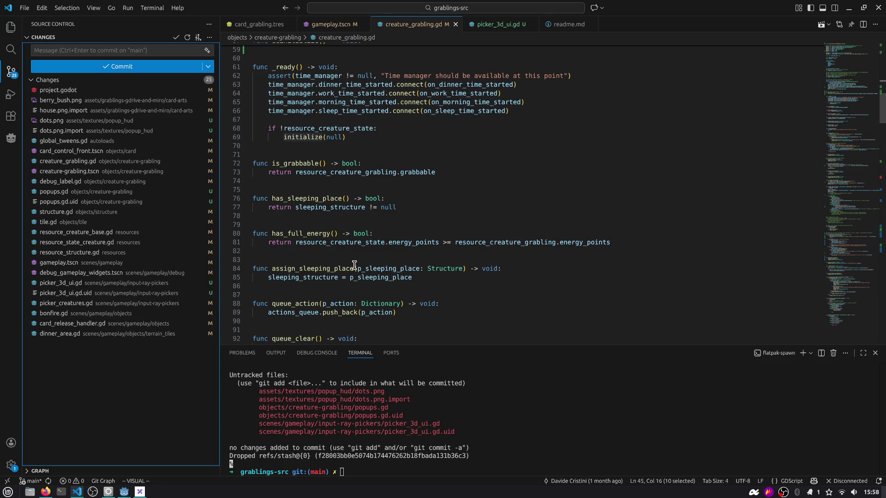
pyautogui.click(439, 371)
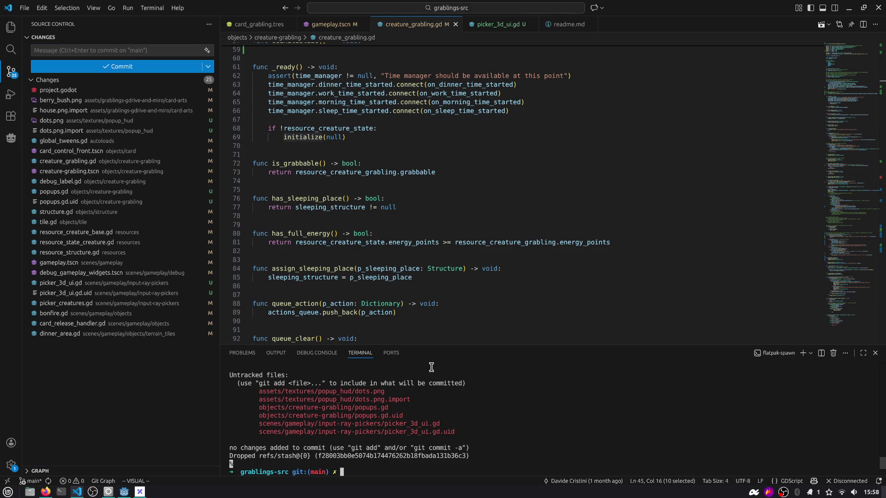
pyautogui.hotkey('ctrl', 'l')
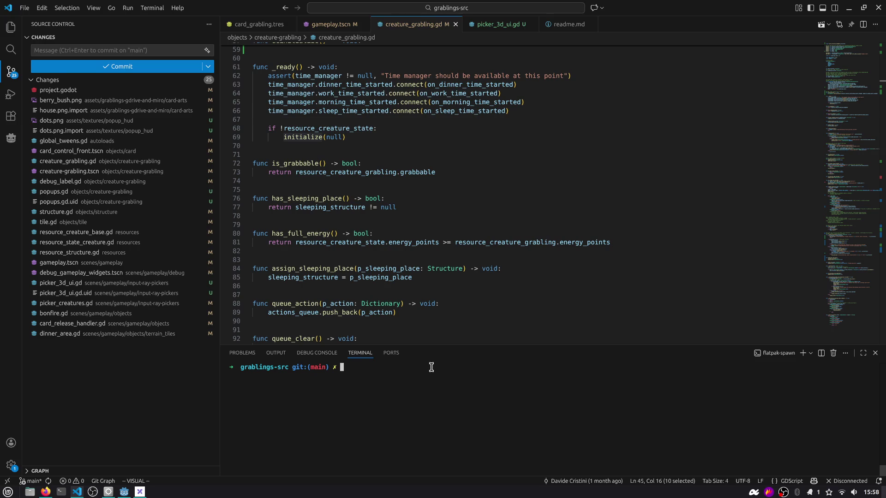
pyautogui.hotkey('ctrl', 'm')
pyautogui.hotkey('ctrl', 'm')
pyautogui.hotkey('alt', 'Tab')
pyautogui.hotkey('alt', 'Tab')
pyautogui.press('Escape')
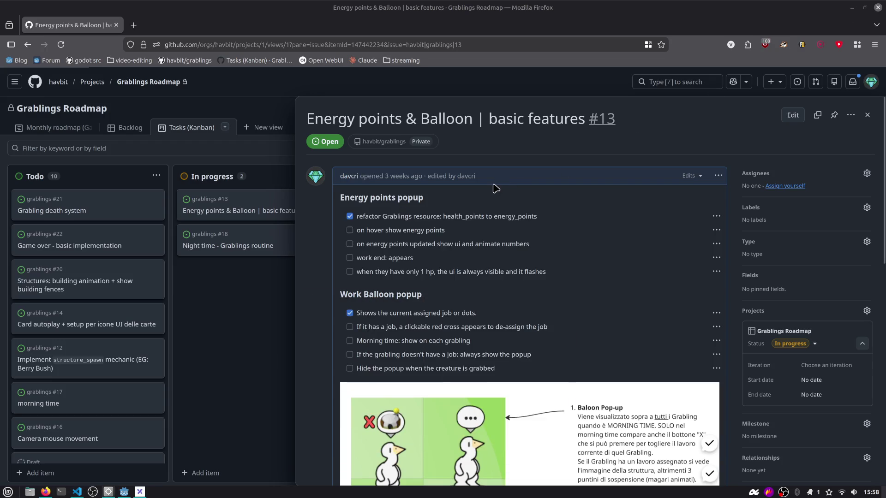
# Close the old Mute Indicator window from the taskbar
pyautogui.hotkey('ctrl', 'alt', 'Right')
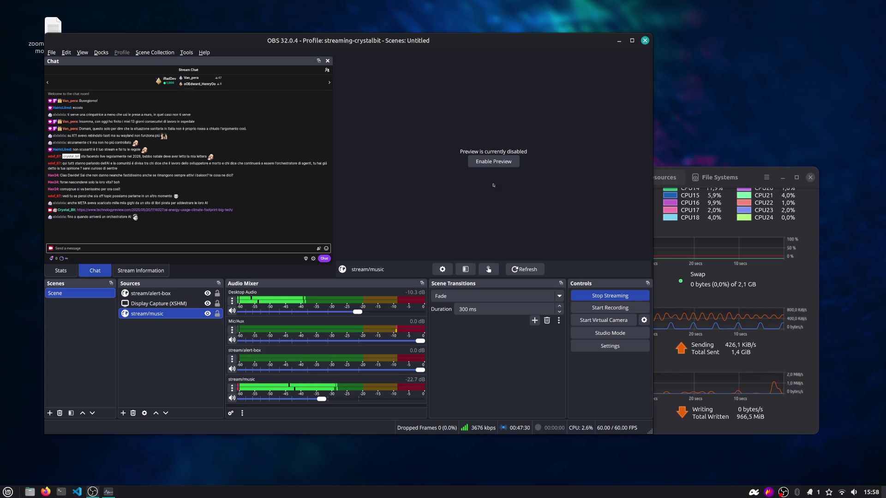
pyautogui.hotkey('ctrl', 'alt', 'Left')
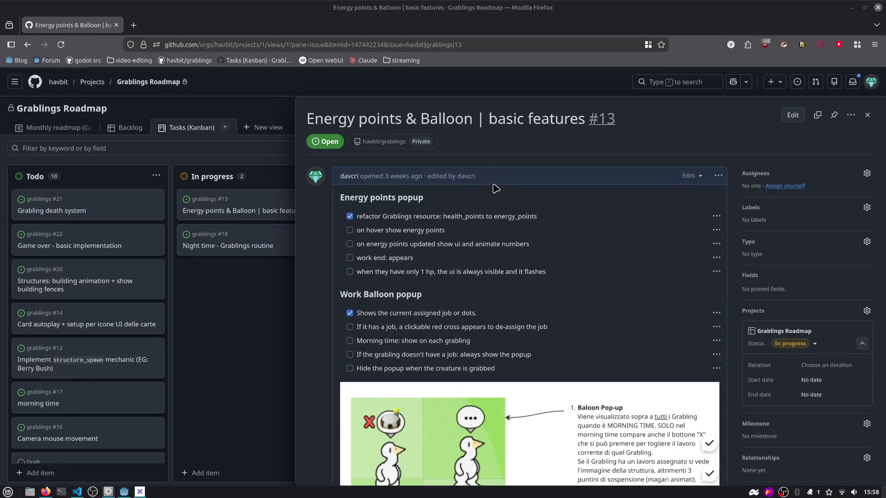
pyautogui.moveTo(112, 493)
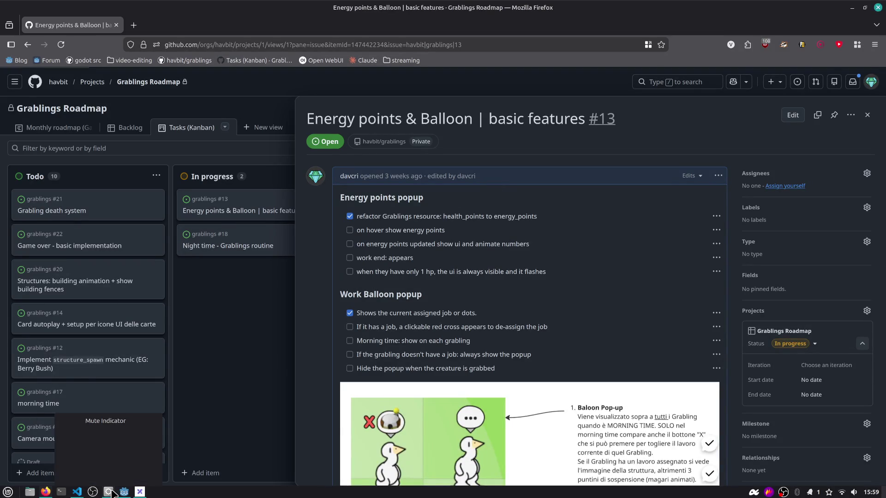
pyautogui.rightClick(112, 492)
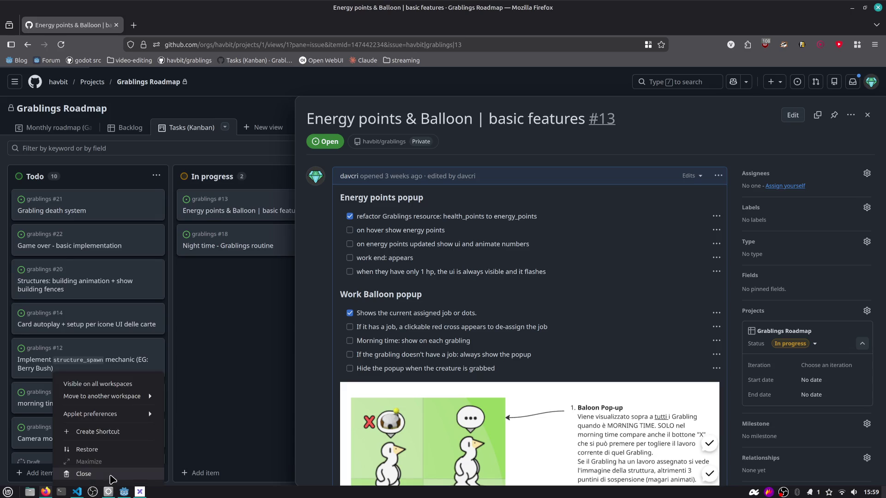
pyautogui.click(113, 475)
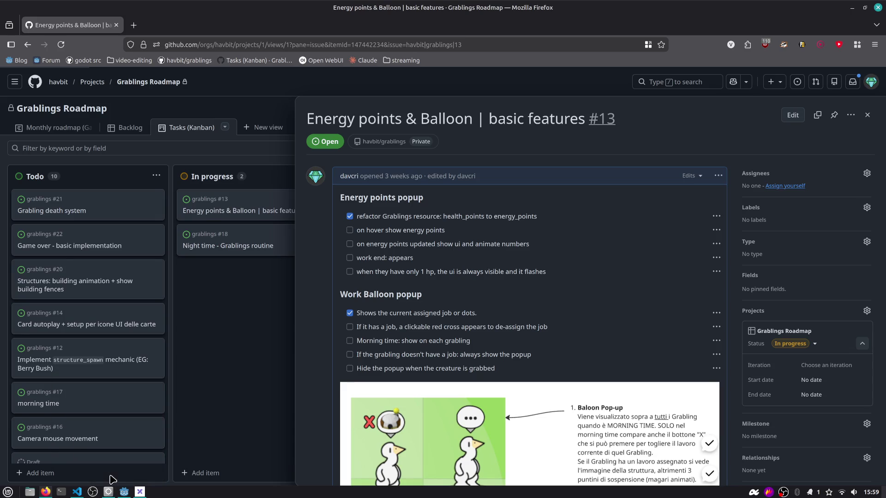
# Open a new terminal, cd into stream-utils/obs-mute-indicator, and list its files
pyautogui.click(62, 493)
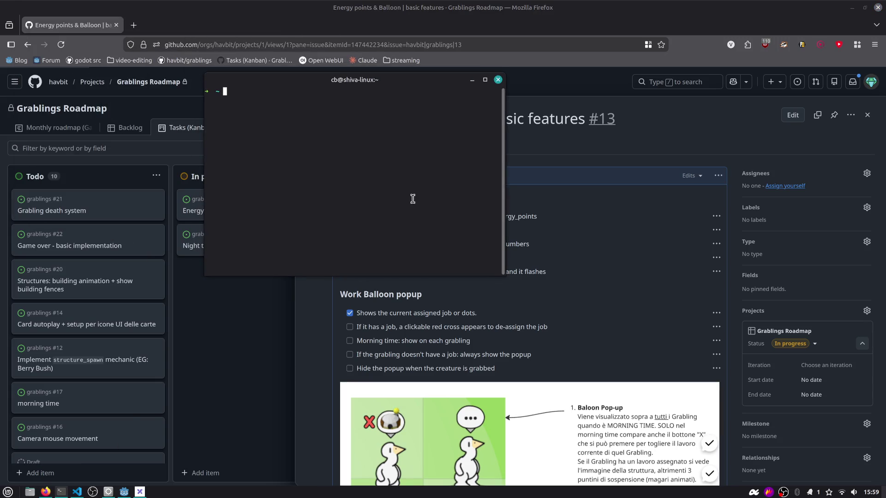
pyautogui.write('cd ')
pyautogui.write('stream-utils/obs-mute-indicator/')
pyautogui.press('Return')
pyautogui.write('ls')
pyautogui.press('Return')
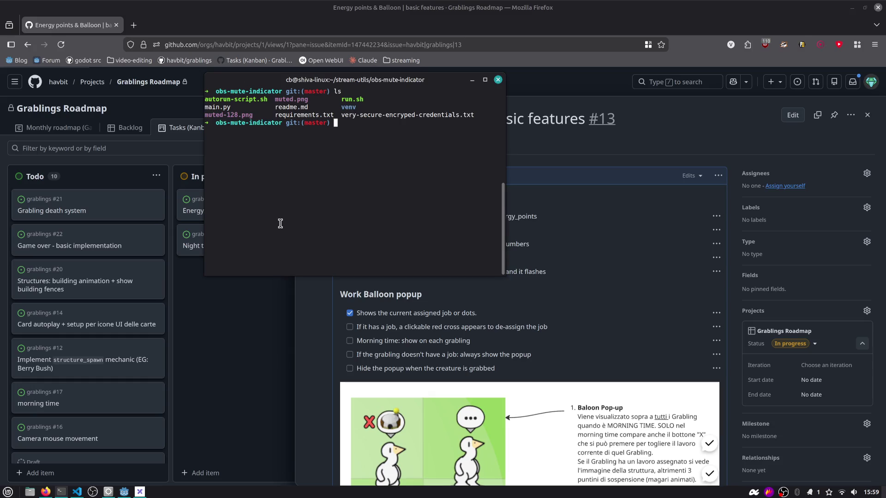
pyautogui.press('Return')
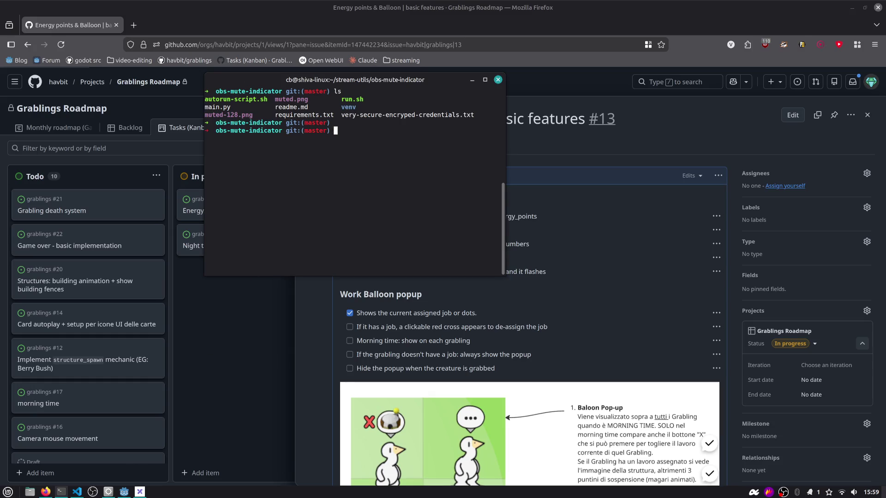
# Launch ./run.sh and test the overlay by muting then unmuting the microphone
pyautogui.moveTo(109, 493)
pyautogui.write('./run.sh')
pyautogui.press('Return')
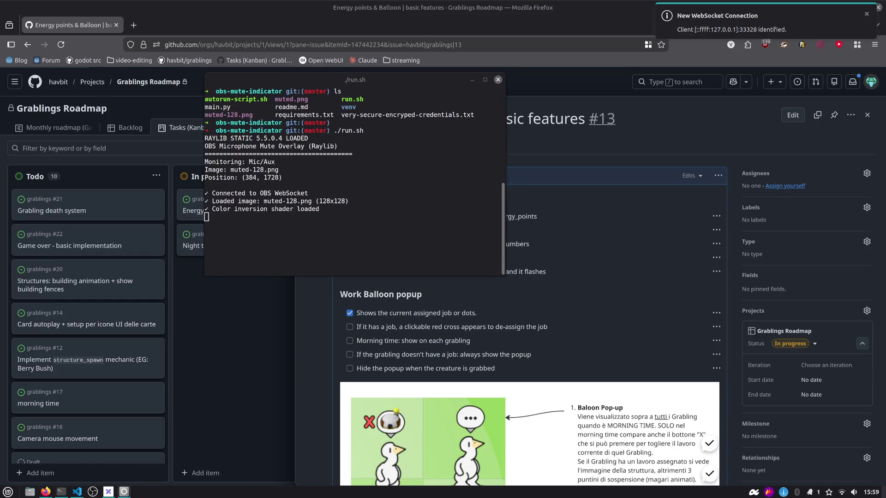
pyautogui.hotkey('alt', 'Tab')
pyautogui.press('XF86AudioMicMute')
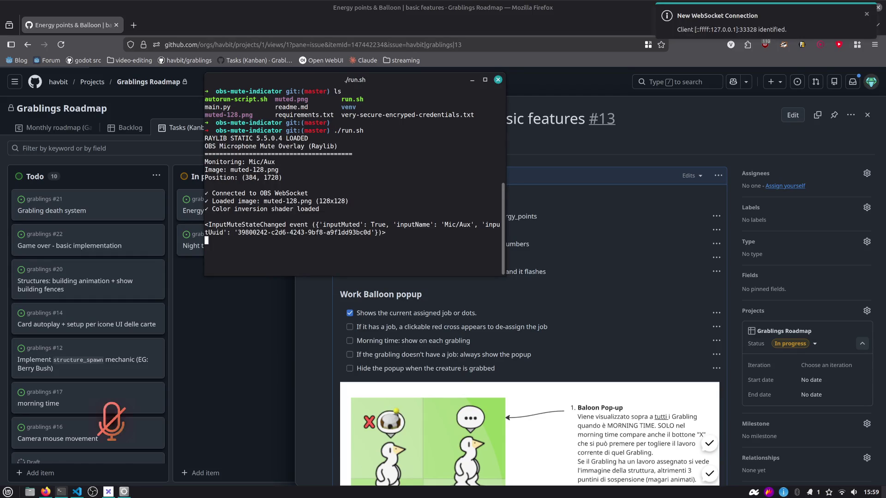
pyautogui.press('XF86AudioMicMute')
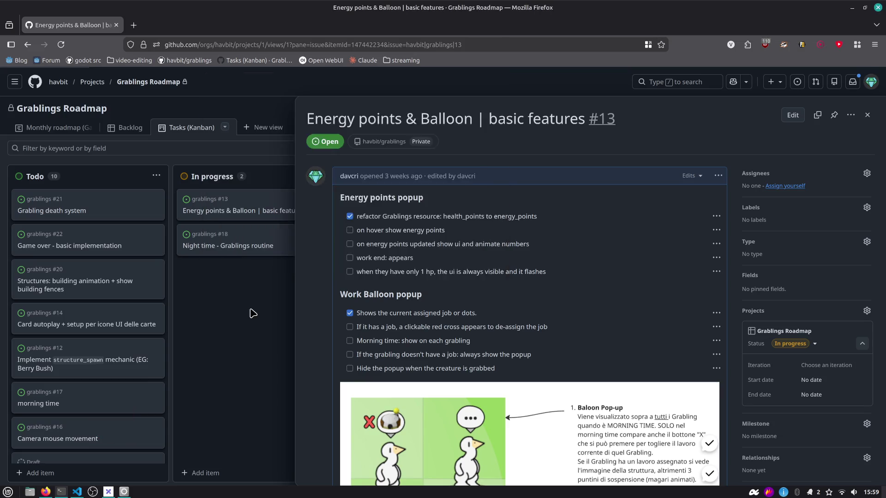
# Close issue #13's side panel to show the full Roadmap board: Todo 10, In progress 2, Done 11
pyautogui.click(252, 313)
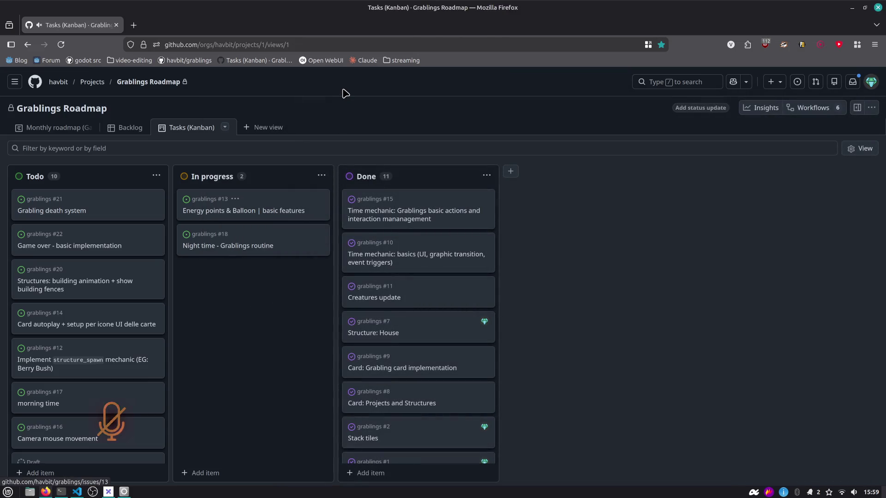
pyautogui.hotkey('ctrl', 'alt', 'Right')
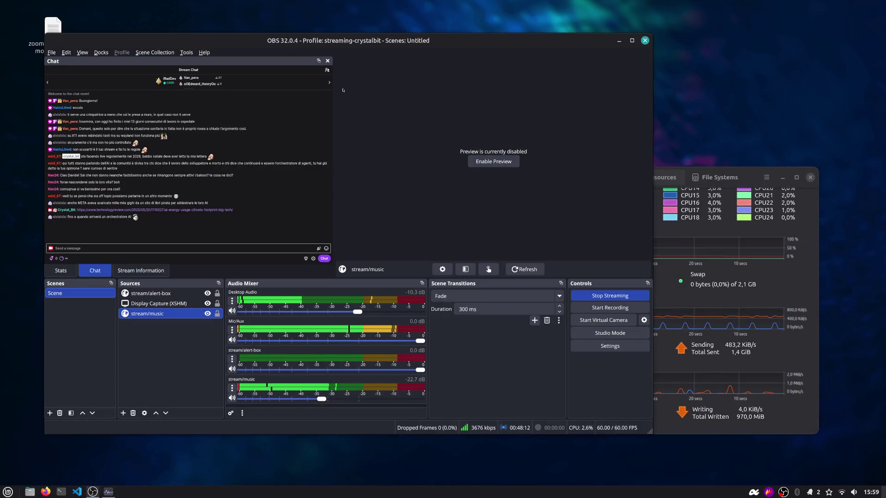
pyautogui.hotkey('ctrl', 'alt', 'Left')
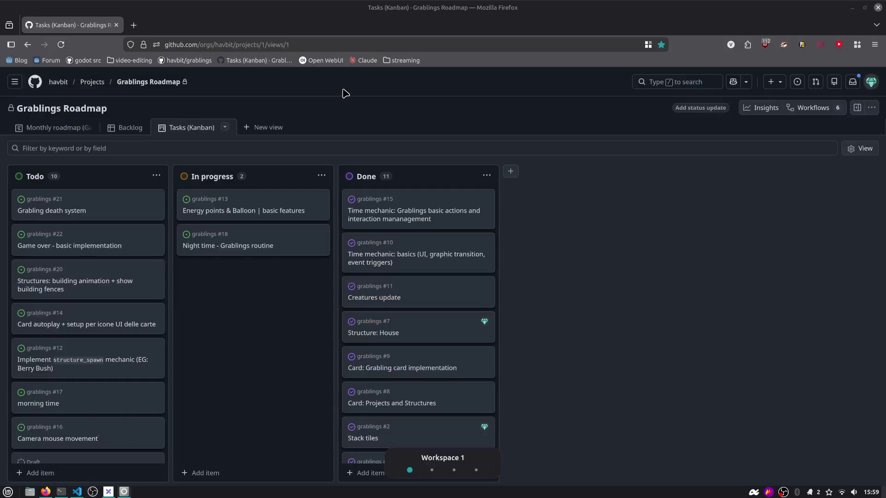
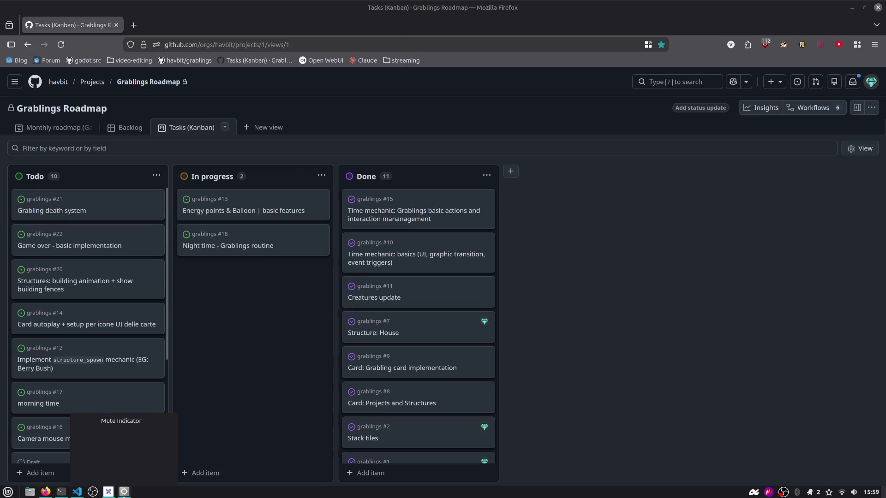
# Open a second terminal tab and list the obs-mute-indicator folder contents
pyautogui.moveTo(61, 492)
pyautogui.click(62, 442)
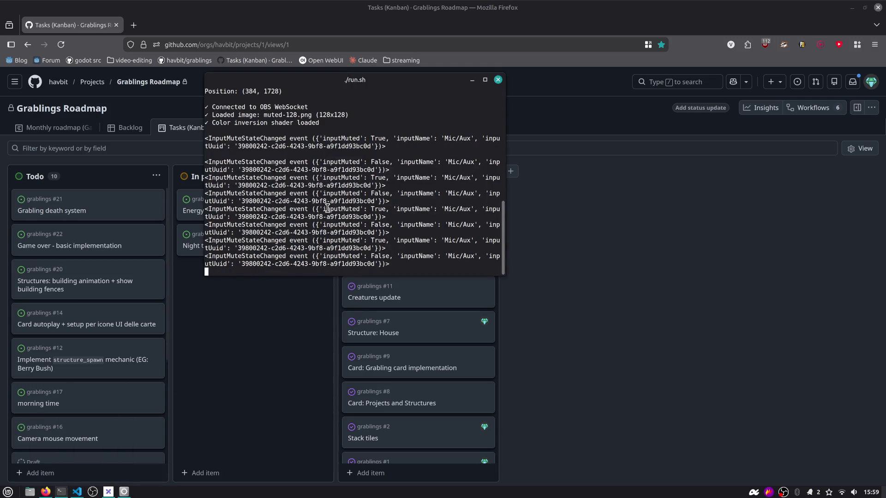
pyautogui.hotkey('ctrl', 'shift', 't')
pyautogui.write('ls')
pyautogui.press('Return')
# Read main.py's main() overlay window flags, size and initialisation code in nvim, then quit
pyautogui.write('nvim main.py')
pyautogui.press('Return')
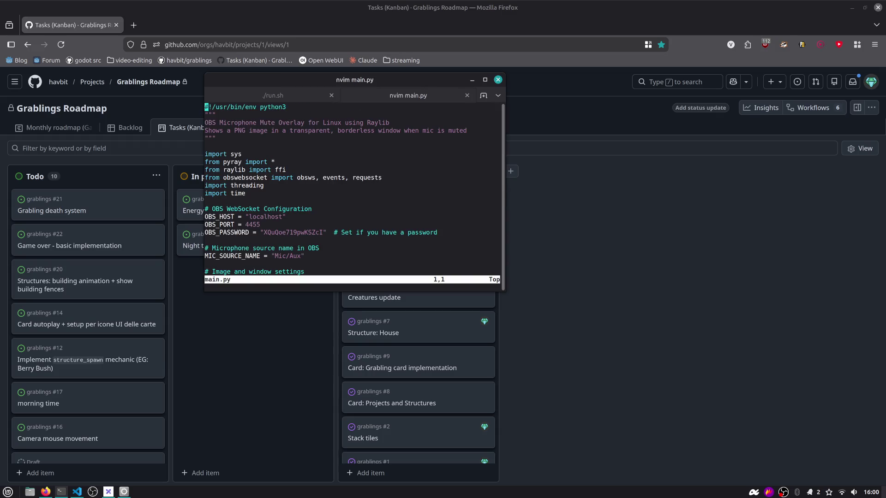
pyautogui.press('}')
pyautogui.press('}')
pyautogui.press('}')
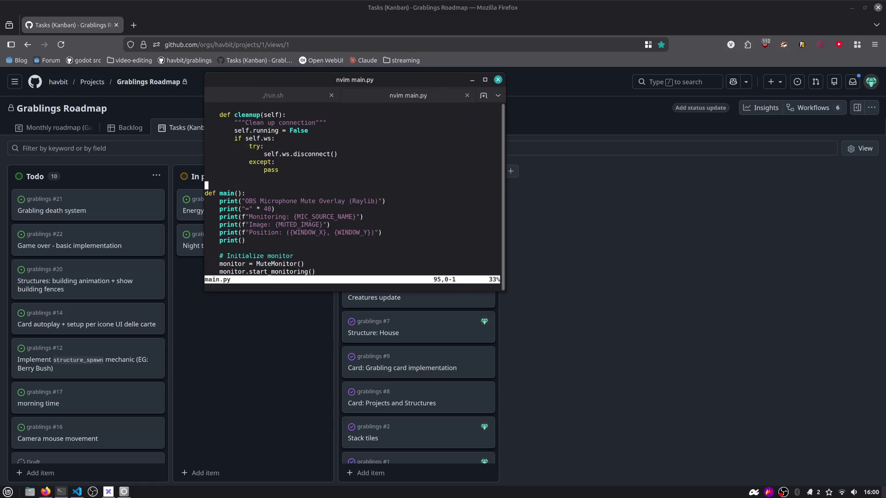
pyautogui.press('}')
pyautogui.press('}')
pyautogui.press('}')
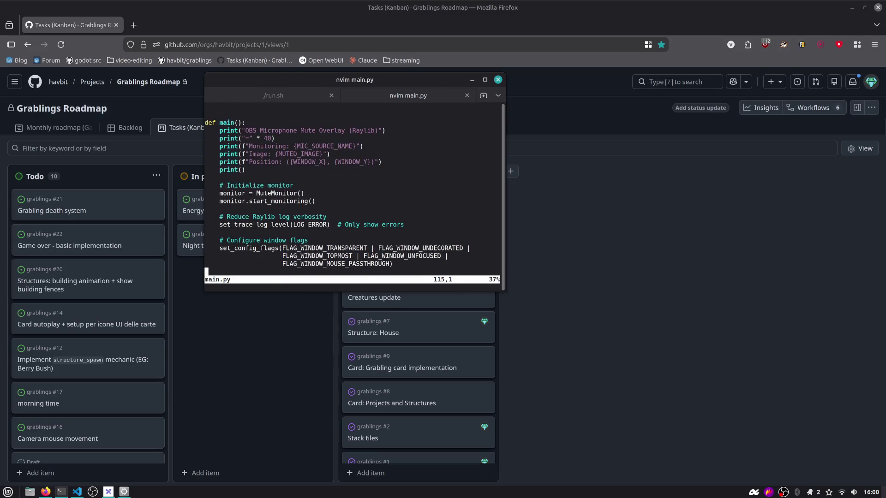
pyautogui.press('j')
pyautogui.press('j')
pyautogui.press('j')
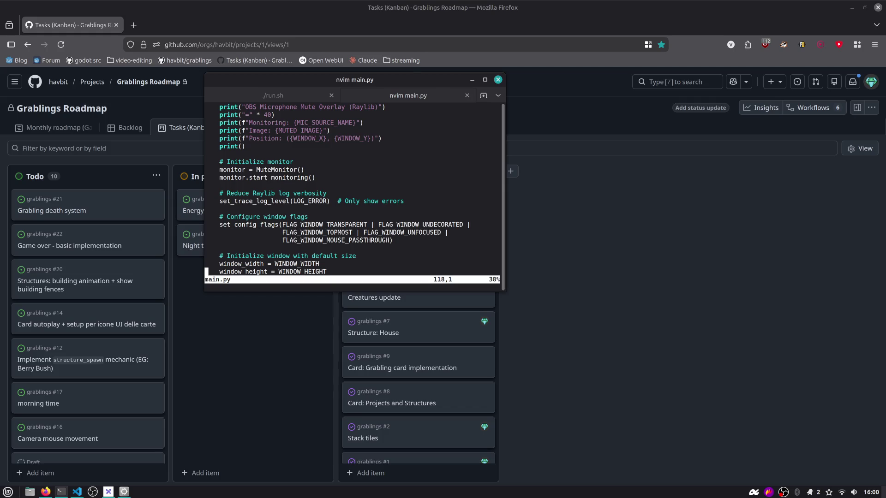
pyautogui.press('j')
pyautogui.press('j')
pyautogui.press('j')
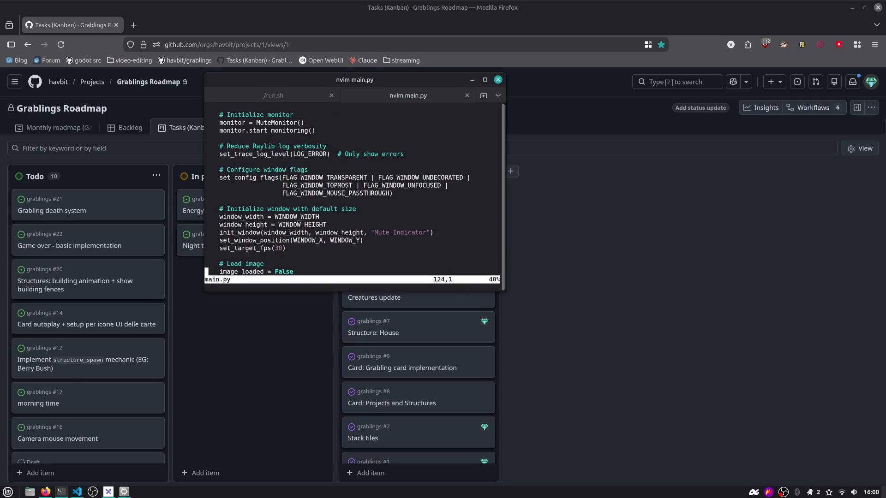
pyautogui.write(':q')
pyautogui.press('Return')
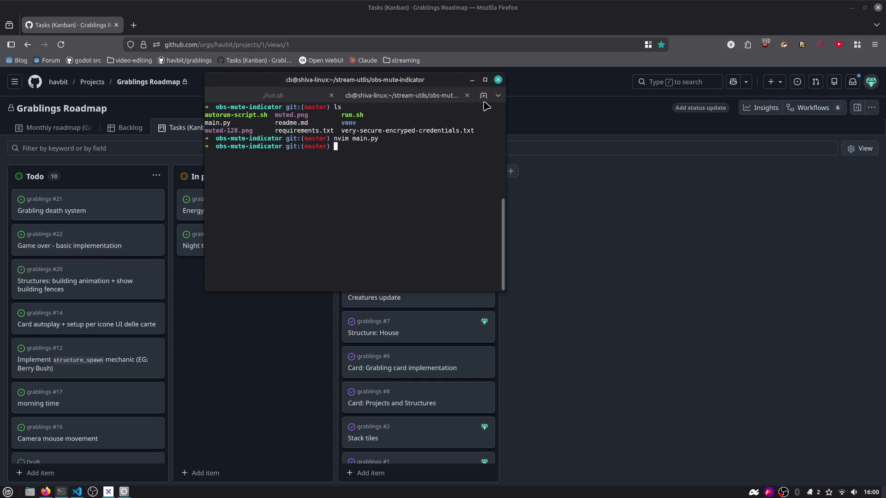
# Clear the screen, list files and check the venv folder's disk usage with du -h
pyautogui.click(471, 80)
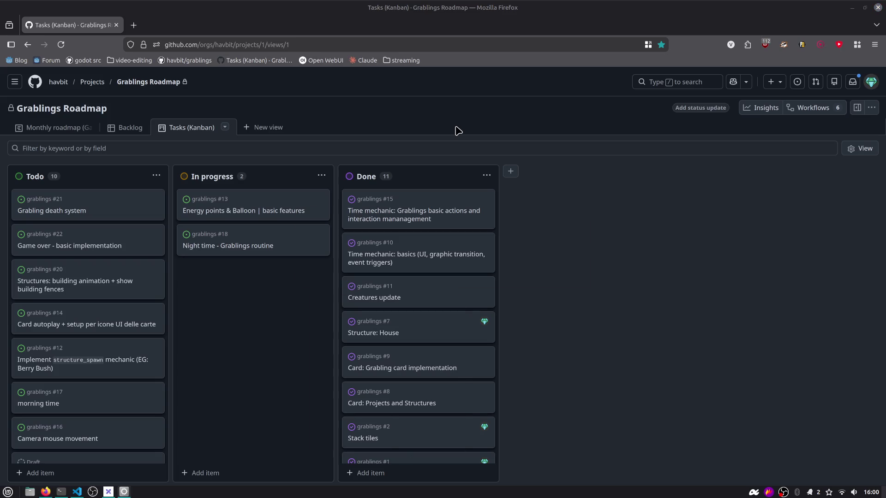
pyautogui.hotkey('alt', 'Tab')
pyautogui.hotkey('ctrl', 'l')
pyautogui.write('ls')
pyautogui.press('Return')
pyautogui.write('ll')
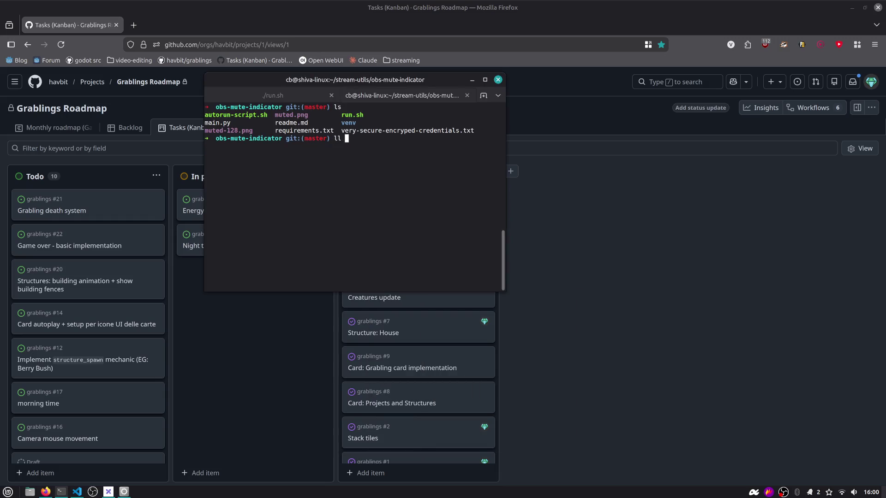
pyautogui.press('BackSpace')
pyautogui.press('BackSpace')
pyautogui.press('BackSpace')
pyautogui.press('Return')
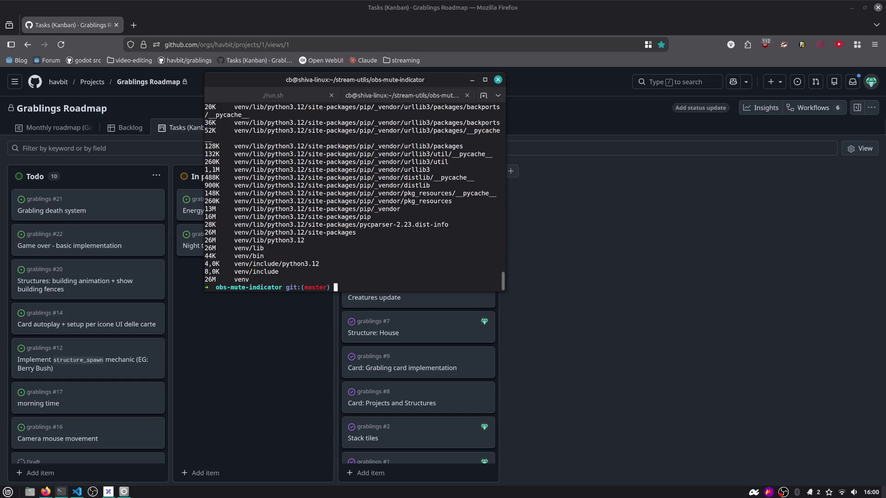
pyautogui.hotkey('ctrl', 'l')
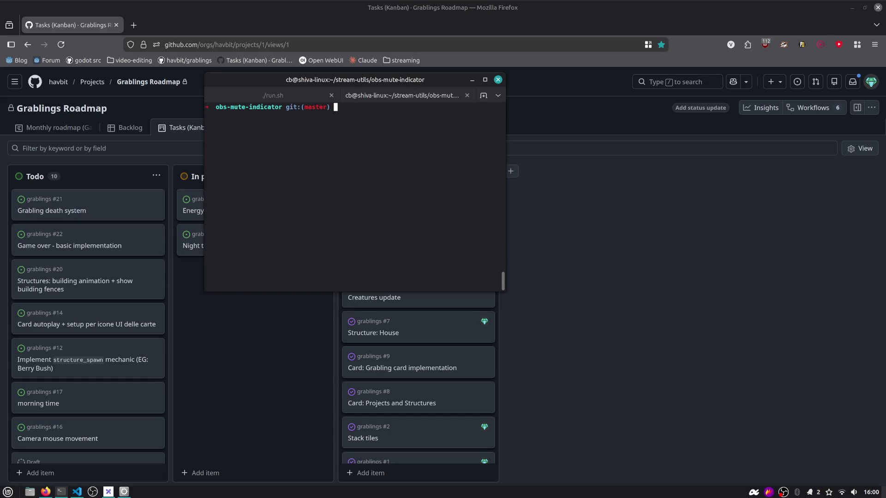
# Close the extra shell tab with Ctrl+D, leaving only the ./run.sh output
pyautogui.click(508, 12)
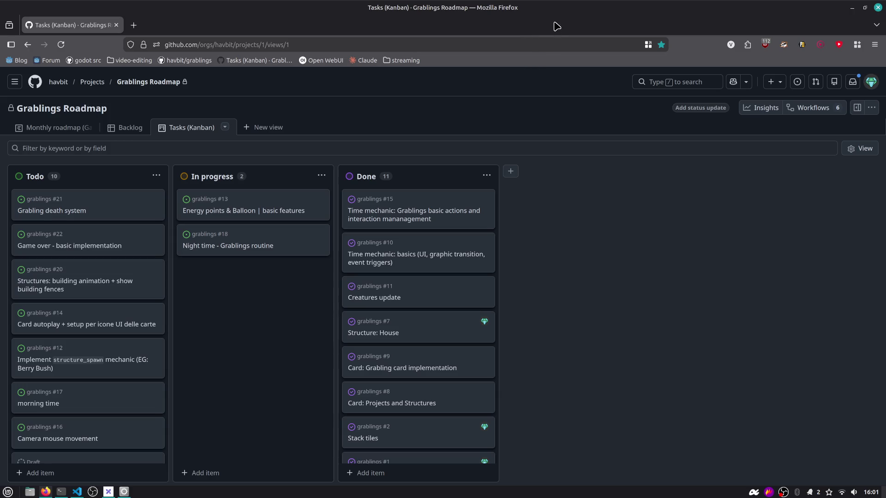
pyautogui.hotkey('alt', 'Tab')
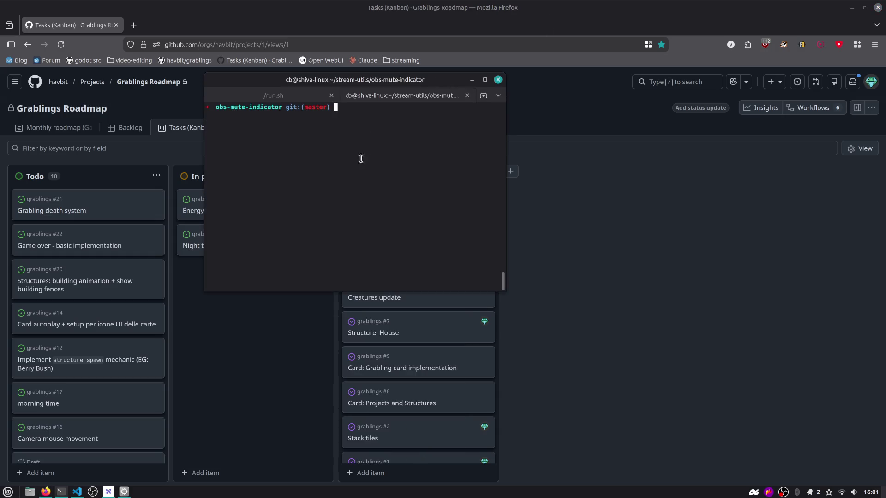
pyautogui.press('Return')
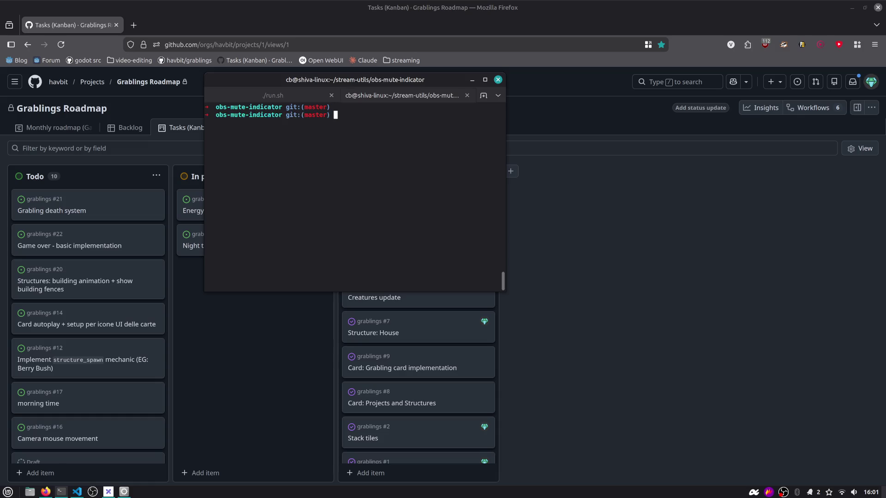
pyautogui.hotkey('ctrl', 'd')
pyautogui.hotkey('alt', 'Tab')
pyautogui.press('Tab')
pyautogui.press('Tab')
pyautogui.press('Tab')
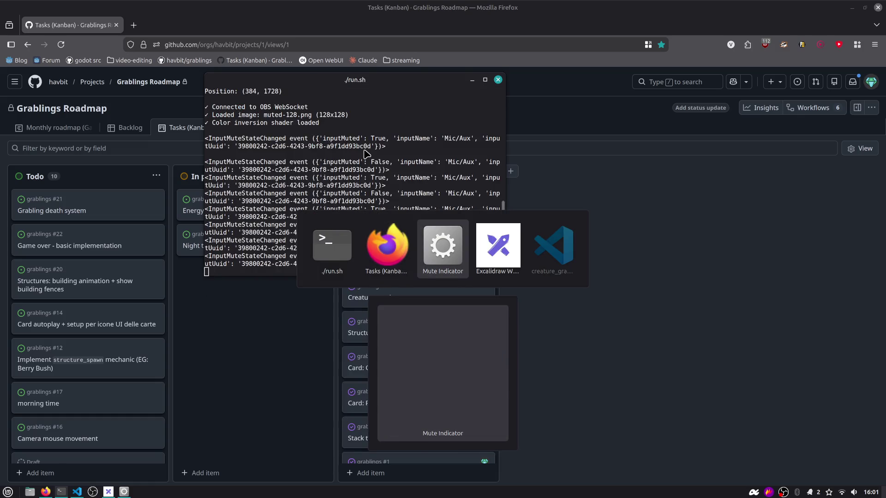
# Switch from the Firefox Kanban board back to VS Code
pyautogui.hotkey('alt', 'Tab')
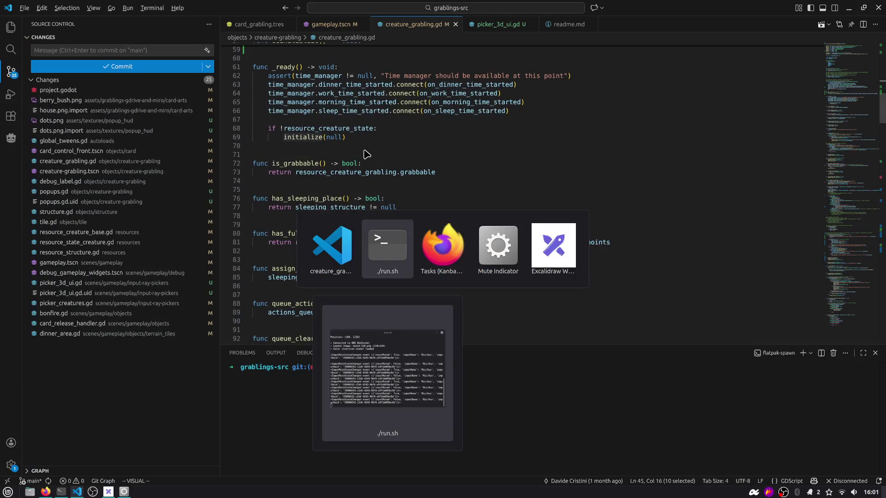
pyautogui.press('Tab')
pyautogui.press('Tab')
pyautogui.press('Tab')
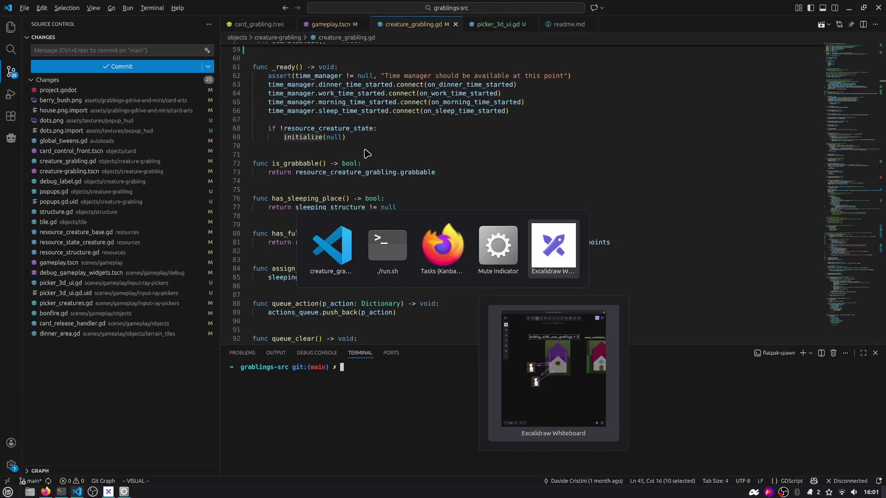
pyautogui.press('Tab')
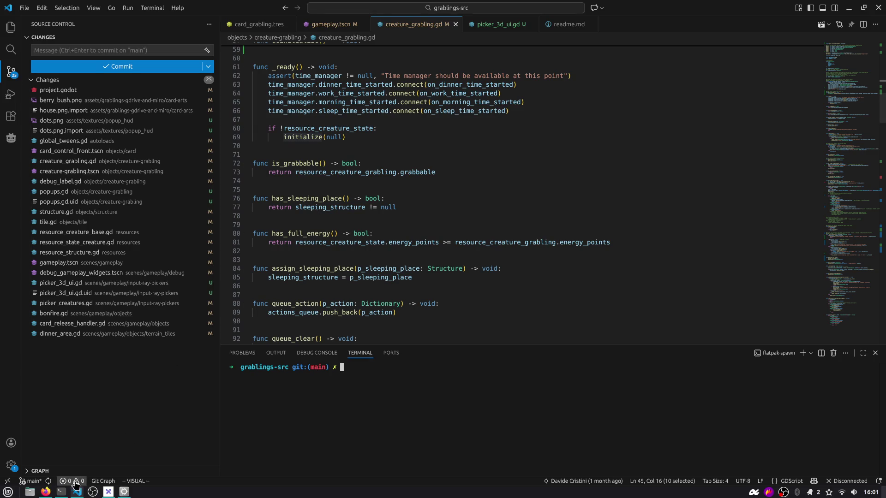
pyautogui.click(124, 493)
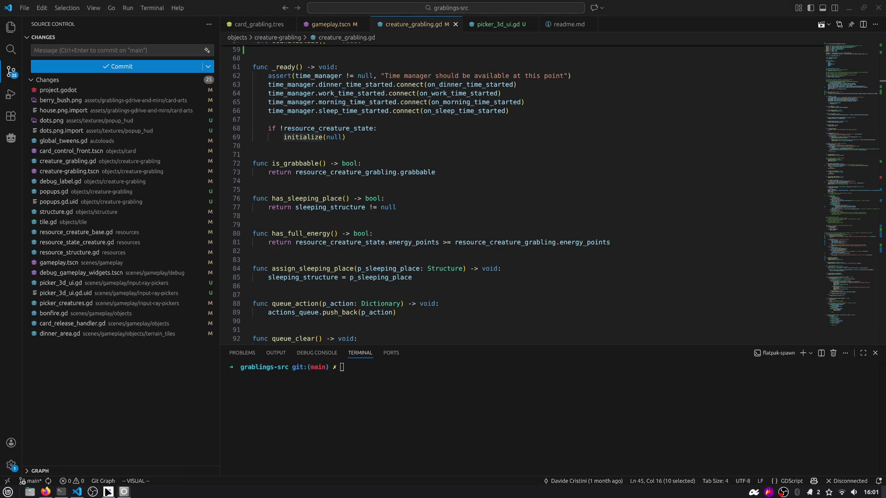
pyautogui.click(46, 492)
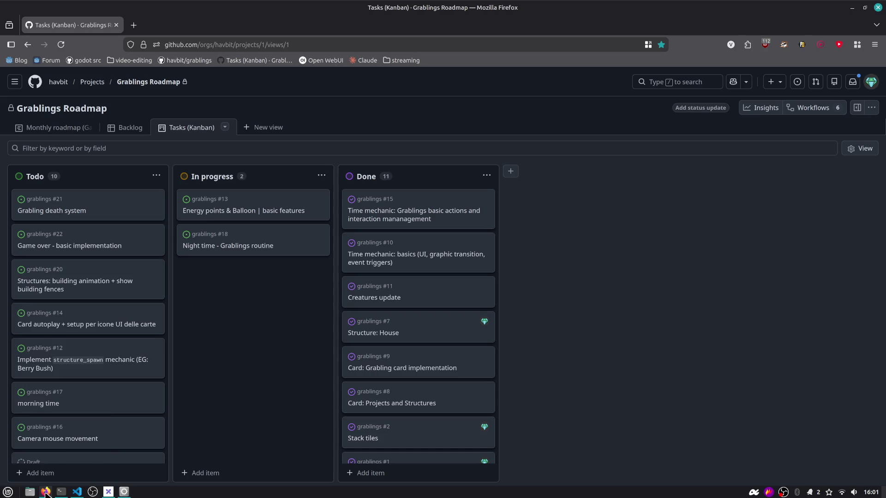
pyautogui.hotkey('alt', 'Tab')
pyautogui.press('Tab')
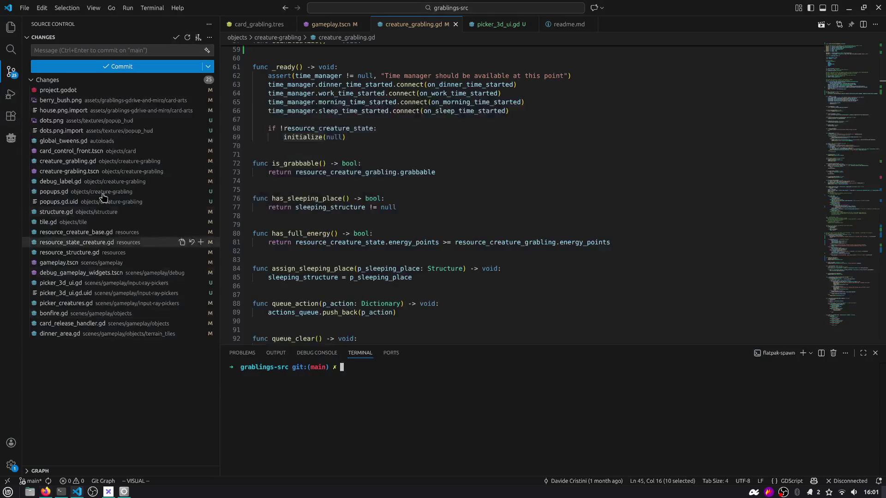
# Stage project.godot, berry_bush.png, house.png.import, dots.png, dots.png.import and global_tweens.gd
pyautogui.click(58, 90)
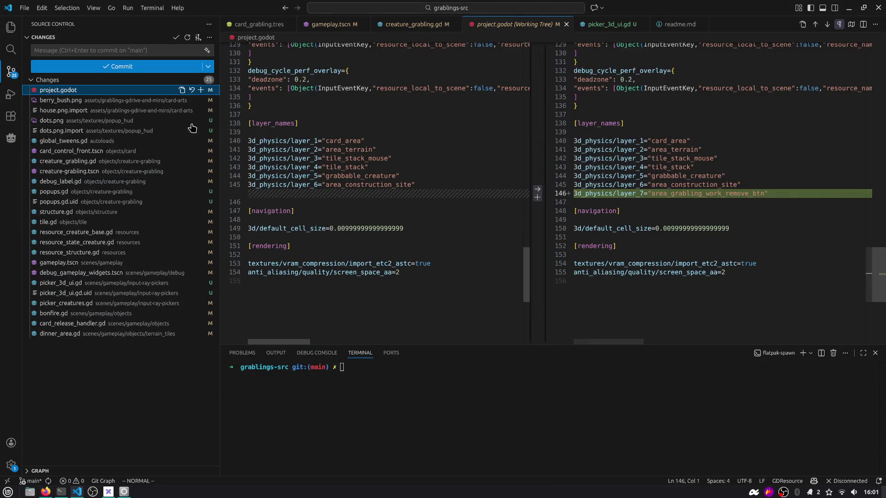
pyautogui.click(200, 90)
pyautogui.click(93, 111)
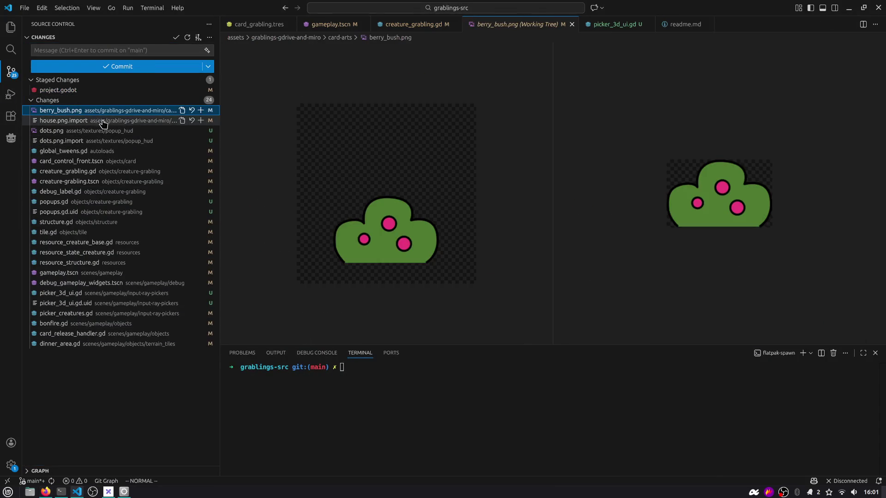
pyautogui.click(202, 110)
pyautogui.click(139, 121)
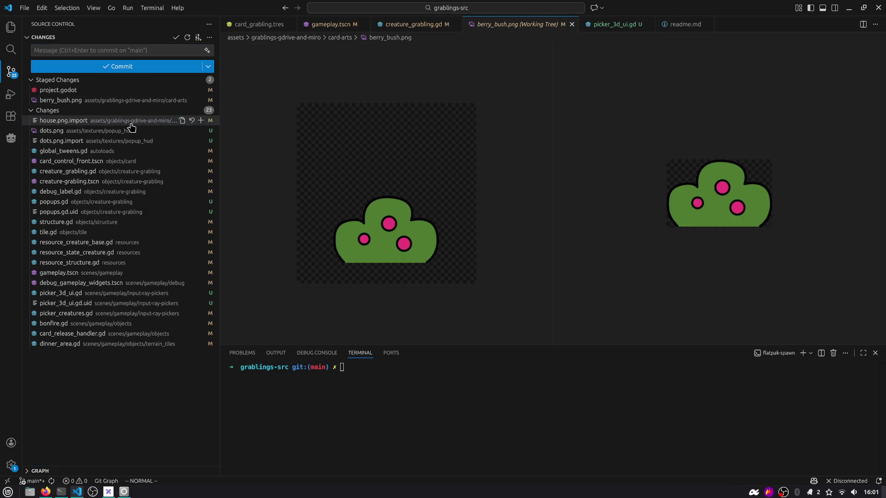
pyautogui.click(201, 121)
pyautogui.click(119, 133)
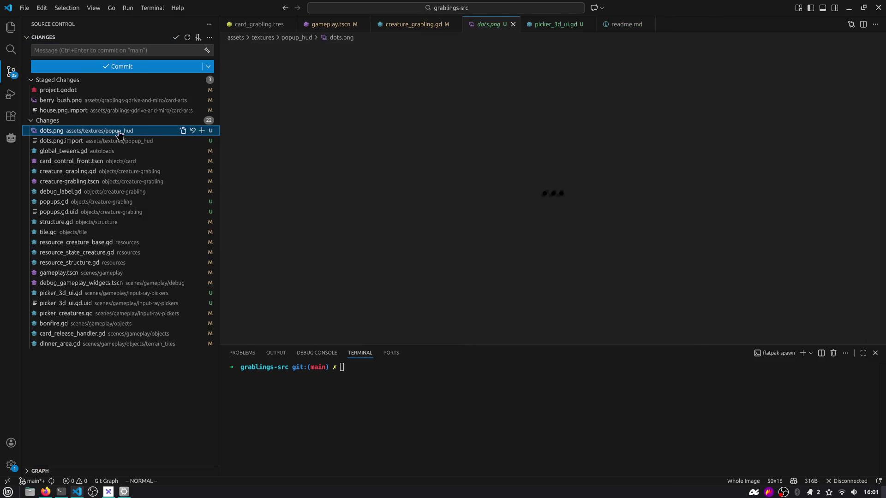
pyautogui.click(202, 130)
pyautogui.click(190, 142)
pyautogui.click(202, 140)
pyautogui.click(115, 151)
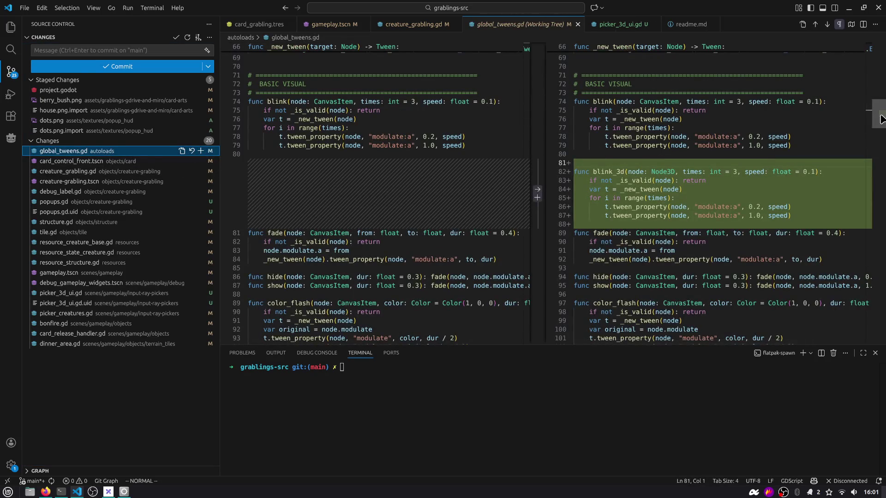
pyautogui.click(201, 151)
# Review the card_control_front.tscn changes, stage it, and view the creature_grabling.gd diff
pyautogui.click(184, 161)
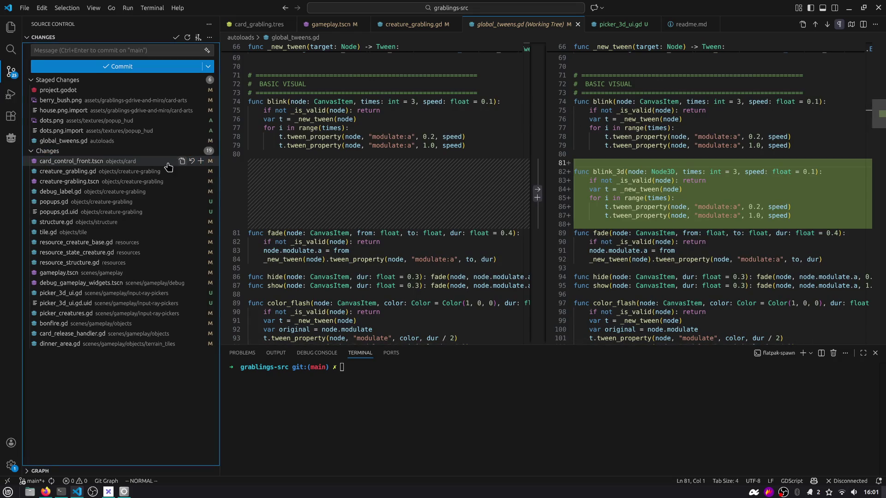
pyautogui.click(829, 26)
pyautogui.click(829, 27)
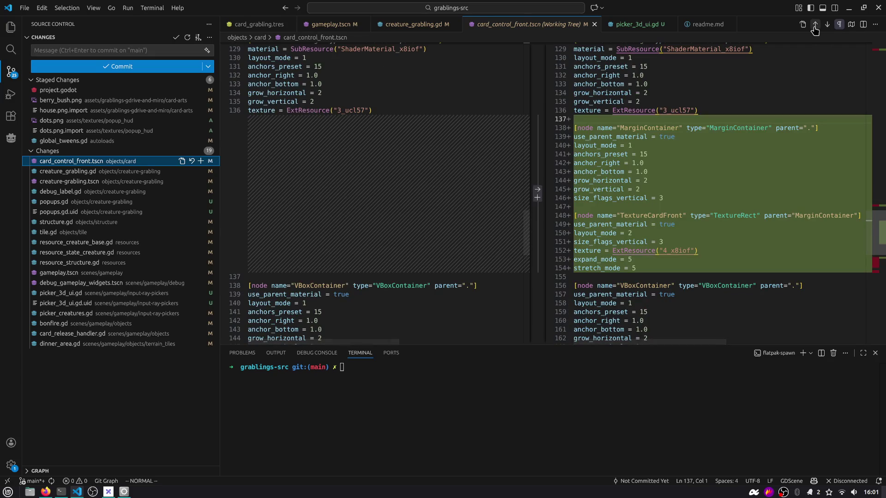
pyautogui.hotkey('alt', 'Tab')
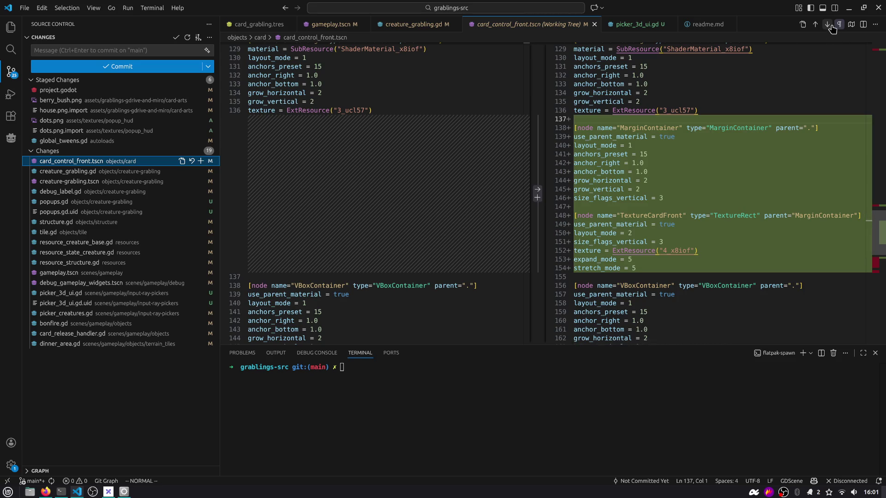
pyautogui.scroll(-4, 881, 221)
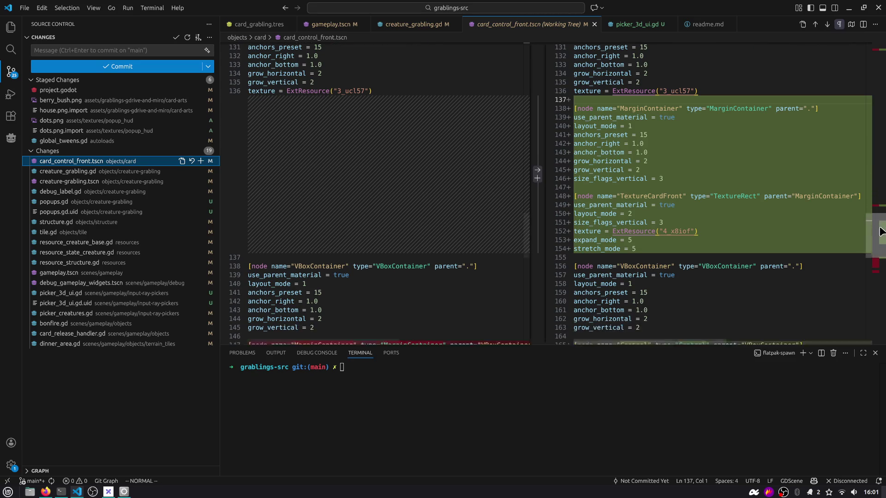
pyautogui.scroll(-2, 880, 240)
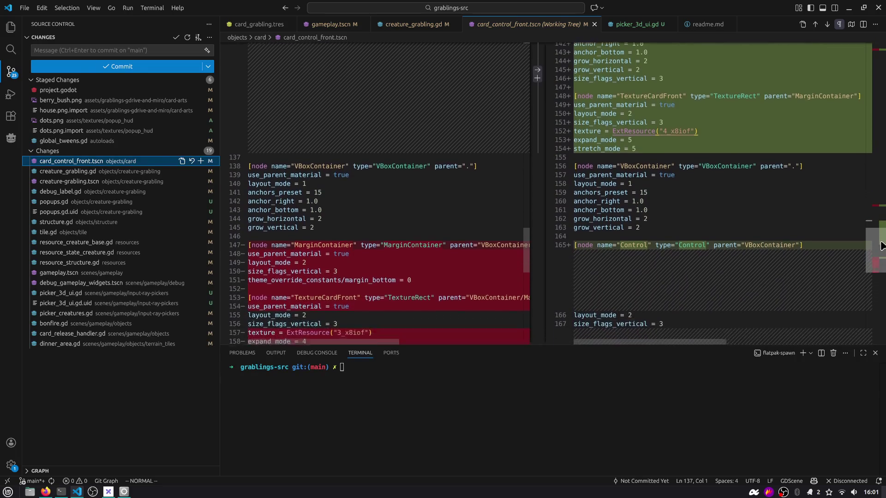
pyautogui.click(201, 161)
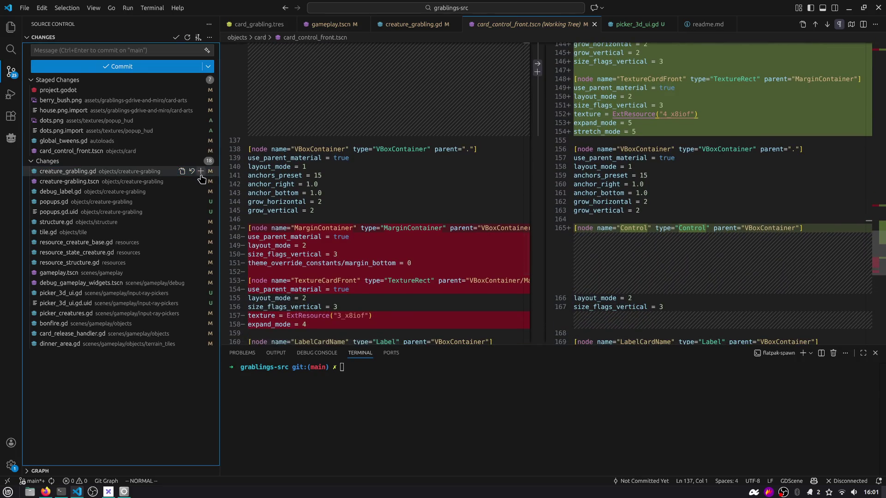
pyautogui.click(124, 173)
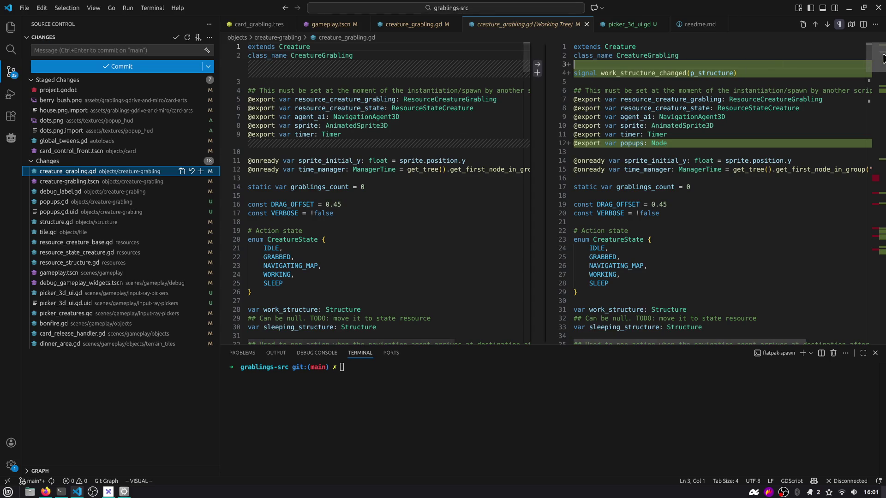
# Review the line 51 handler change and the new deinitialize function in creature_grabling.gd
pyautogui.click(827, 26)
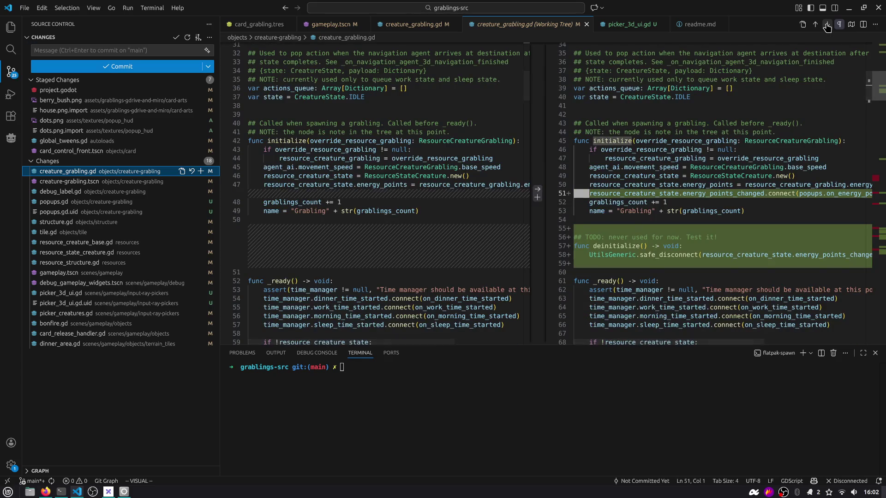
pyautogui.hotkey('ctrl', 'b')
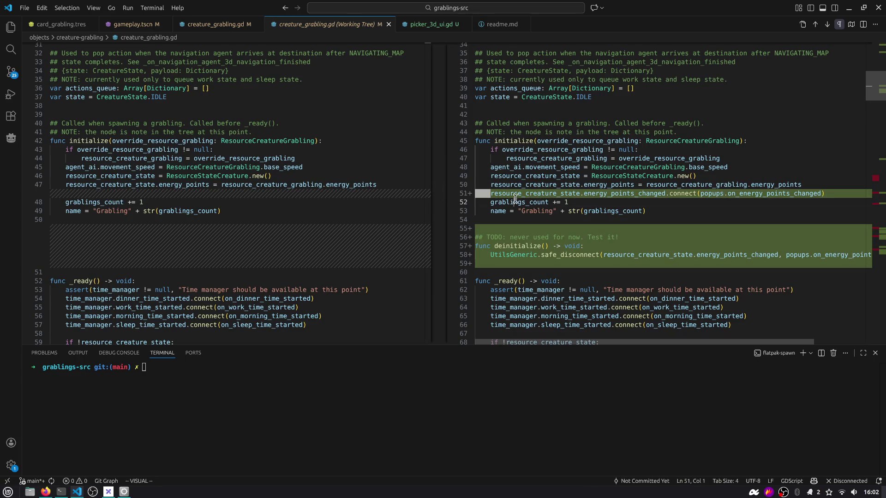
pyautogui.click(628, 193)
pyautogui.doubleClick(771, 193)
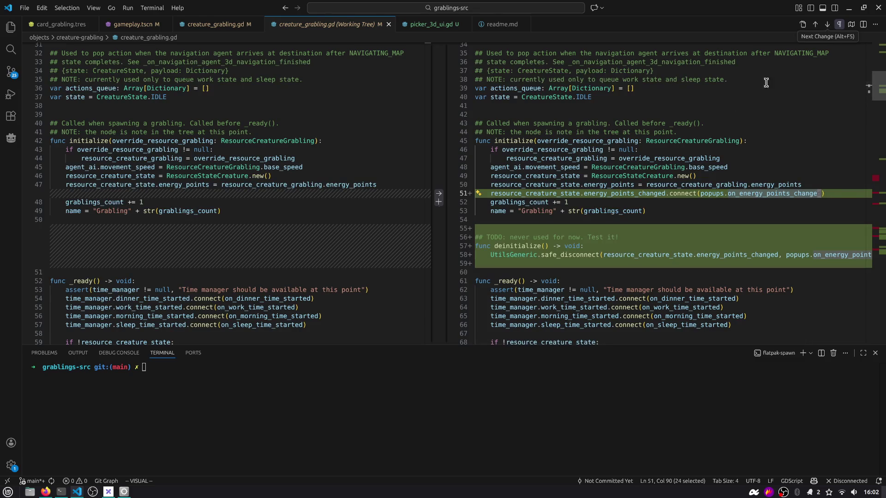
pyautogui.moveTo(517, 237)
pyautogui.mouseDown()
pyautogui.moveTo(629, 247)
pyautogui.moveTo(635, 260)
pyautogui.mouseUp()
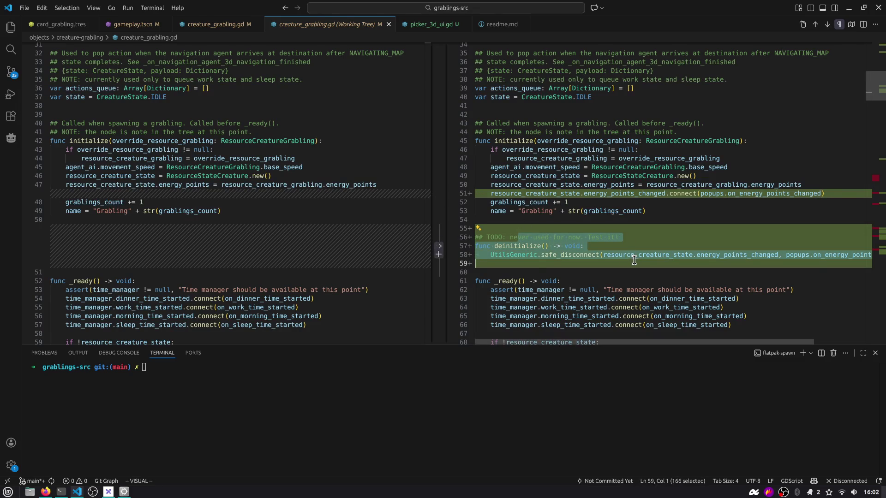
pyautogui.doubleClick(509, 249)
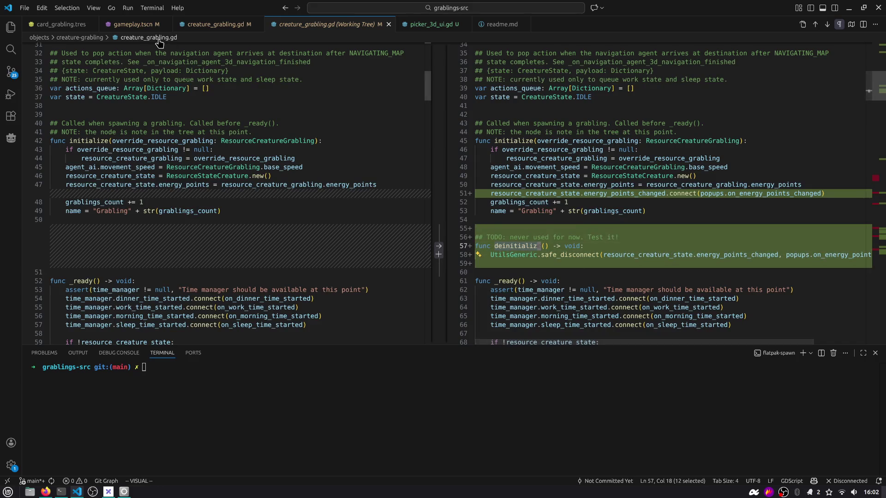
# Step through the remaining changes at lines 136, 155, 168, 180, 209 and 234
pyautogui.click(824, 25)
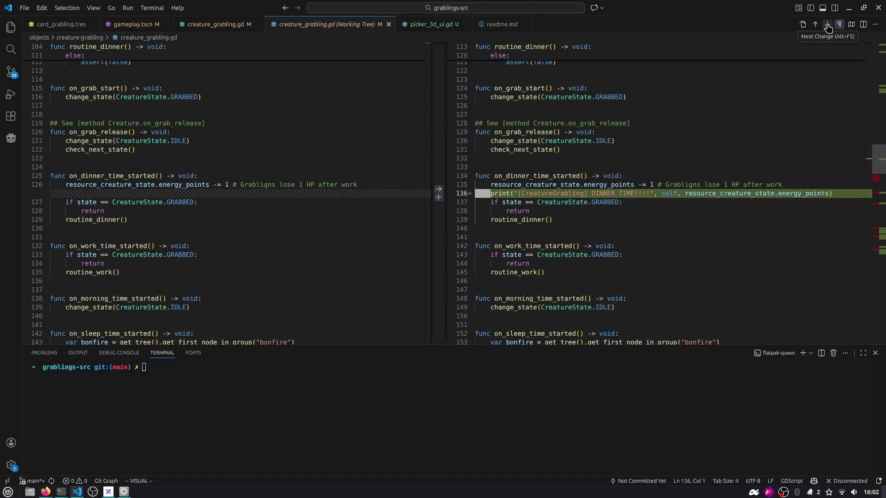
pyautogui.click(826, 27)
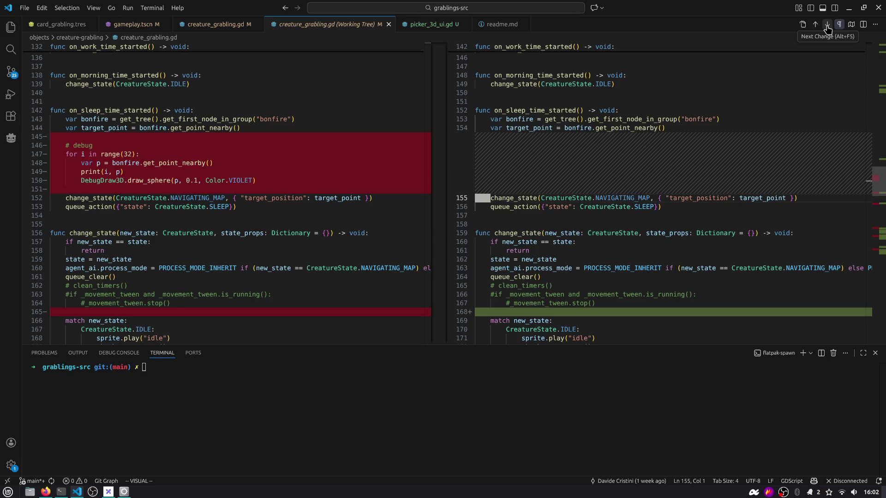
pyautogui.click(826, 26)
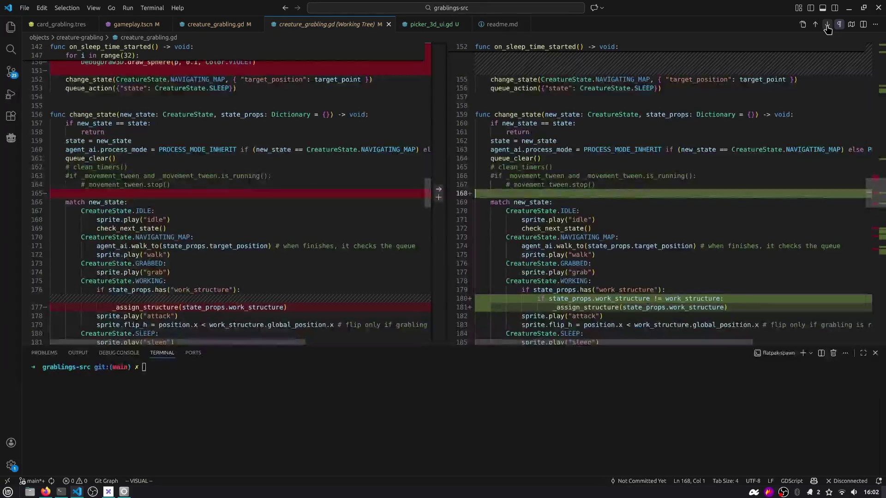
pyautogui.click(826, 27)
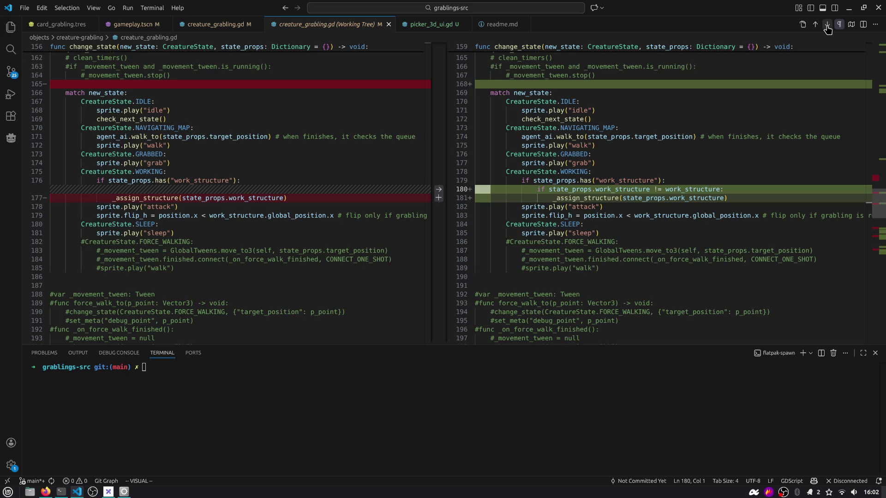
pyautogui.click(826, 27)
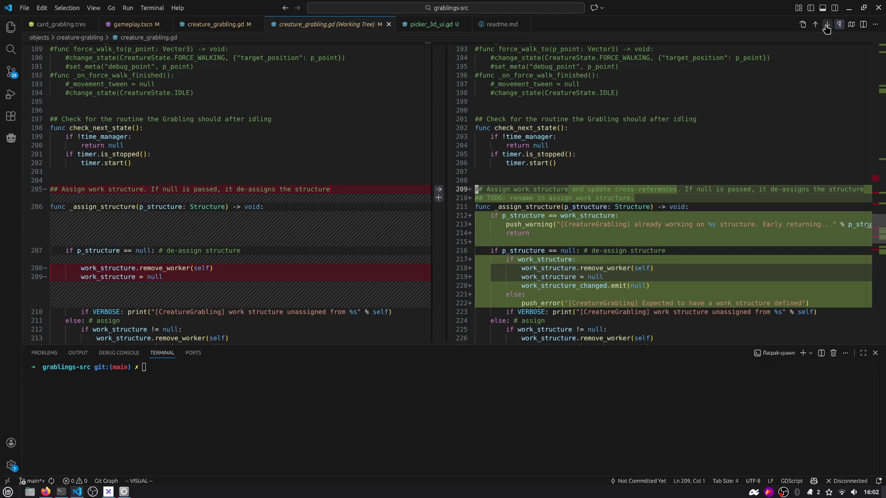
pyautogui.click(826, 26)
pyautogui.click(826, 27)
pyautogui.click(827, 26)
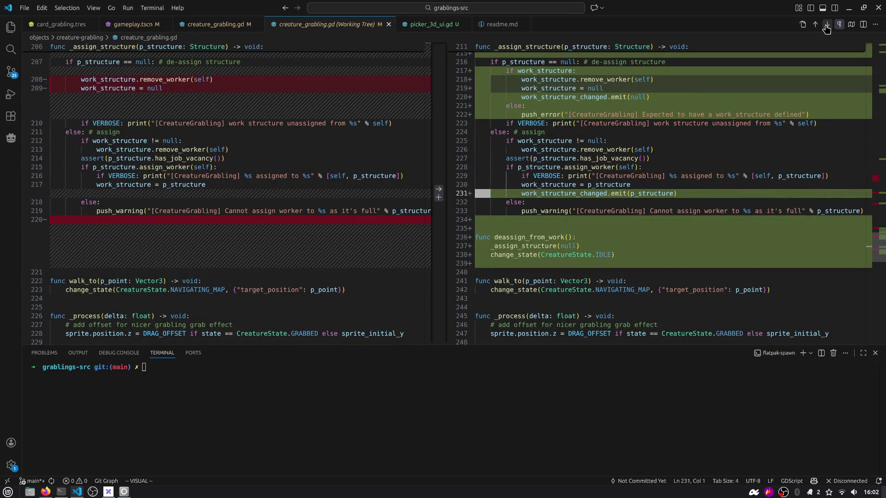
pyautogui.click(826, 27)
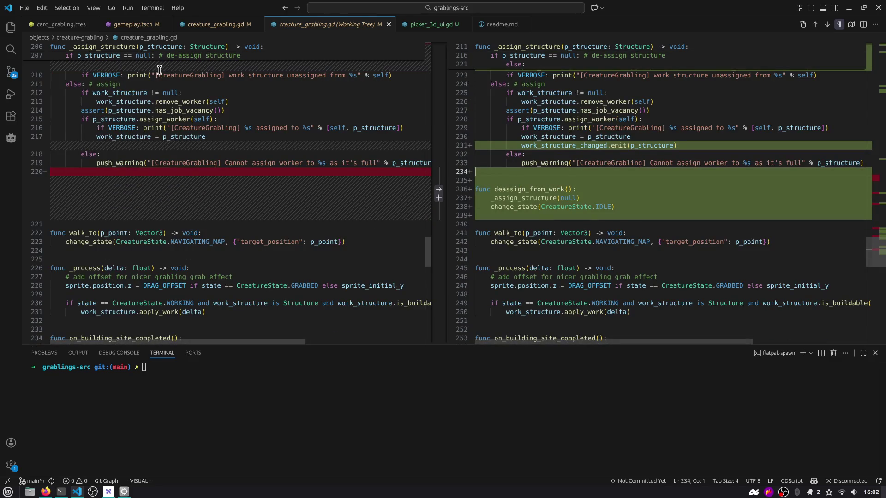
# Stage creature_grabling.gd and view the creature-grabling.tscn diff
pyautogui.click(11, 72)
pyautogui.click(201, 171)
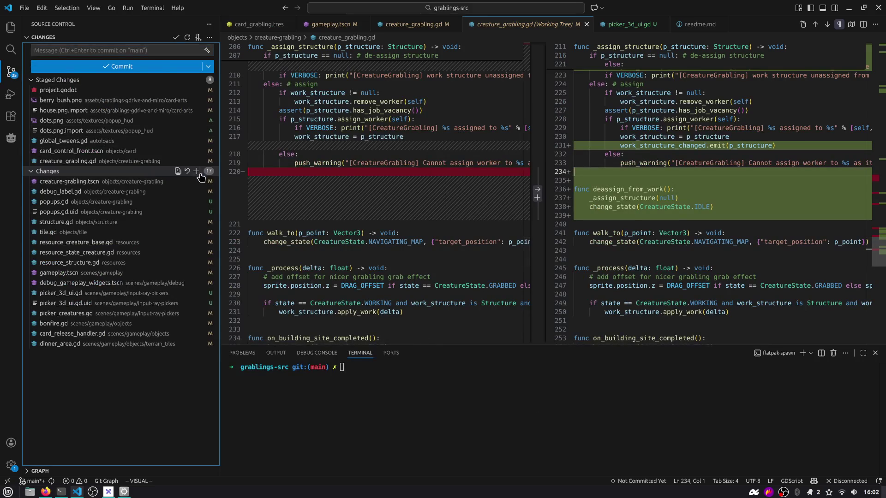
pyautogui.click(105, 182)
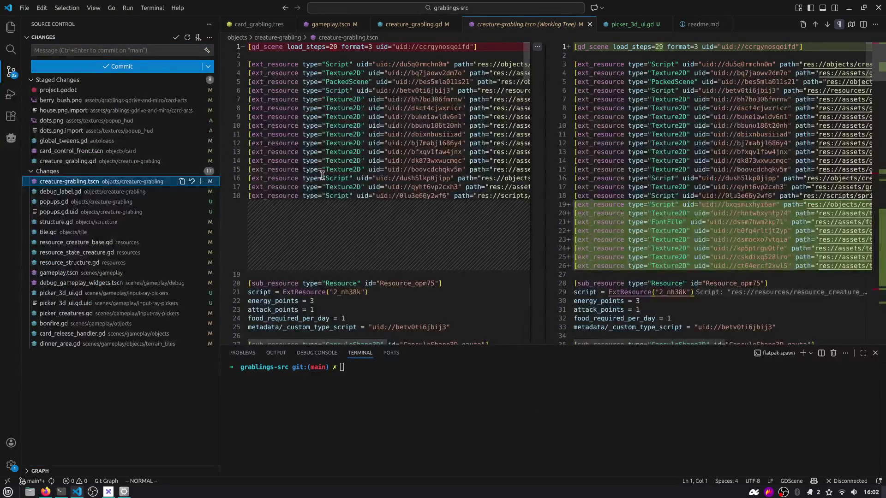
pyautogui.moveTo(871, 65); pyautogui.dragTo(872, 305)
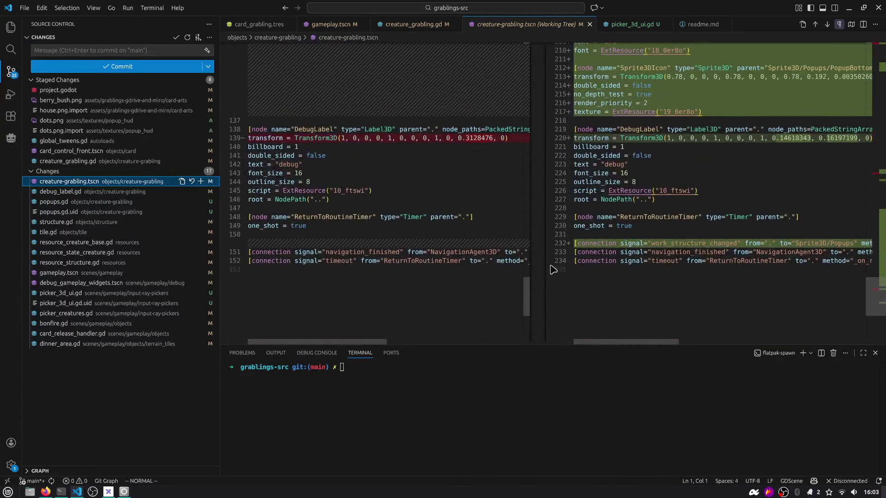
# Stage creature-grabling.tscn, debug_label.gd, and both popups.gd and popups.gd.uid together
pyautogui.click(201, 181)
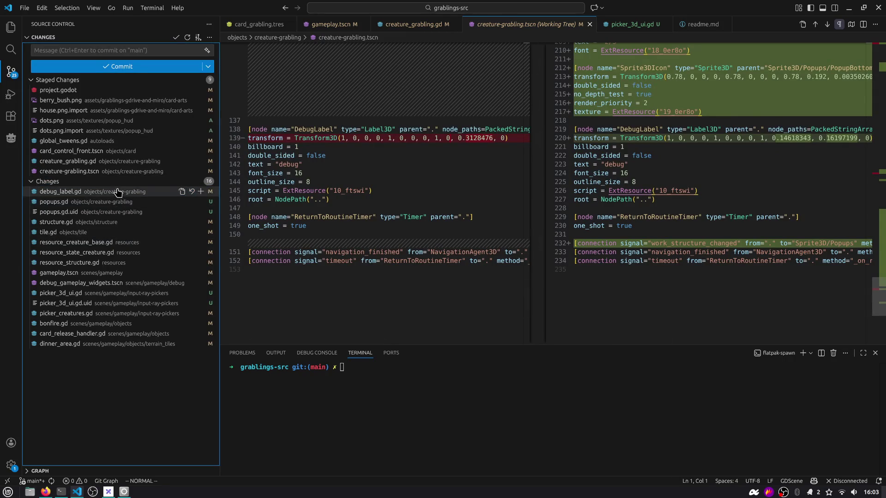
pyautogui.click(119, 193)
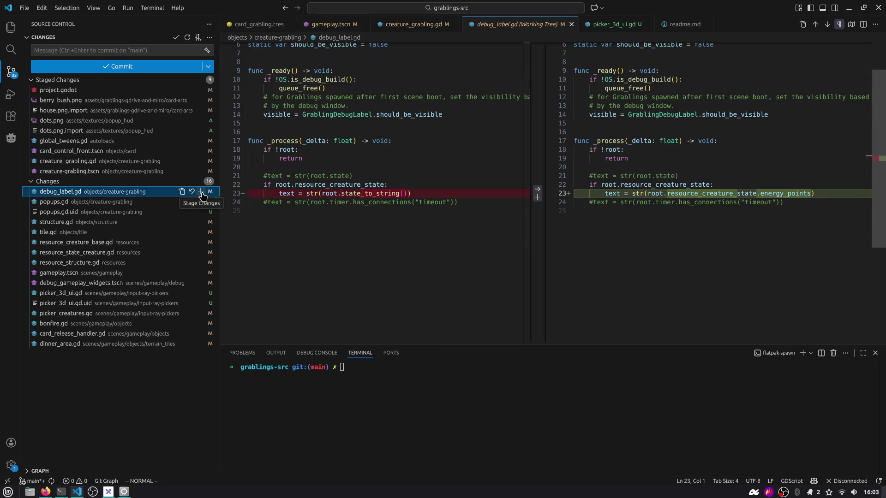
pyautogui.click(202, 196)
pyautogui.click(106, 201)
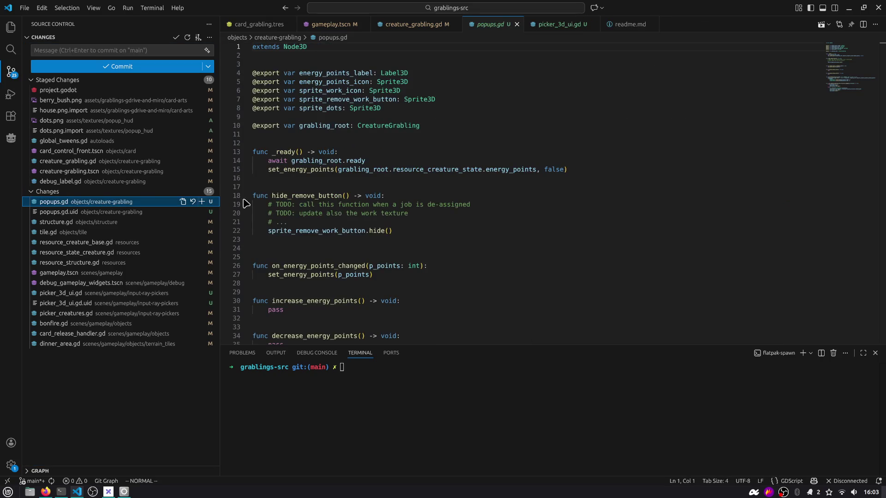
pyautogui.keyDown('ctrl'); pyautogui.click(95, 212); pyautogui.keyUp('ctrl')
pyautogui.rightClick(107, 214)
pyautogui.click(121, 254)
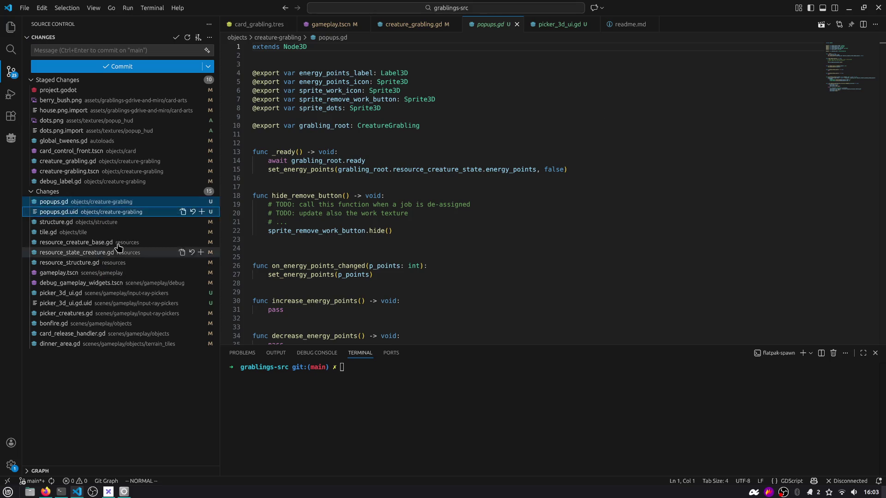
pyautogui.click(106, 222)
pyautogui.scroll(-1, 751, 112)
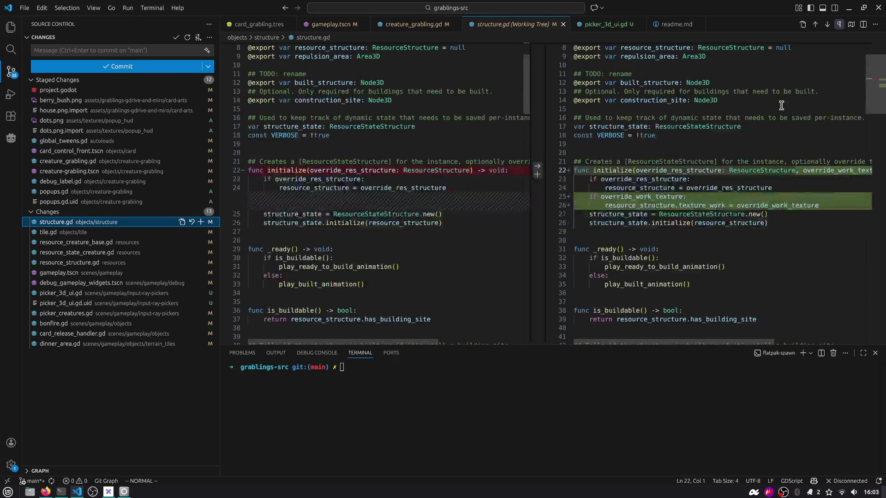
pyautogui.hscroll(2, 657, 224)
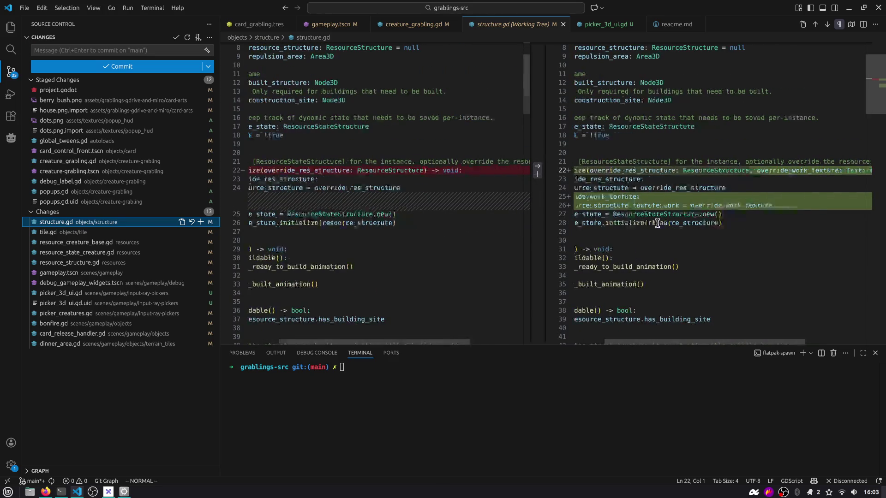
pyautogui.hscroll(2, 657, 224)
pyautogui.hscroll(-4, 664, 224)
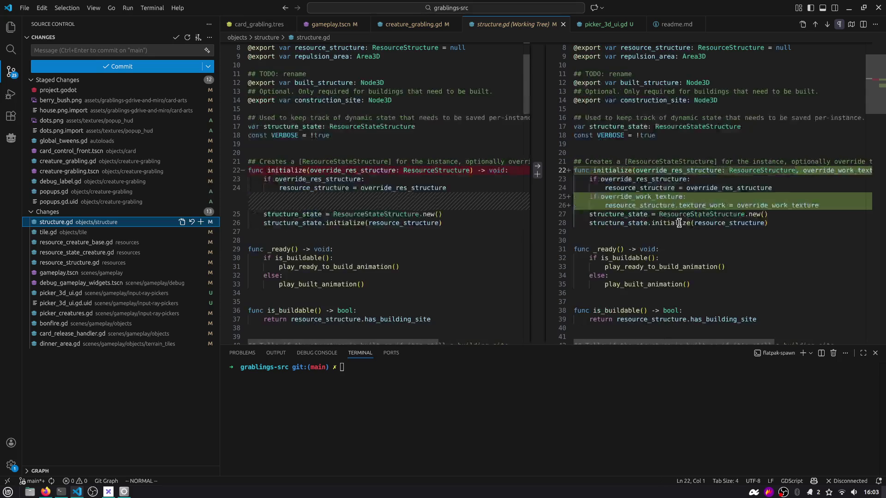
# Stage structure.gd and tile.gd after reviewing it, and begin the commit message 'feature('
pyautogui.click(200, 222)
pyautogui.click(132, 233)
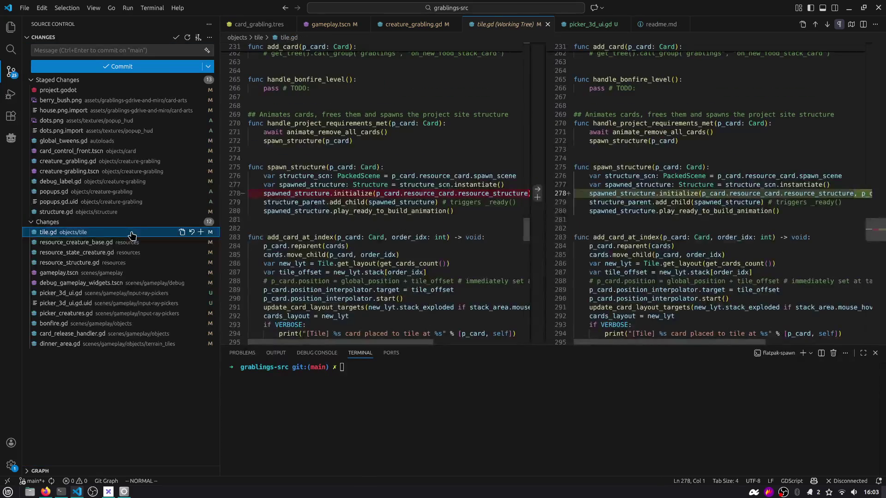
pyautogui.scroll(-1, 348, 206)
pyautogui.hscroll(5, 347, 206)
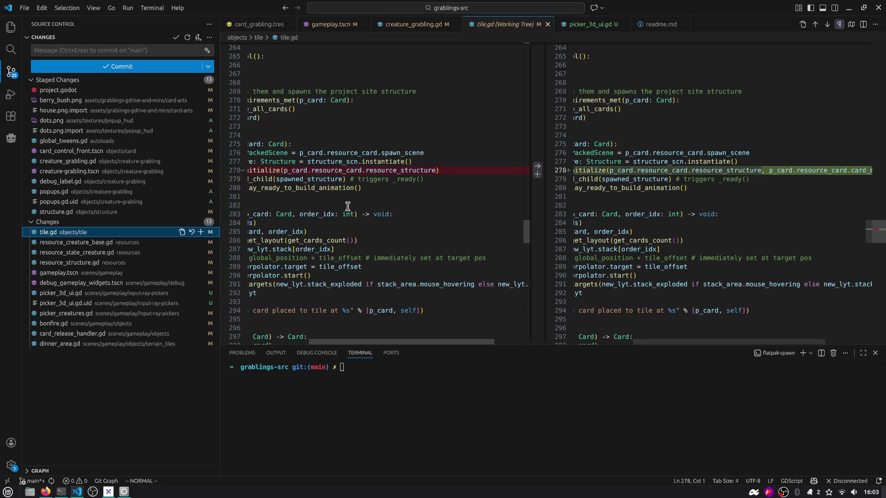
pyautogui.hscroll(2, 347, 205)
pyautogui.hscroll(-7, 347, 205)
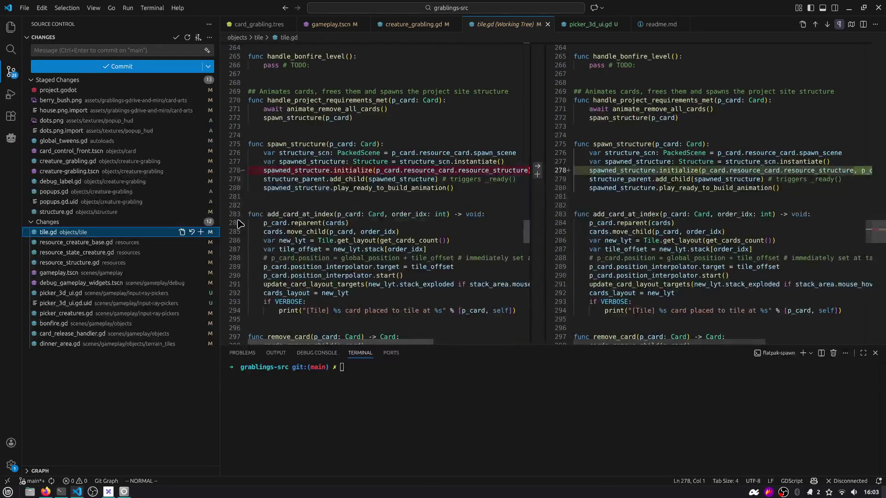
pyautogui.click(124, 50)
pyautogui.write('feature(grablings/ui): balloon popup')
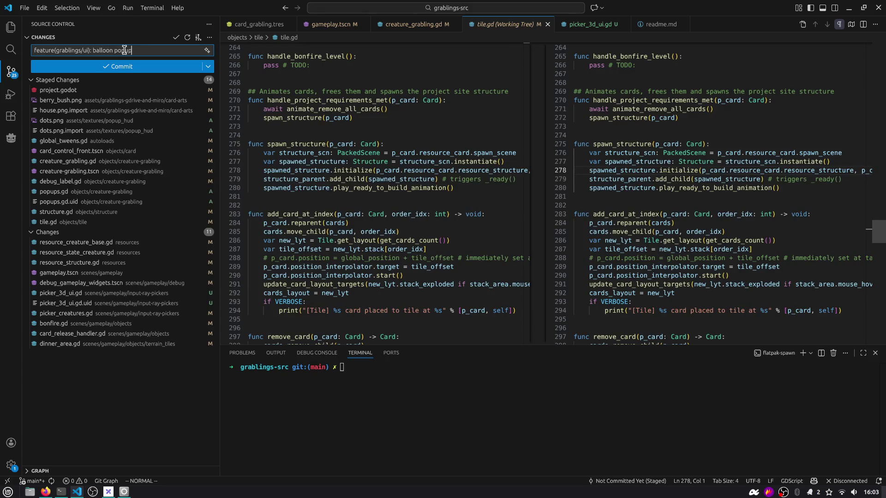
# Check the commit message, then view the resource_creature_base.gd 'Initial/max energy points.' comment change
pyautogui.doubleClick(102, 50)
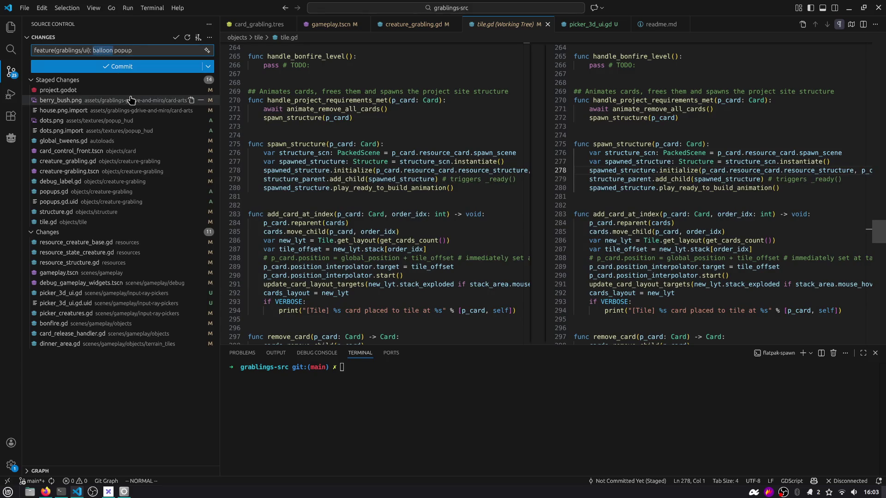
pyautogui.press('End')
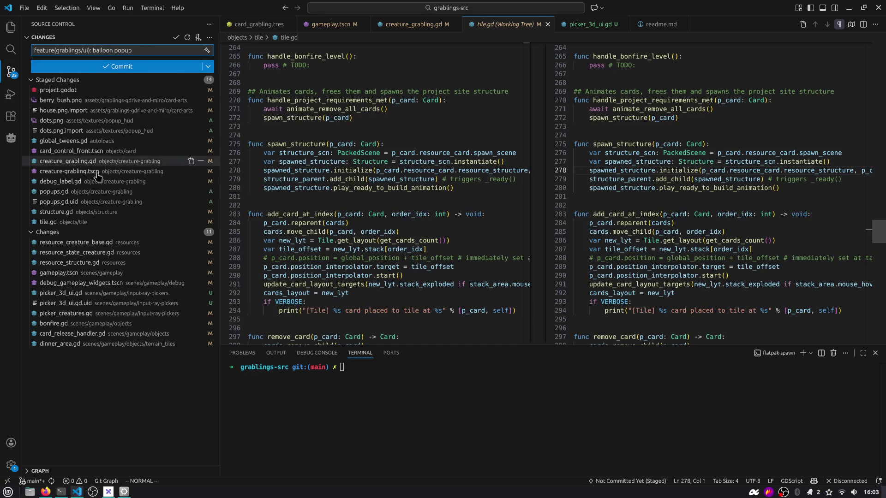
pyautogui.click(117, 243)
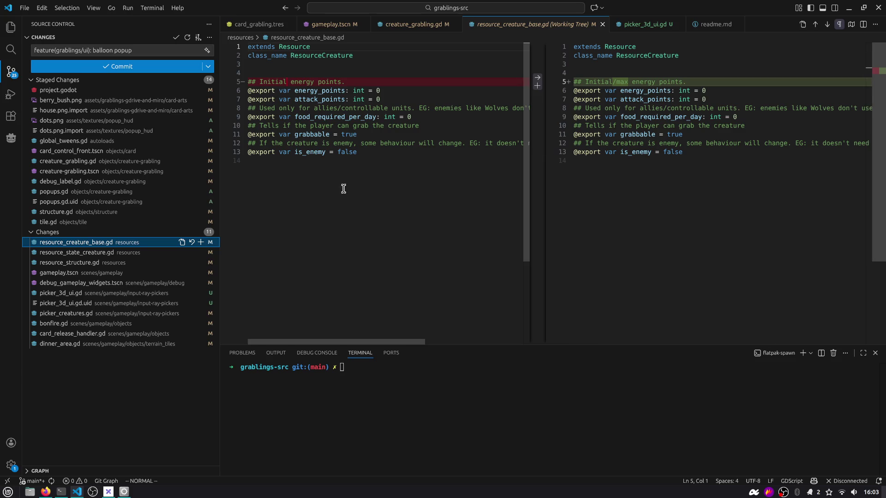
# Stage resource_creature_base.gd and resource_state_creature.gd, then inspect resource_structure.gd's new texture_work export
pyautogui.click(200, 242)
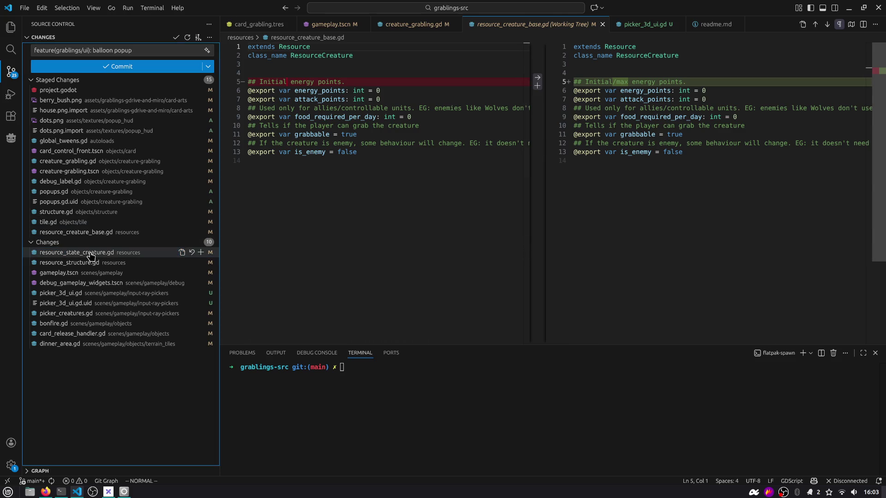
pyautogui.click(89, 253)
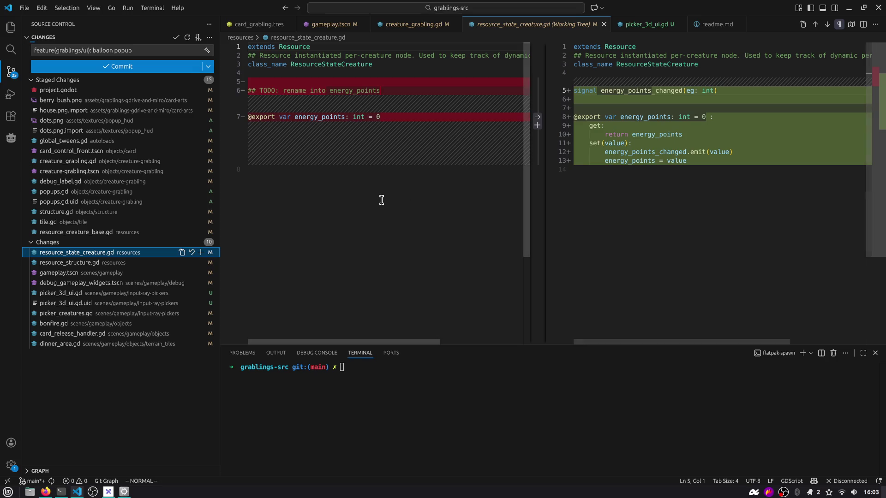
pyautogui.click(200, 252)
pyautogui.click(141, 263)
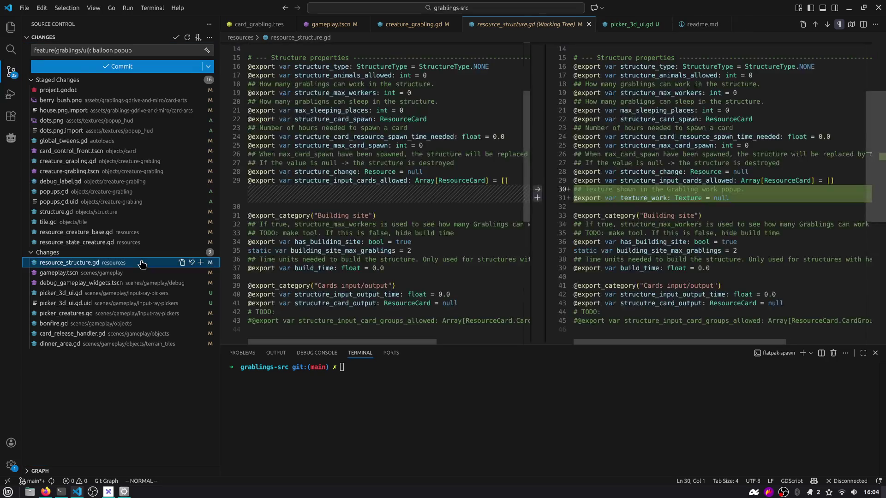
pyautogui.doubleClick(654, 198)
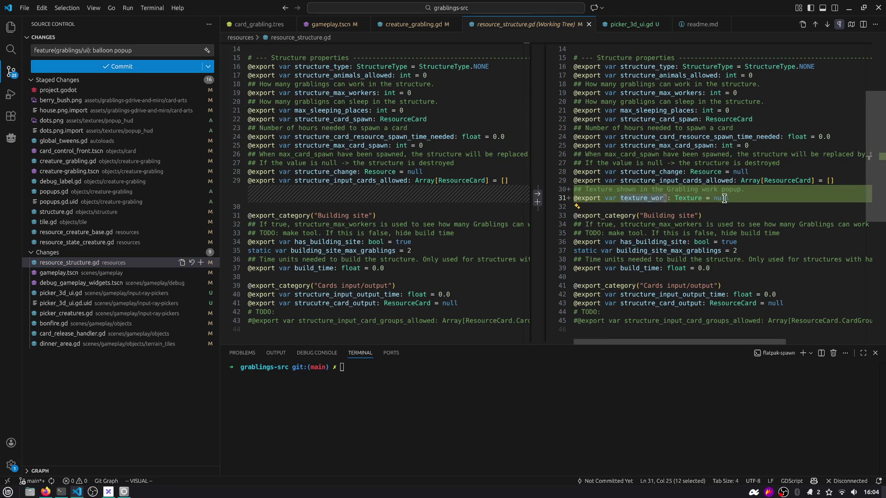
pyautogui.click(739, 197)
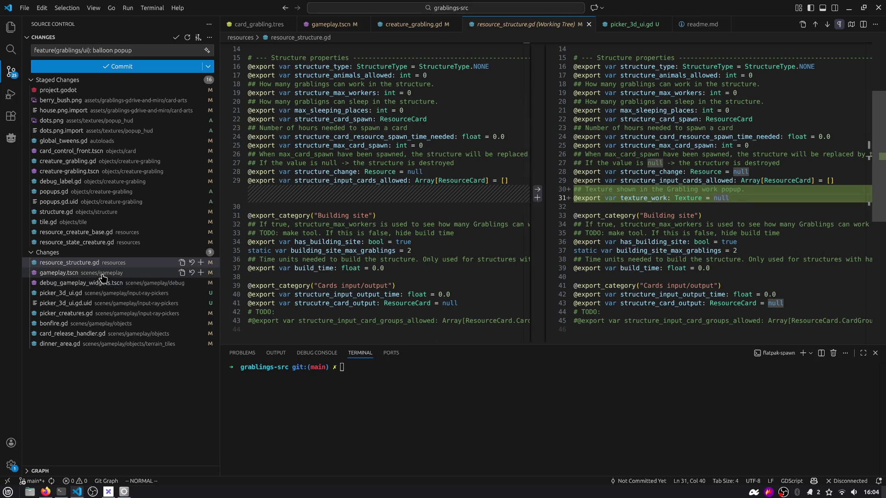
# Find texture_work across the project and open its uses in popups.gd, structure.gd and resource_structure.gd
pyautogui.doubleClick(643, 198)
pyautogui.hotkey('ctrl', 'shift', 'f')
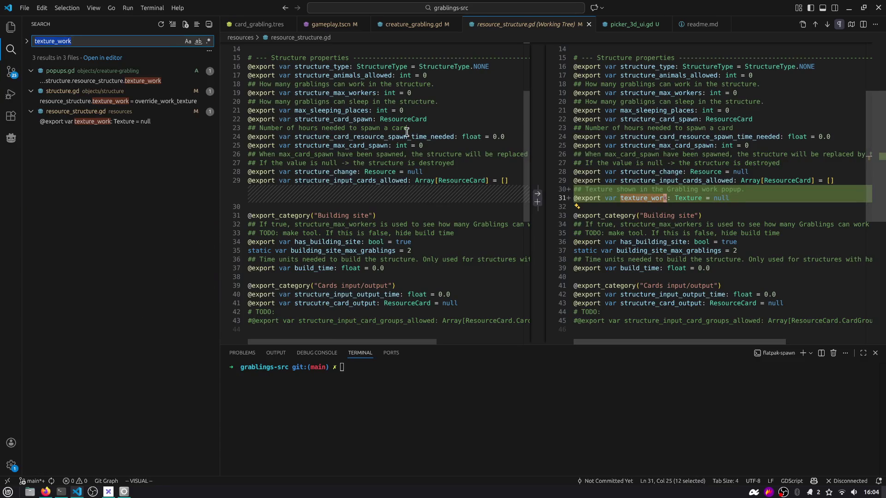
pyautogui.click(101, 83)
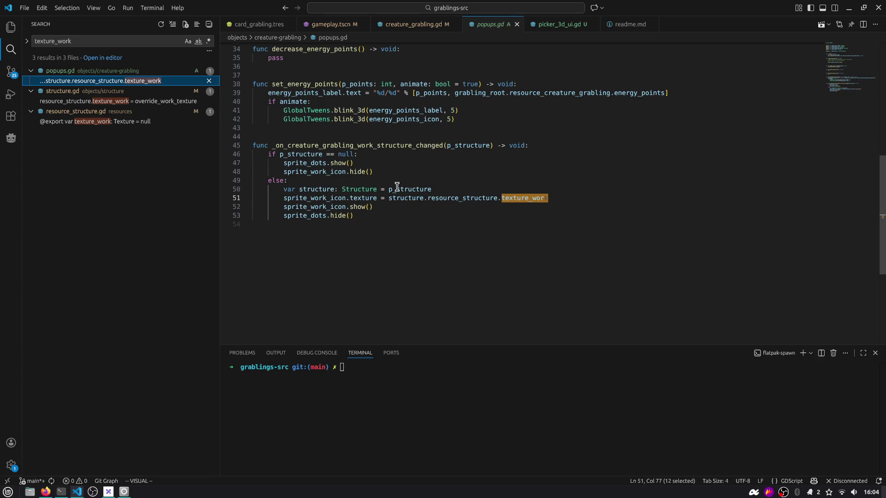
pyautogui.click(115, 101)
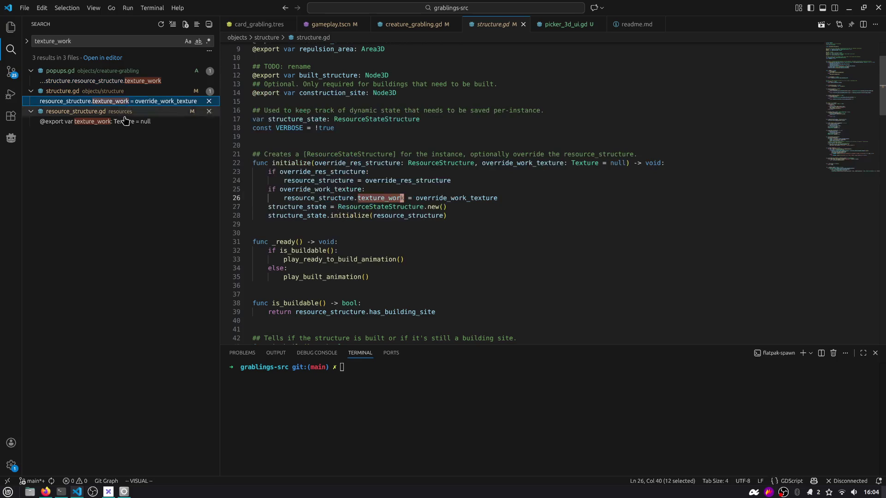
pyautogui.click(125, 121)
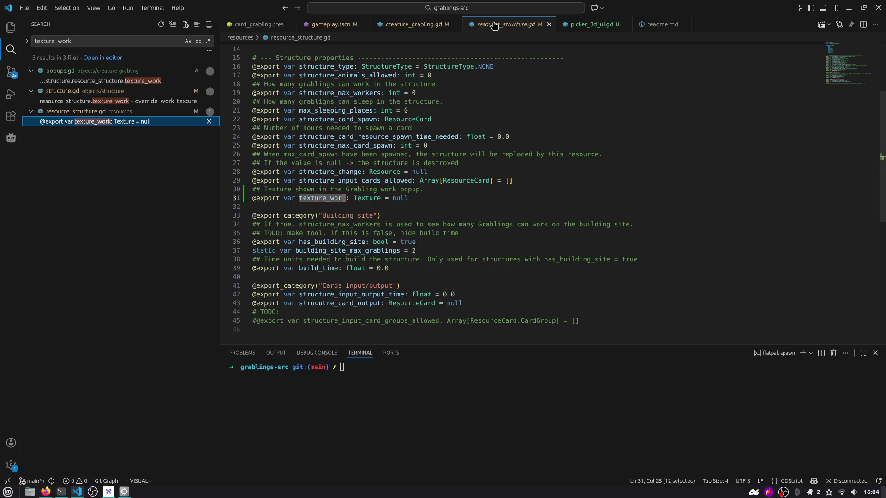
pyautogui.doubleClick(524, 24)
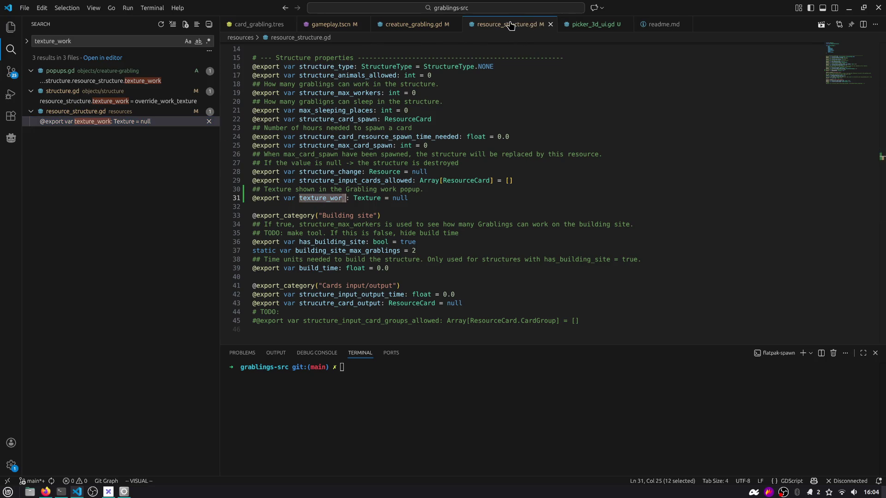
pyautogui.click(69, 101)
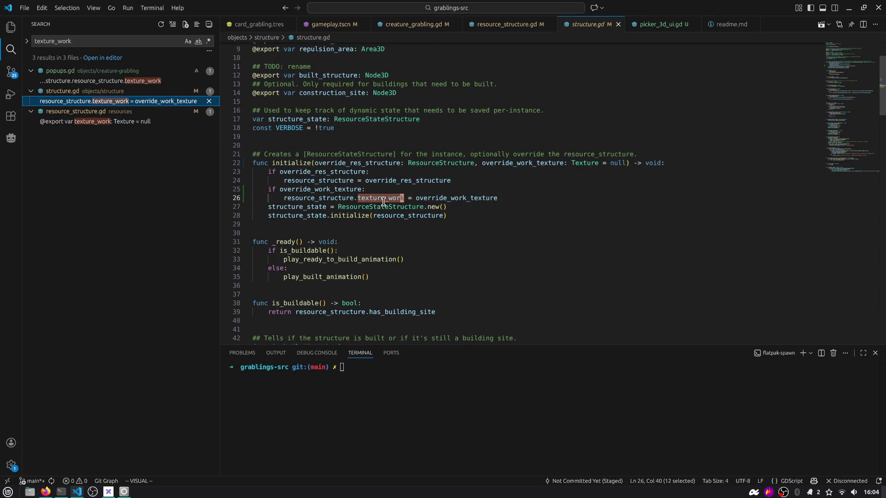
# Search the project for '.initialize(' calls and open the one in tile.gd
pyautogui.doubleClick(292, 164)
pyautogui.hotkey('ctrl', 'shift', 'f')
pyautogui.write('*')
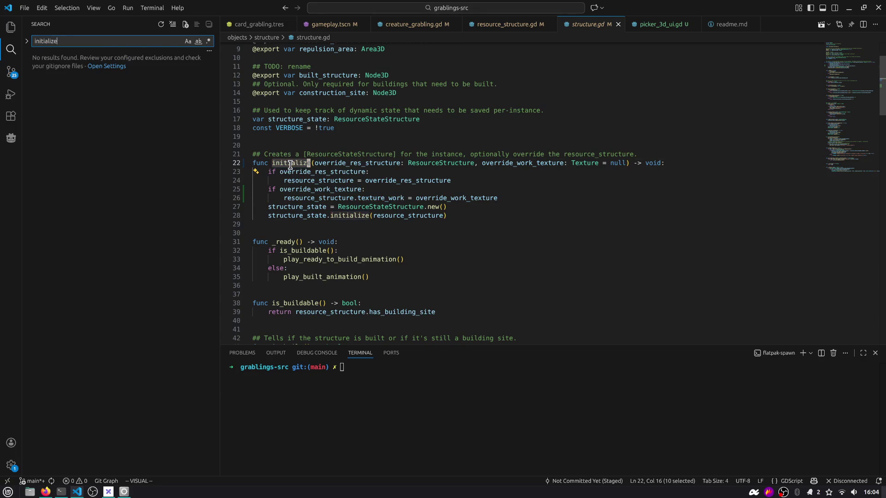
pyautogui.press('BackSpace')
pyautogui.write('(')
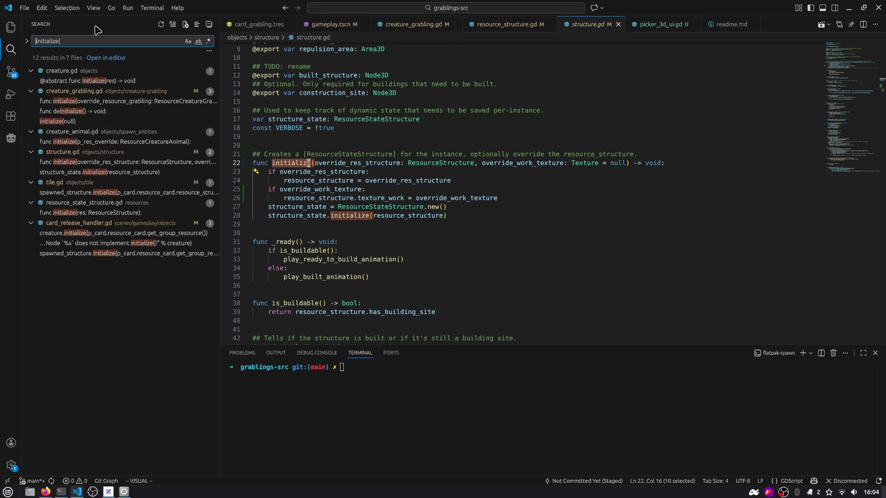
pyautogui.write('.')
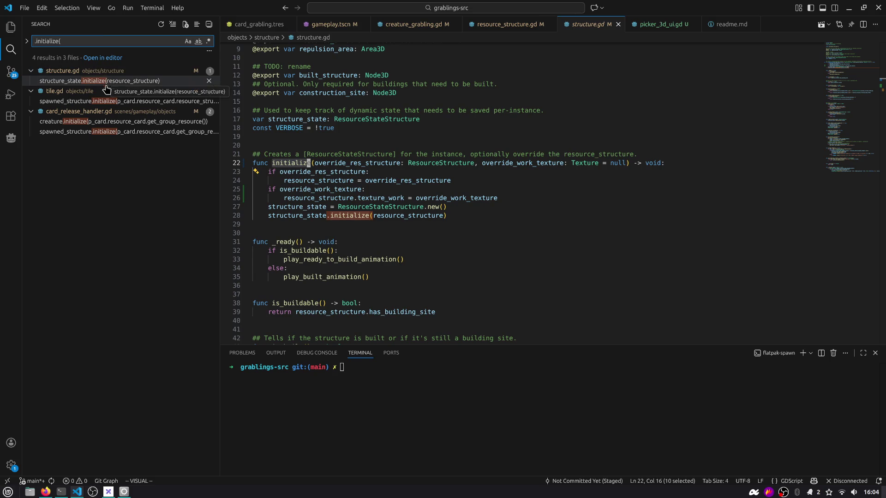
pyautogui.click(106, 101)
pyautogui.moveTo(221, 85); pyautogui.dragTo(280, 85)
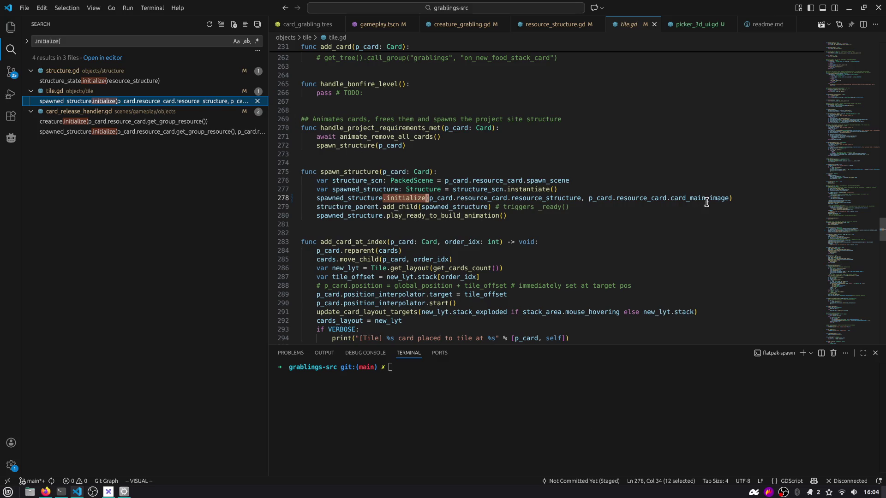
# Inspect the initialize arguments on line 278 and in card_release_handler.gd, then return to Source Control
pyautogui.click(643, 198)
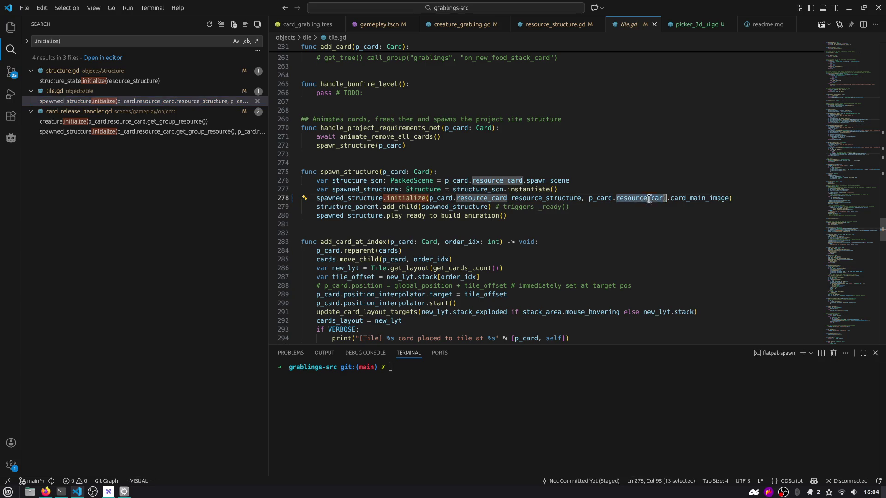
pyautogui.doubleClick(699, 198)
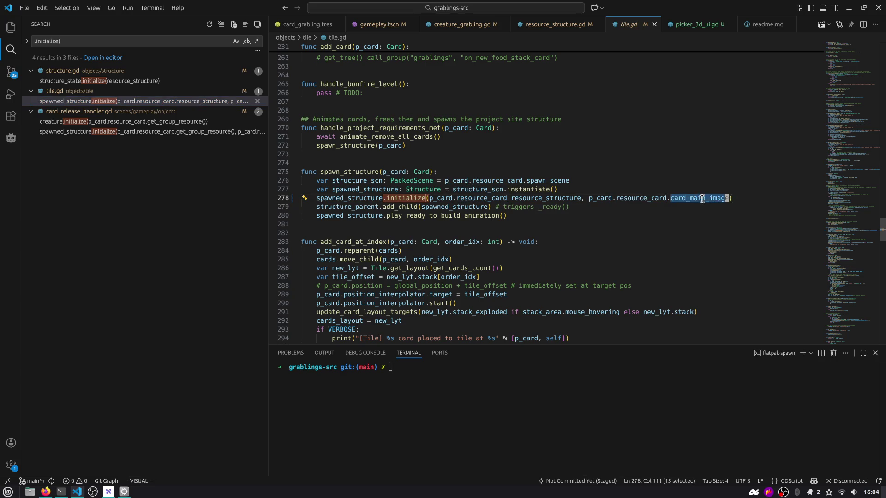
pyautogui.doubleClick(528, 198)
pyautogui.doubleClick(346, 198)
pyautogui.doubleClick(509, 198)
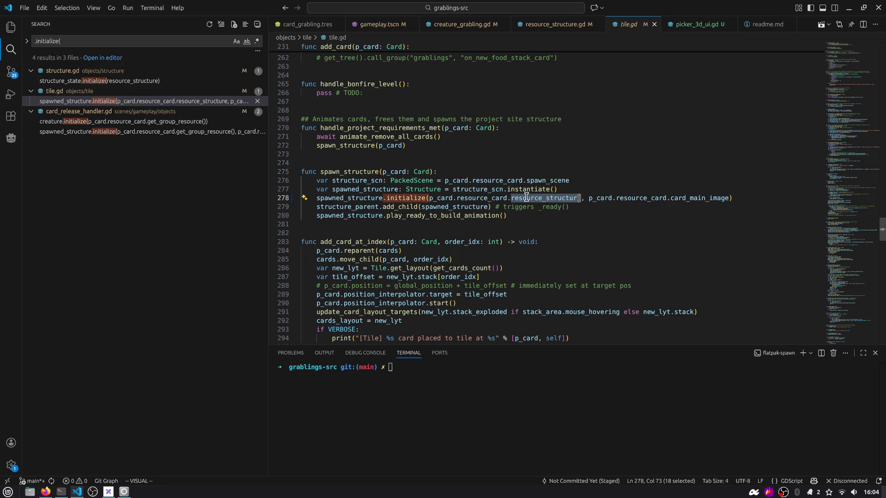
pyautogui.moveTo(589, 198); pyautogui.dragTo(730, 199)
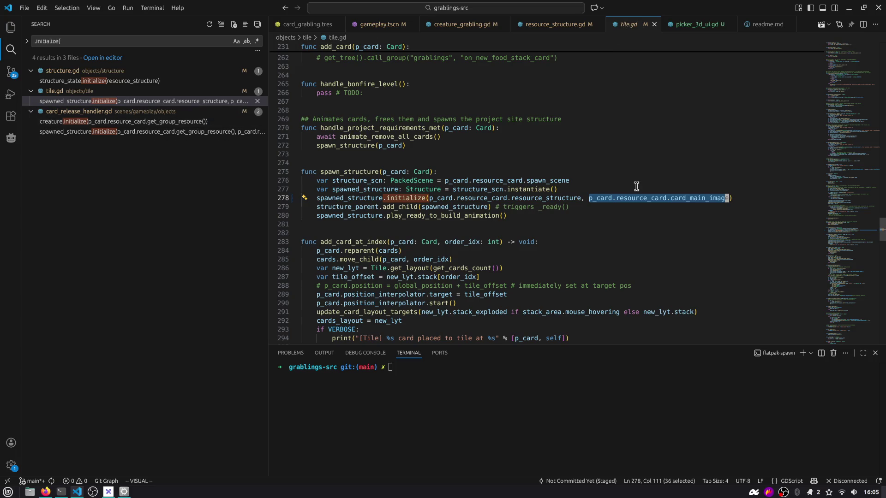
pyautogui.click(138, 122)
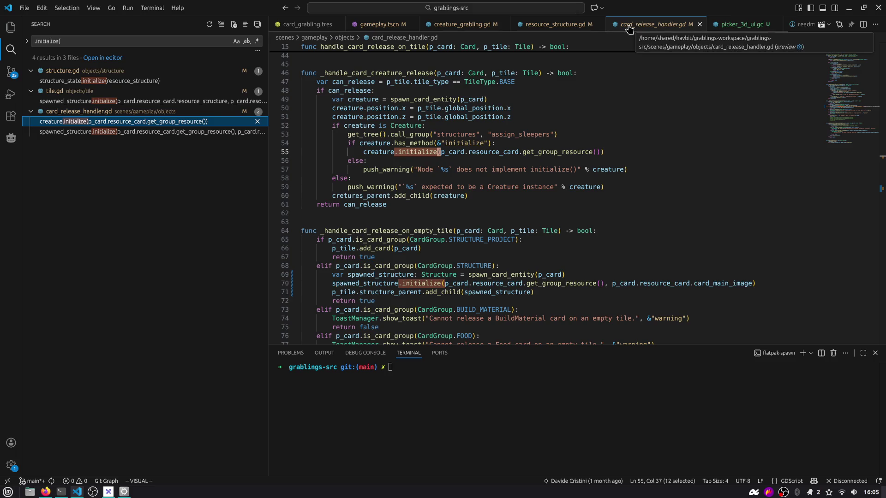
pyautogui.click(11, 72)
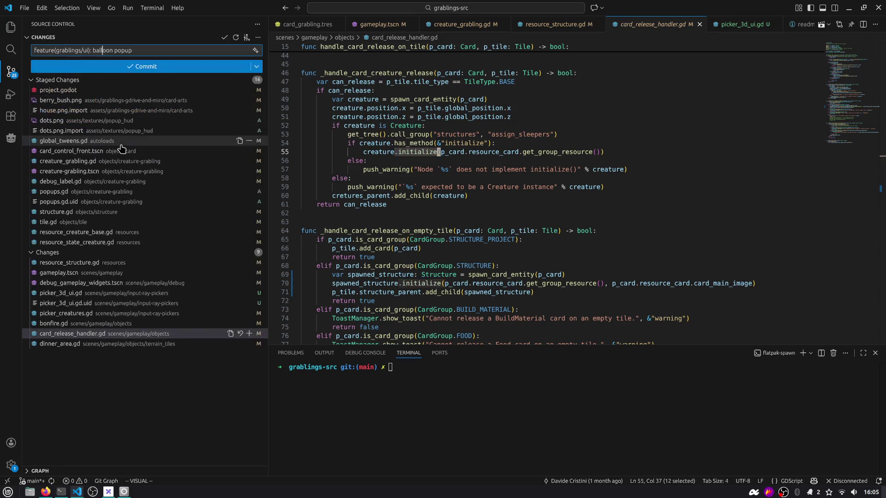
# Stage card_release_handler.gd and the eight remaining changed balloon popup files
pyautogui.click(121, 334)
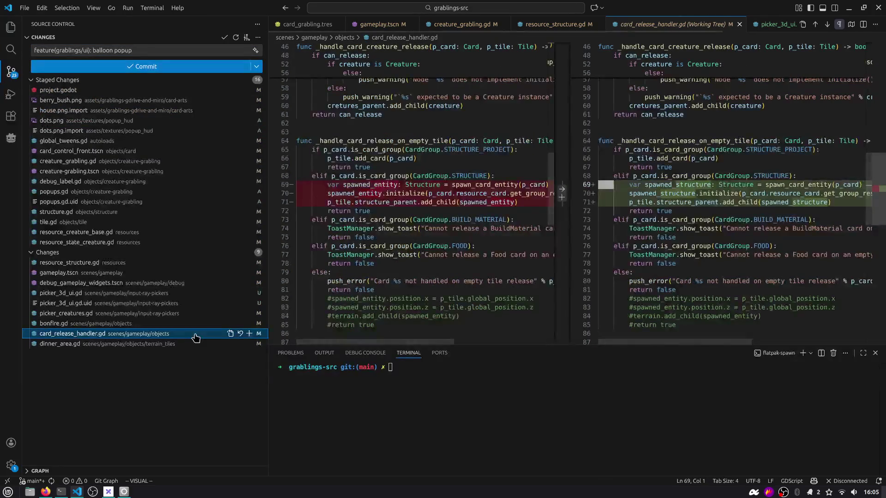
pyautogui.click(249, 334)
pyautogui.click(159, 344)
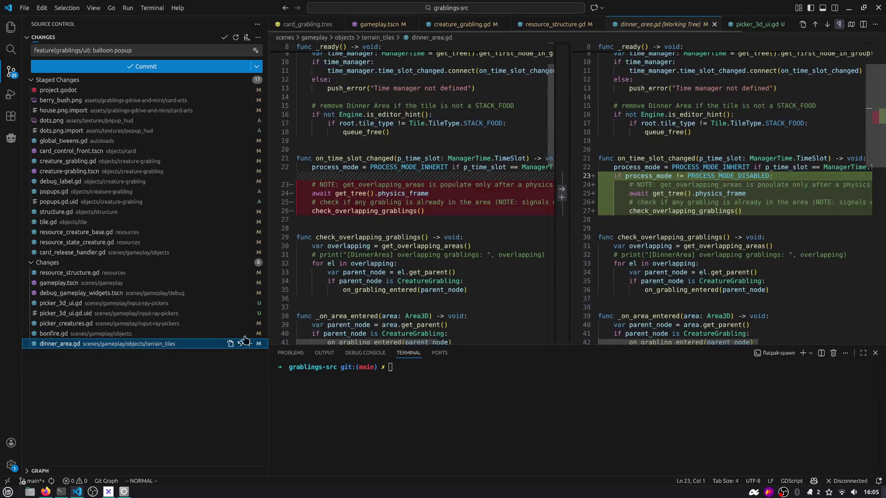
pyautogui.scroll(-2, 854, 144)
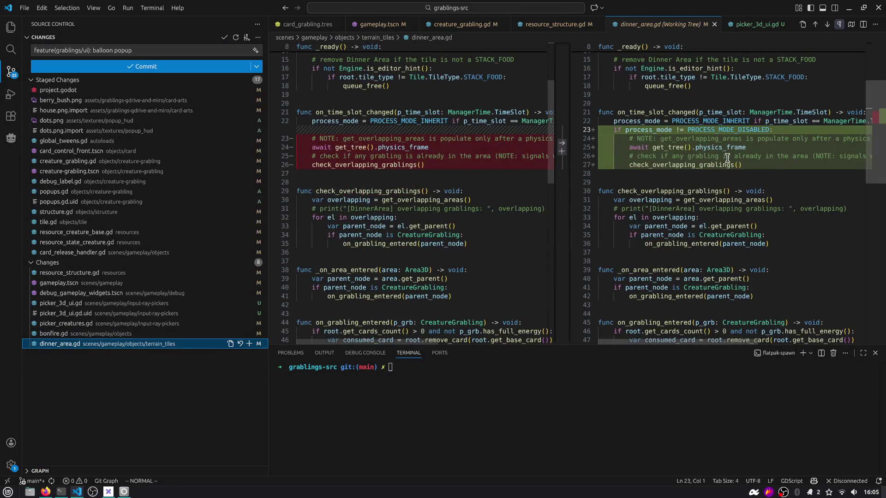
pyautogui.click(69, 272)
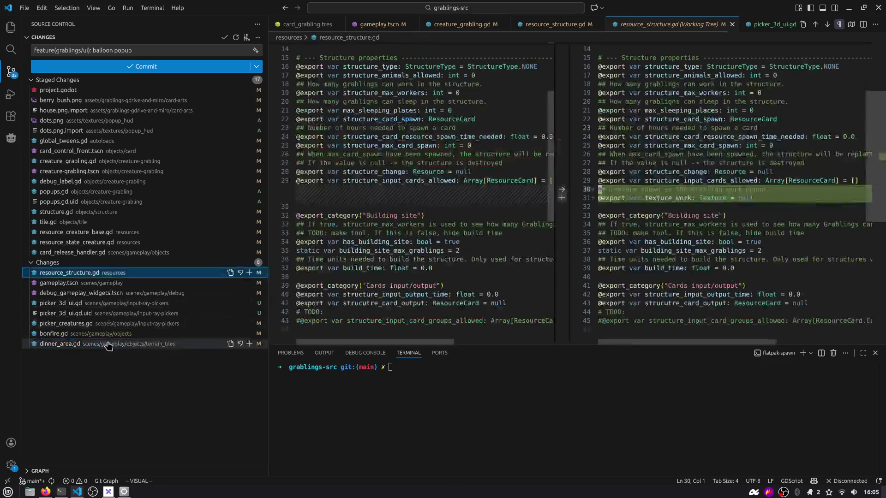
pyautogui.keyDown('shift'); pyautogui.click(108, 343); pyautogui.keyUp('shift')
pyautogui.click(96, 303)
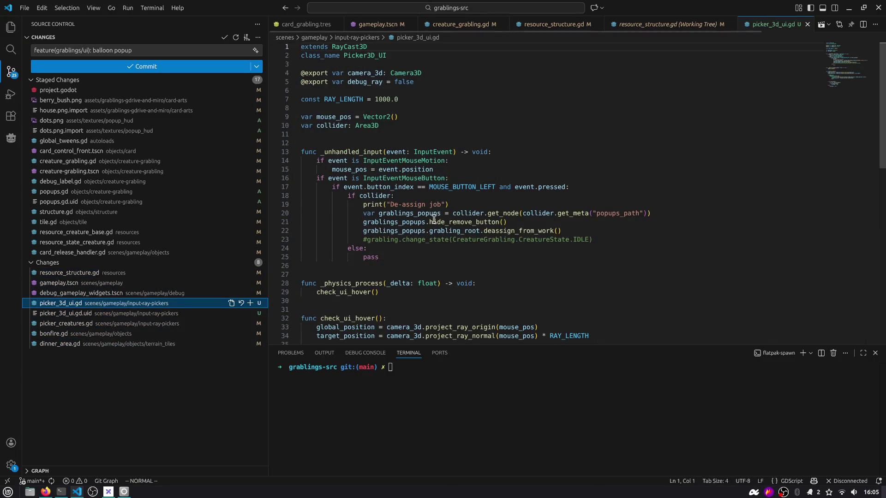
pyautogui.scroll(-7, 364, 145)
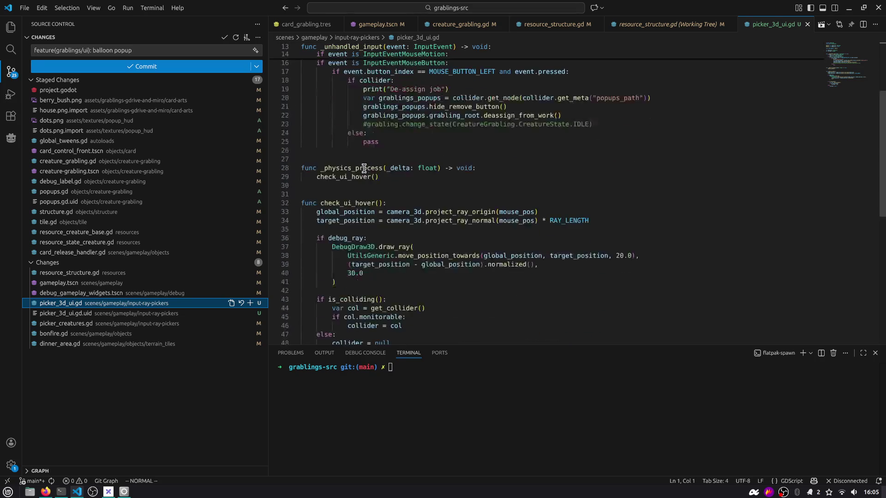
pyautogui.click(60, 344)
pyautogui.keyDown('shift'); pyautogui.click(69, 273); pyautogui.keyUp('shift')
pyautogui.rightClick(84, 275)
pyautogui.click(117, 337)
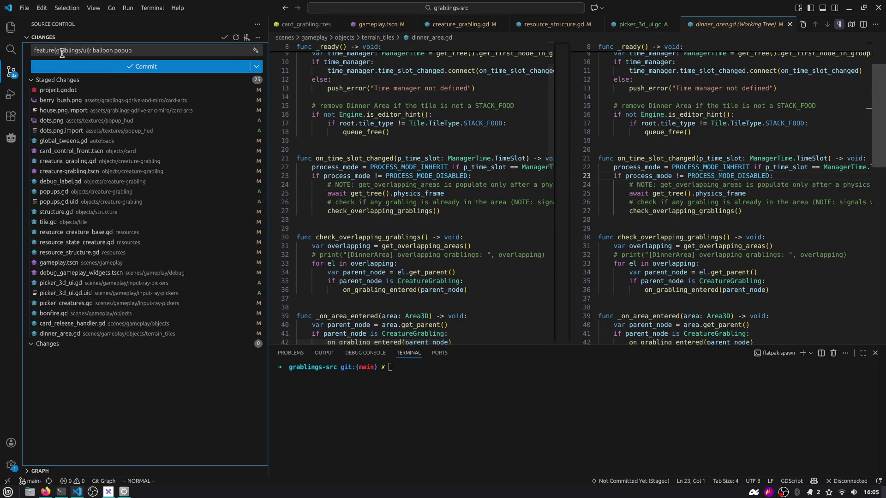
# Commit the staged changes, close the five open editor tabs, and start git push in the terminal
pyautogui.click(157, 71)
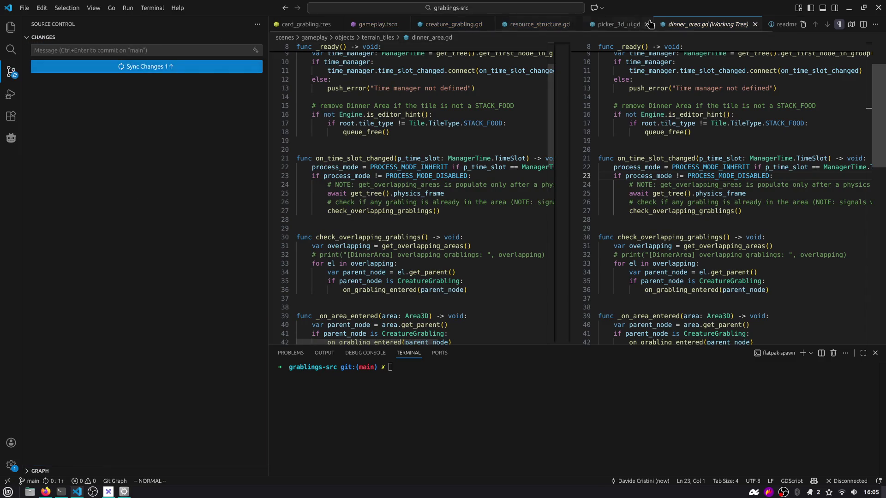
pyautogui.middleClick(625, 25)
pyautogui.middleClick(551, 25)
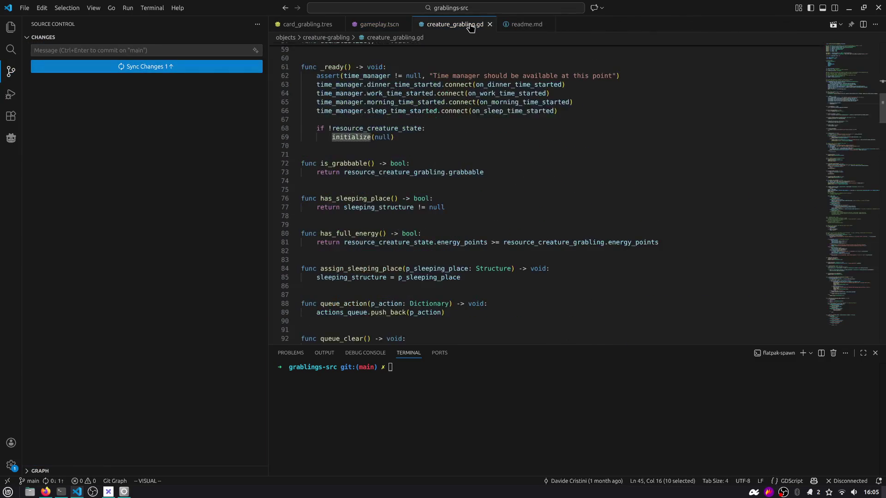
pyautogui.middleClick(470, 25)
pyautogui.middleClick(439, 26)
pyautogui.middleClick(376, 27)
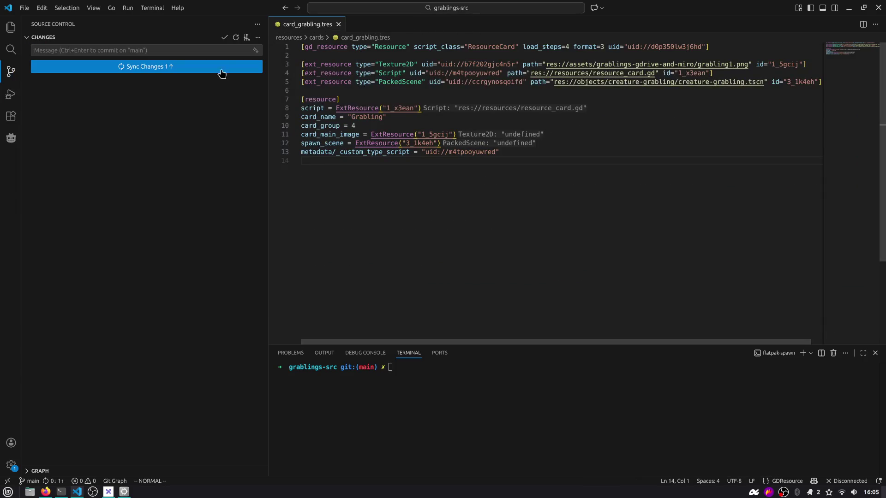
pyautogui.click(396, 367)
pyautogui.write('gi')
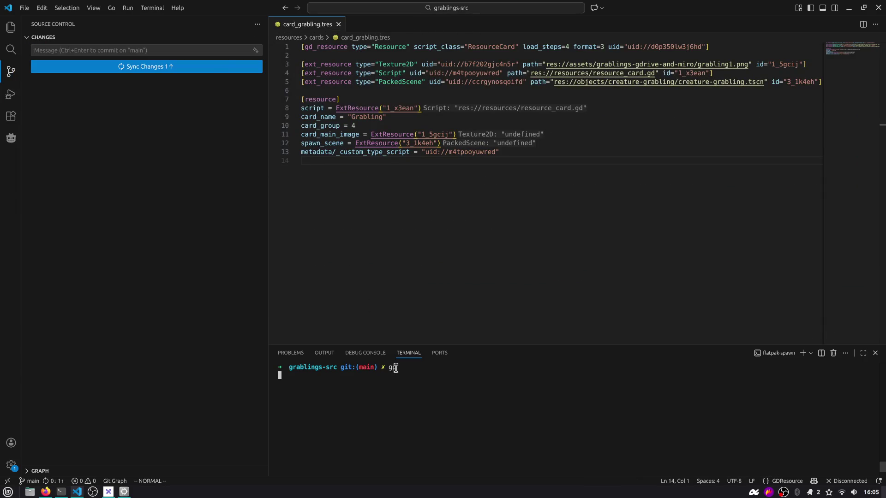
# Open the Energy points & Balloon issue on the Kanban board in Firefox
pyautogui.hotkey('alt', 'Tab')
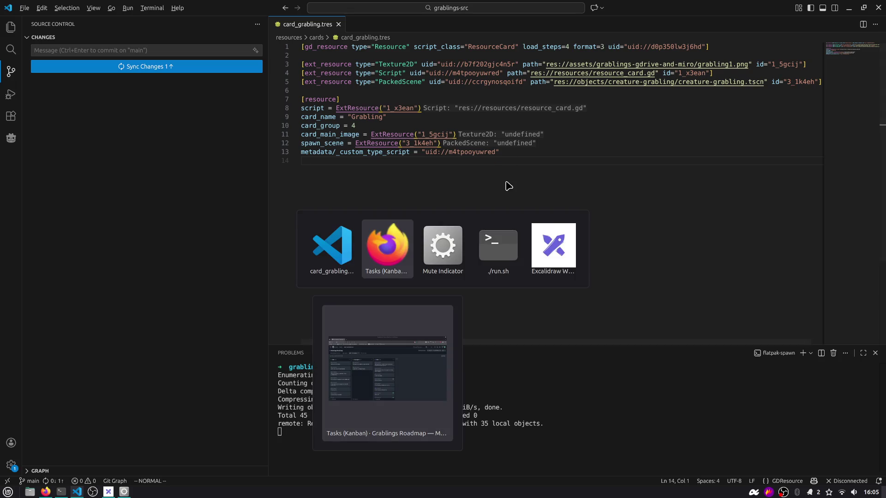
pyautogui.press('Tab')
pyautogui.hotkey('shift', 'Tab')
pyautogui.click(213, 220)
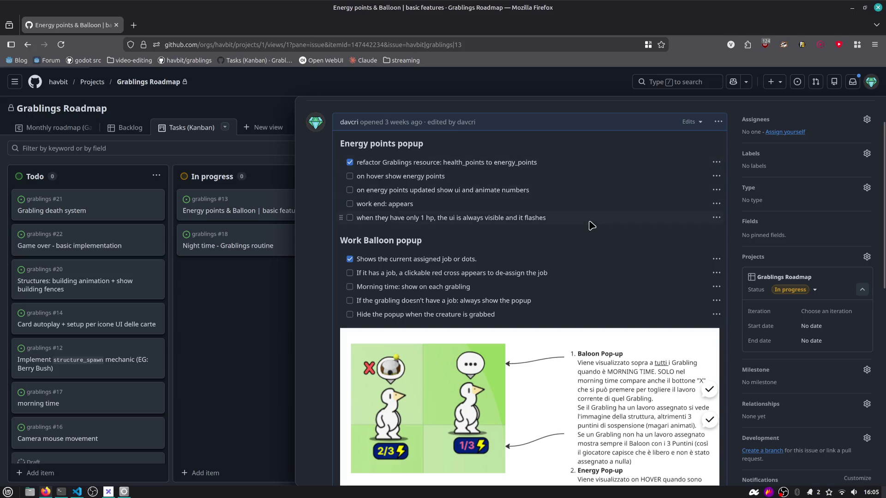
# Review the energy points tasks and mark the red cross de-assign task as done
pyautogui.moveTo(361, 177); pyautogui.dragTo(443, 177)
pyautogui.moveTo(374, 190)
pyautogui.mouseDown()
pyautogui.moveTo(540, 194)
pyautogui.moveTo(375, 204)
pyautogui.moveTo(437, 206)
pyautogui.mouseUp()
pyautogui.click(413, 215)
pyautogui.moveTo(370, 217); pyautogui.dragTo(564, 220)
pyautogui.click(563, 220)
pyautogui.scroll(-4, 425, 140)
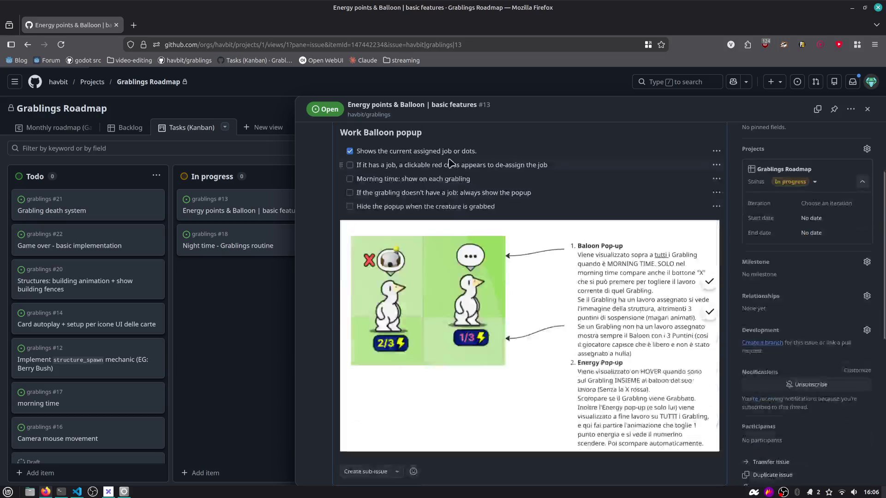
pyautogui.scroll(1, 420, 141)
pyautogui.scroll(-1, 425, 141)
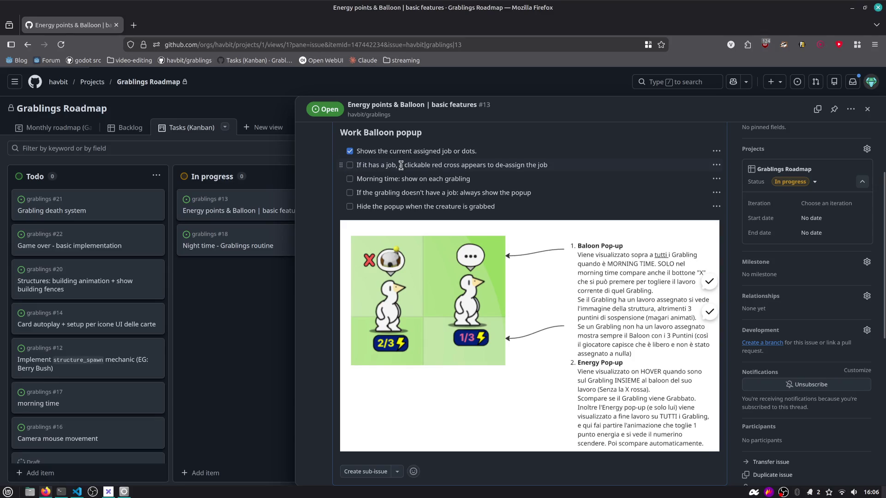
pyautogui.click(350, 165)
# Read the popup tasks further down the issue, then close the issue panel
pyautogui.scroll(4, 350, 231)
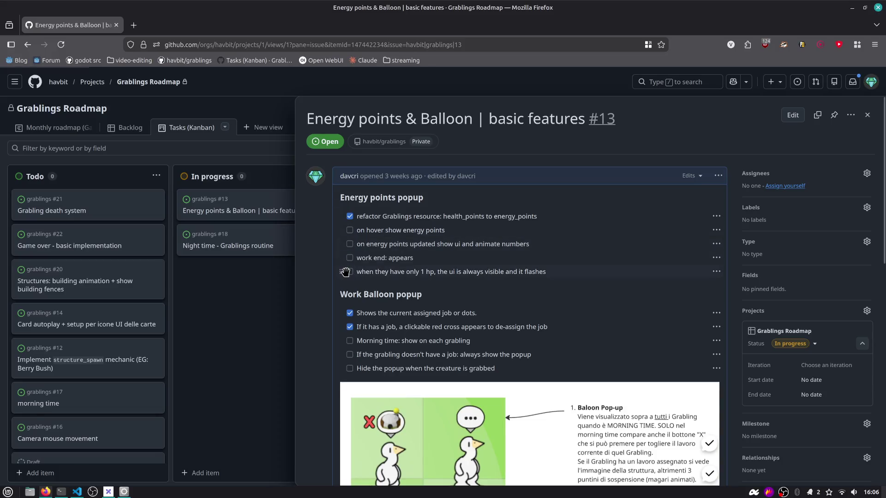
pyautogui.moveTo(388, 354); pyautogui.dragTo(546, 357)
pyautogui.moveTo(367, 368); pyautogui.dragTo(519, 371)
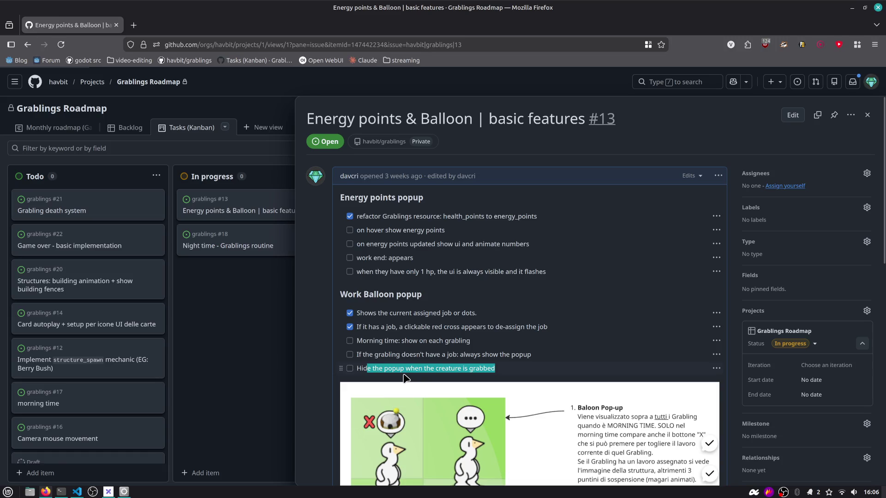
pyautogui.click(404, 378)
pyautogui.scroll(-2, 404, 378)
pyautogui.scroll(-3, 414, 328)
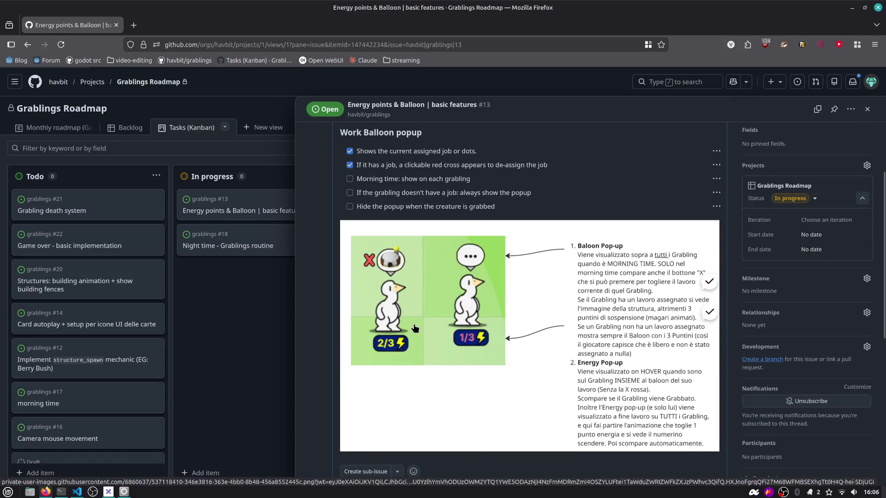
pyautogui.scroll(-3, 414, 328)
pyautogui.scroll(-4, 433, 319)
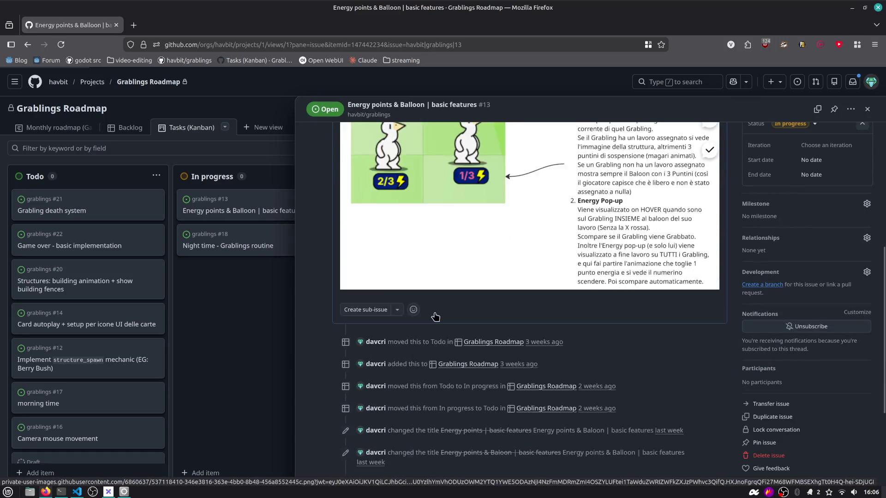
pyautogui.scroll(-1, 443, 318)
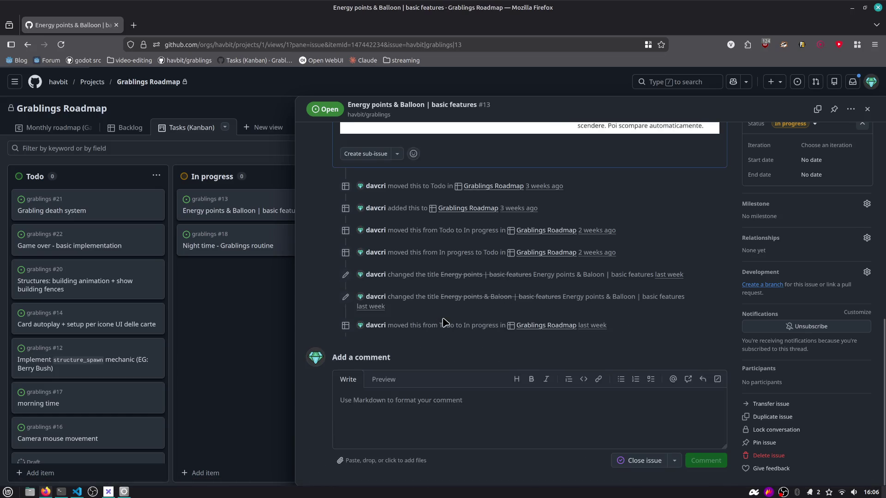
pyautogui.scroll(10, 549, 242)
pyautogui.click(867, 109)
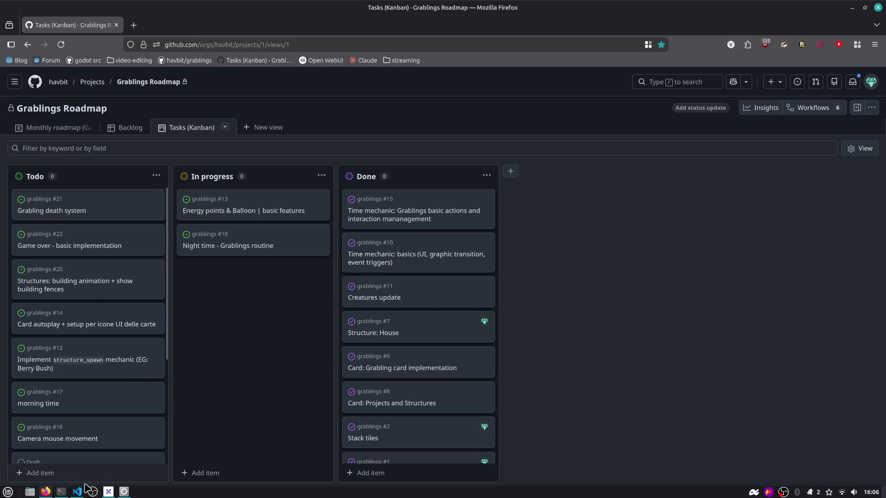
# Check the Grabling death system issue and move its card into In progress
pyautogui.click(71, 214)
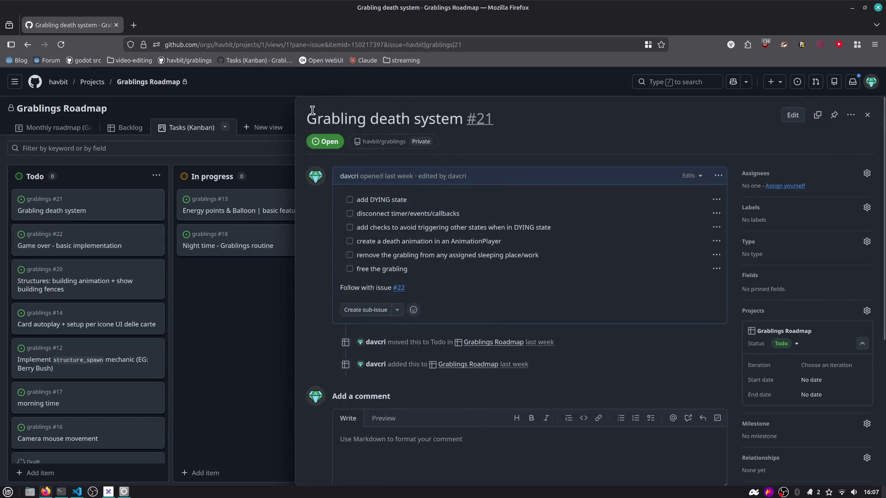
pyautogui.moveTo(307, 118); pyautogui.dragTo(488, 117)
pyautogui.click(507, 119)
pyautogui.hotkey('alt', 'Tab')
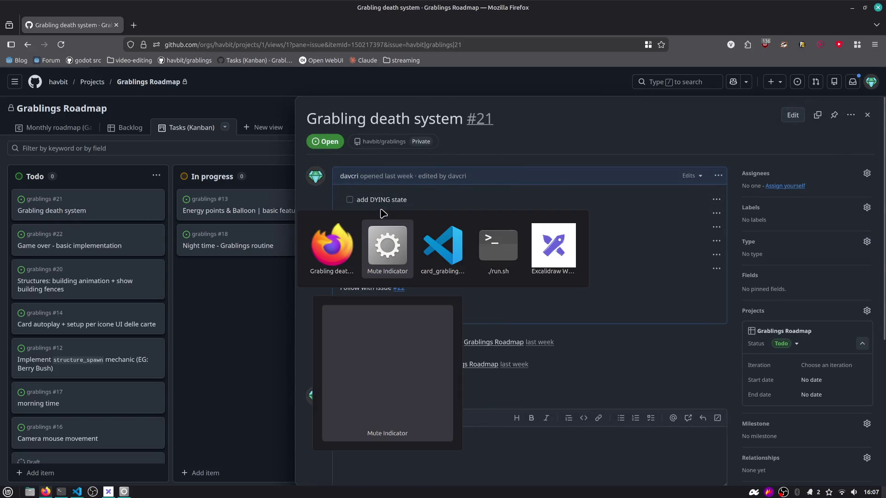
pyautogui.press('Tab')
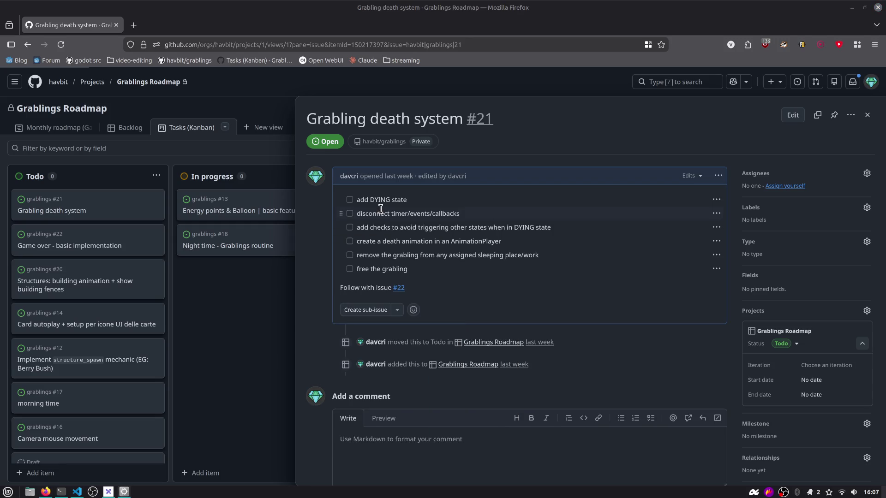
pyautogui.click(134, 203)
pyautogui.moveTo(133, 203); pyautogui.dragTo(276, 190)
# Create a new 'To review' column on the board
pyautogui.click(513, 173)
pyautogui.click(544, 194)
pyautogui.click(464, 220)
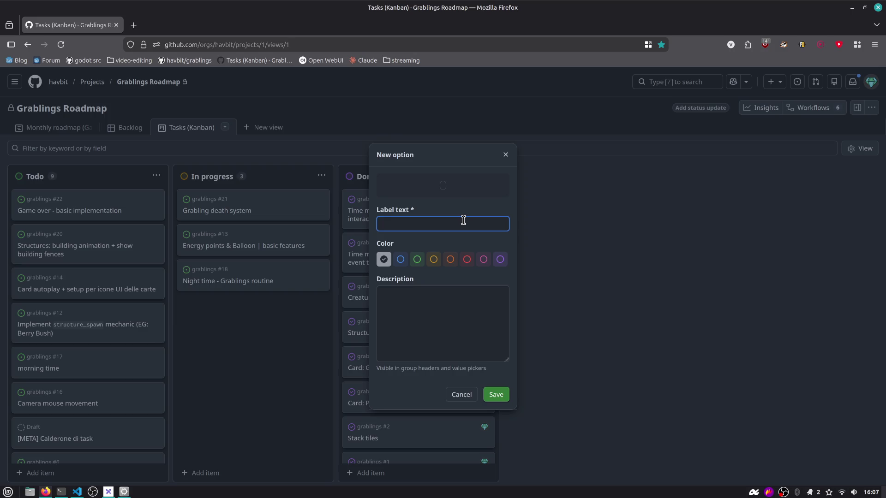
pyautogui.write('Toreview')
pyautogui.click(400, 260)
pyautogui.click(417, 259)
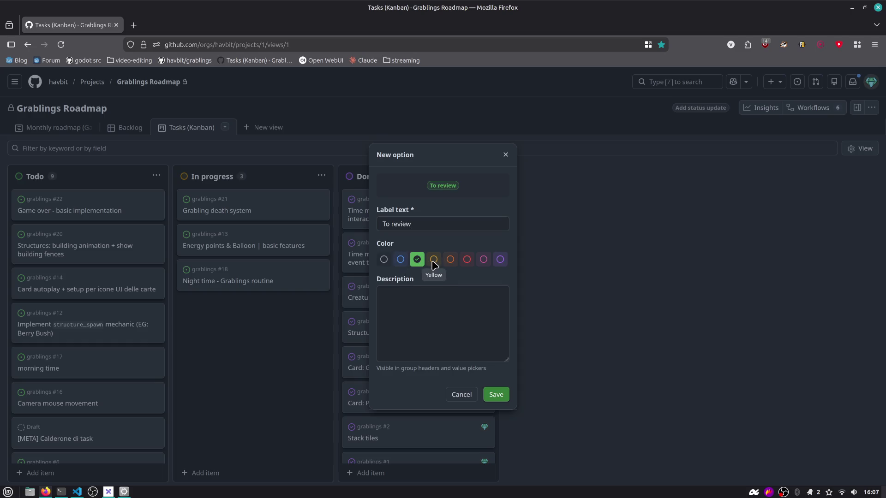
pyautogui.click(495, 395)
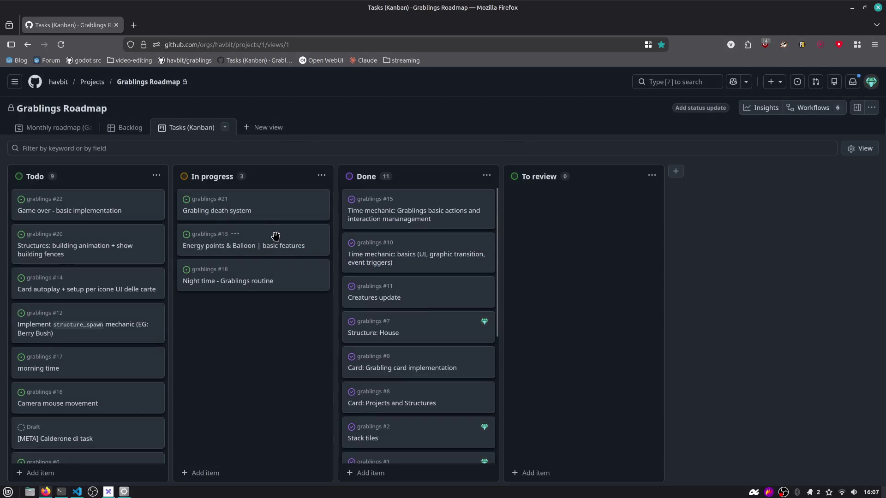
# Change the To review column's colour to pink
pyautogui.click(651, 177)
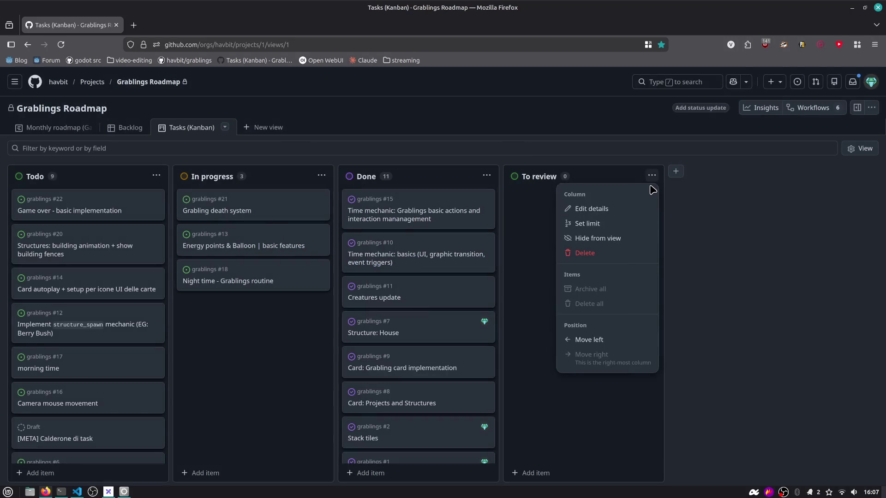
pyautogui.click(593, 209)
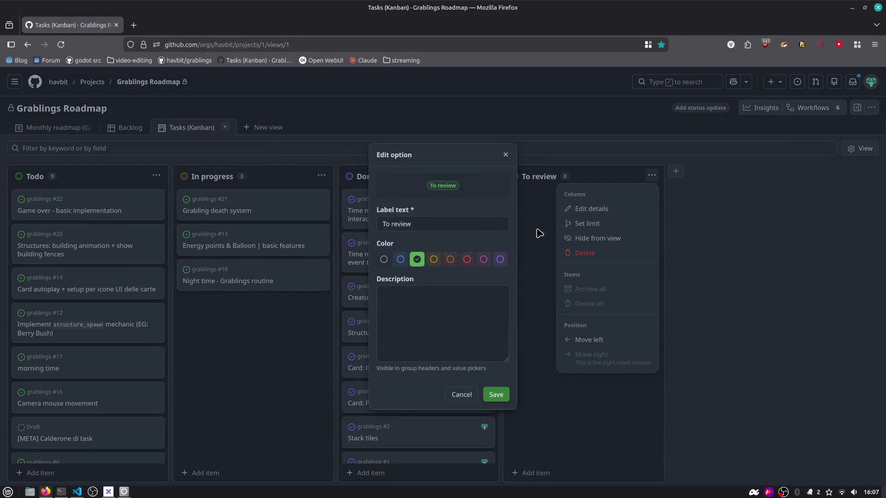
pyautogui.click(383, 259)
pyautogui.click(484, 259)
pyautogui.click(496, 395)
# Place the To review column before Done and move Energy points & Balloon into it
pyautogui.moveTo(539, 177); pyautogui.dragTo(383, 181)
pyautogui.moveTo(213, 208); pyautogui.dragTo(321, 210)
pyautogui.moveTo(211, 235); pyautogui.dragTo(378, 211)
pyautogui.click(224, 248)
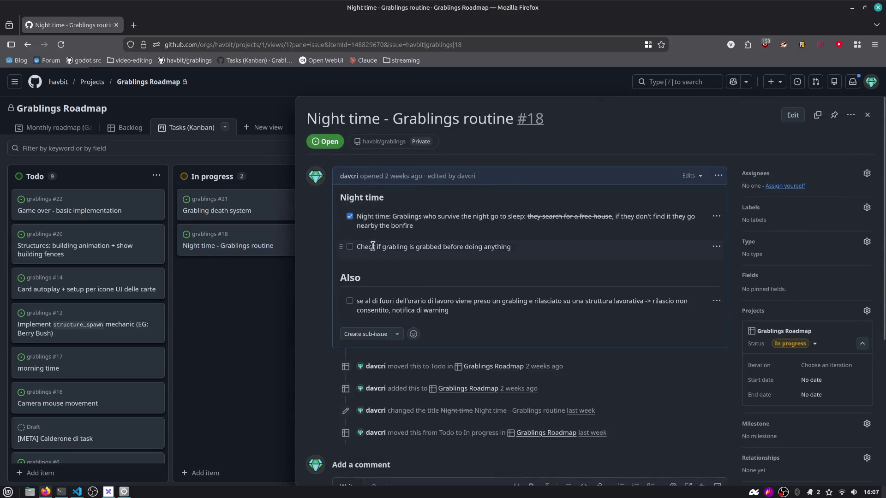
# Read the Night time issue's tasks, including the check if grabbed task and Italian note
pyautogui.moveTo(376, 247); pyautogui.dragTo(515, 252)
pyautogui.click(381, 207)
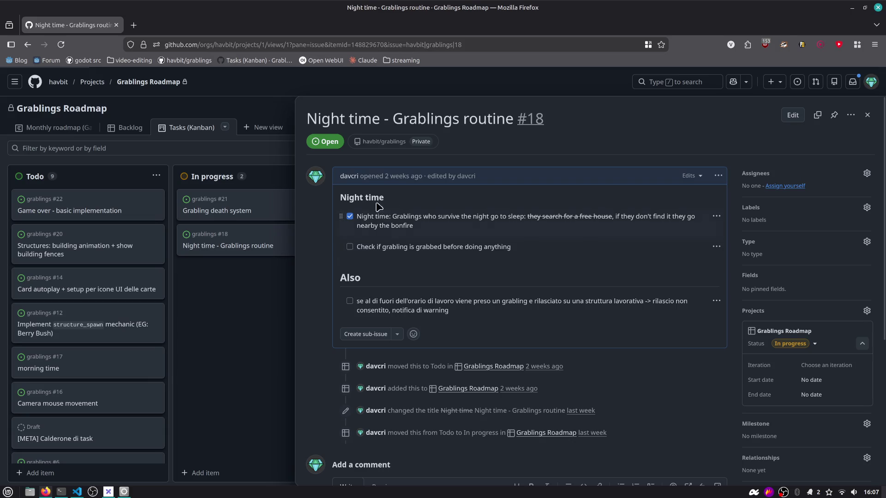
pyautogui.tripleClick(389, 305)
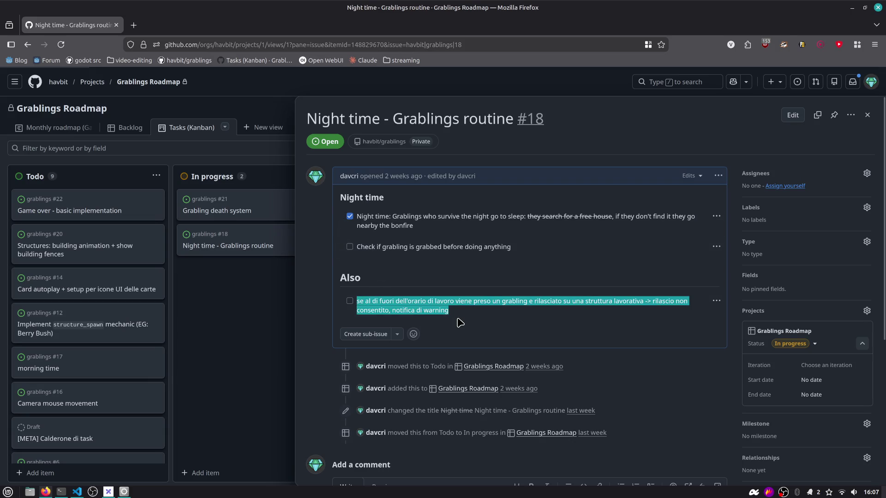
pyautogui.click(424, 243)
pyautogui.moveTo(386, 249); pyautogui.dragTo(525, 248)
pyautogui.click(525, 248)
# Check the recording workspace, return to the browser, and bring up the app launcher
pyautogui.hotkey('alt', 'Tab')
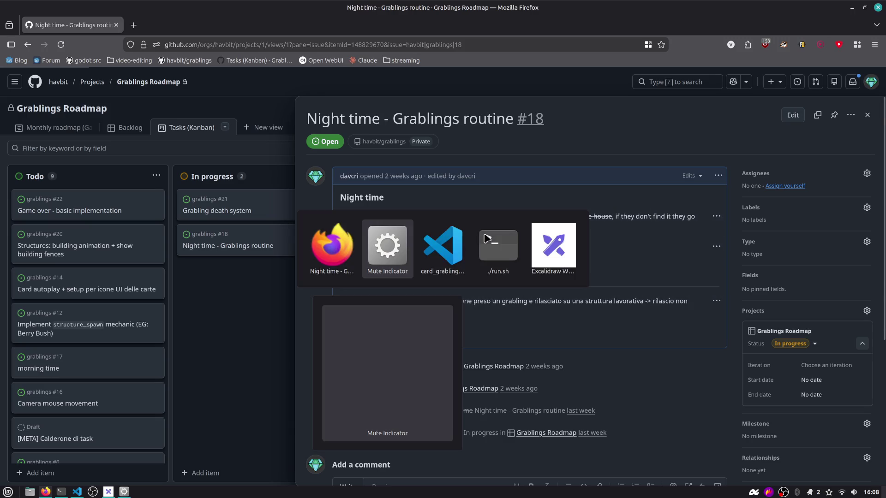
pyautogui.hotkey('alt', 'Tab')
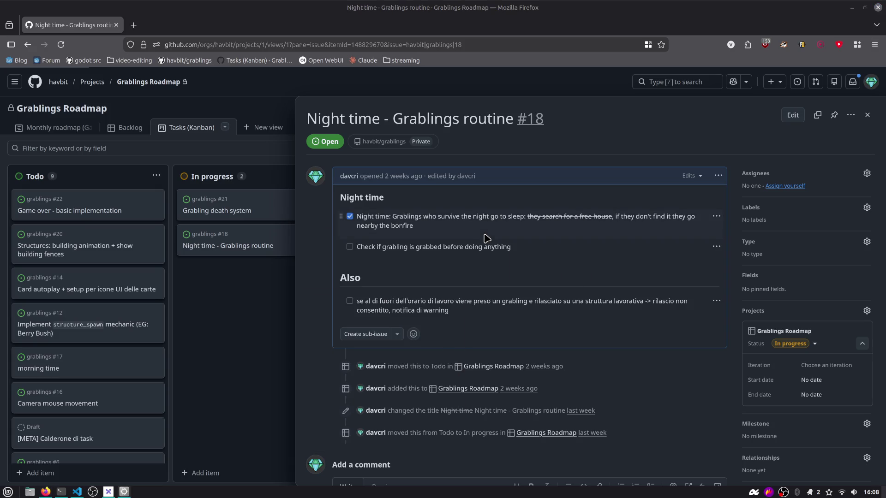
pyautogui.hotkey('ctrl', 'F2')
pyautogui.hotkey('ctrl', 'F1')
pyautogui.hotkey('alt', 'Tab')
pyautogui.click(275, 259)
pyautogui.hotkey('alt', 'space')
# Launch Godot by searching 'godo' and open the grablings project
pyautogui.write('godo')
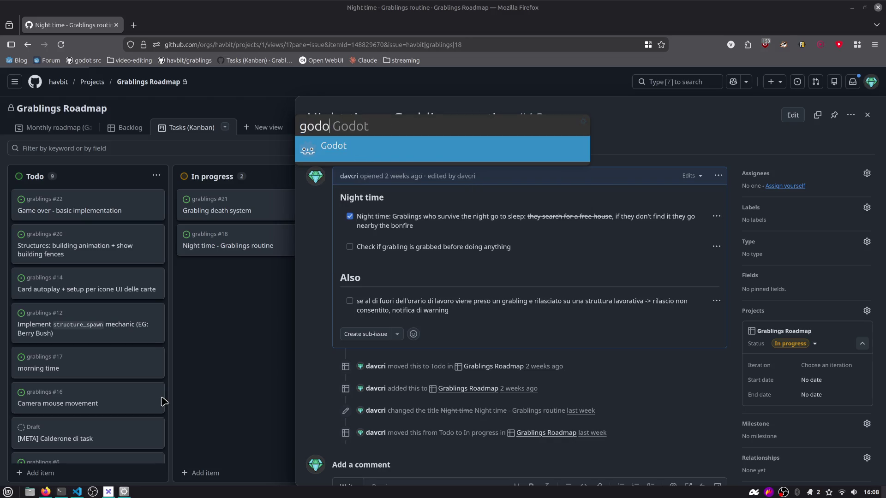
pyautogui.press('Return')
pyautogui.doubleClick(364, 147)
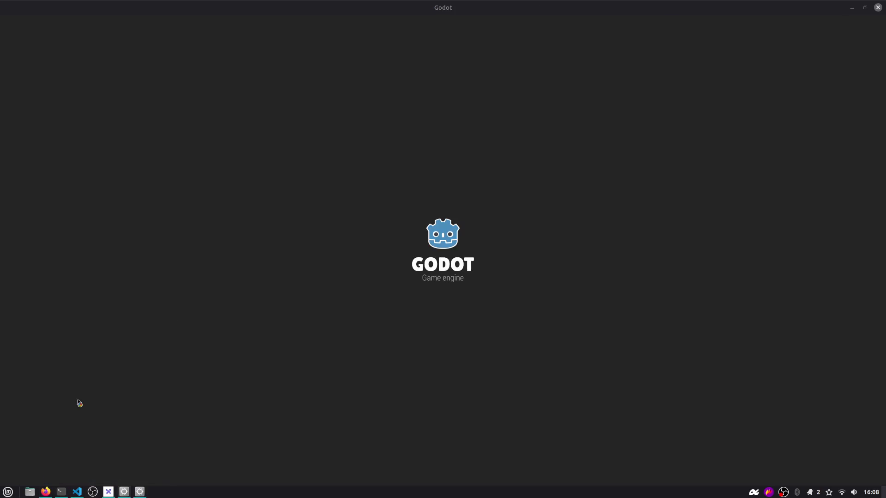
pyautogui.moveTo(139, 492)
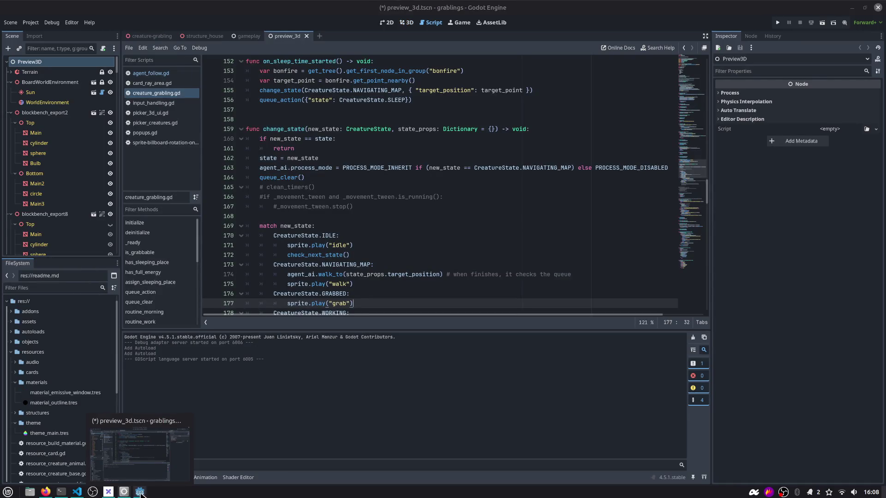
pyautogui.click(287, 216)
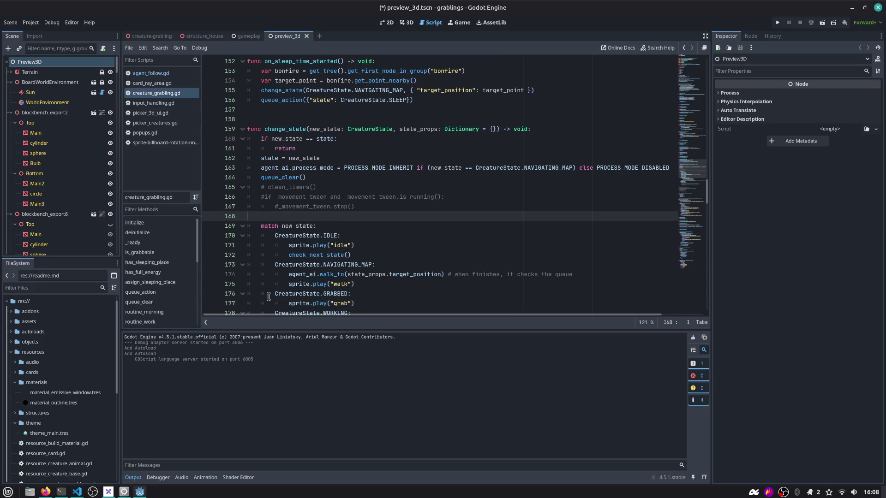
pyautogui.click(324, 245)
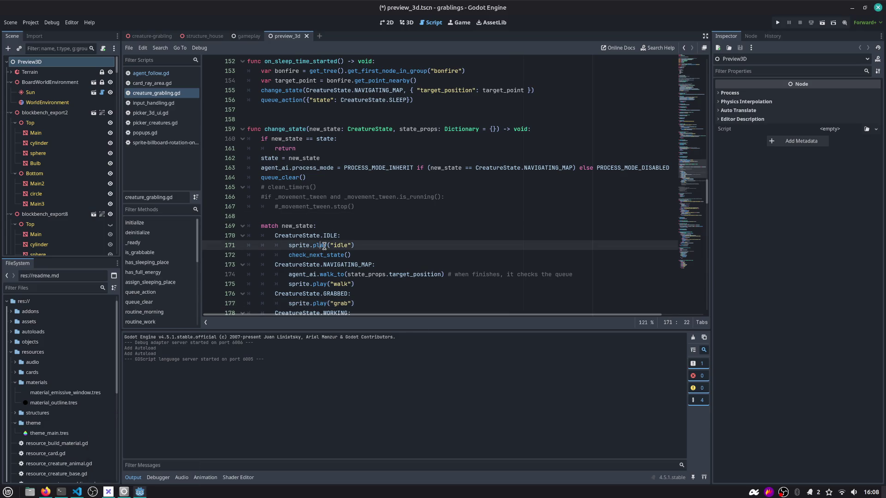
pyautogui.scroll(2, 324, 246)
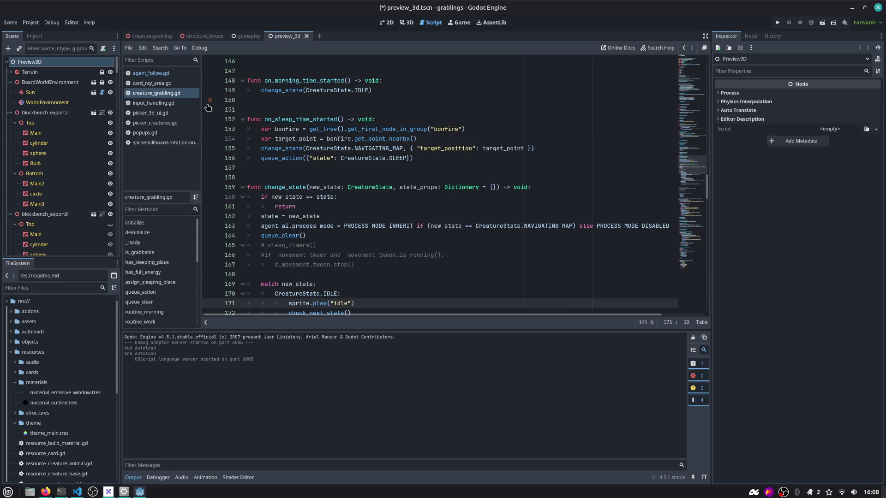
# Close the preview_3d, gameplay and structure_house scenes and run the project
pyautogui.click(11, 82)
pyautogui.click(11, 92)
pyautogui.click(10, 103)
pyautogui.middleClick(282, 40)
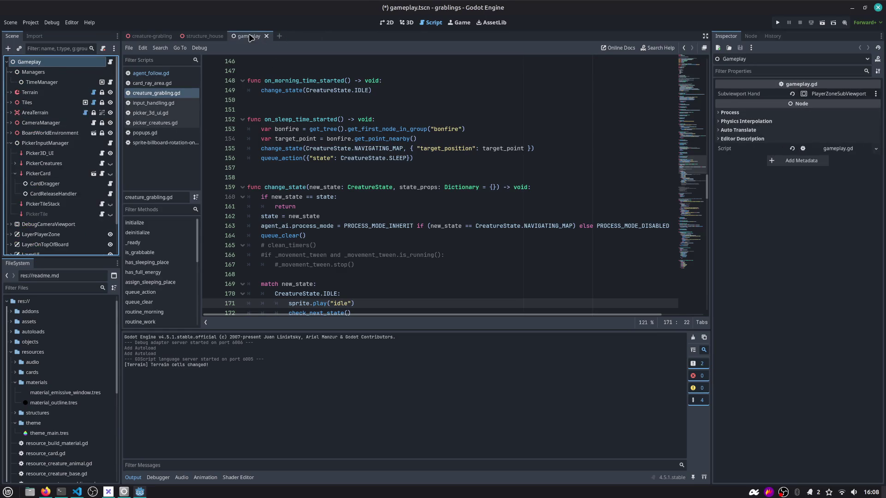
pyautogui.middleClick(250, 37)
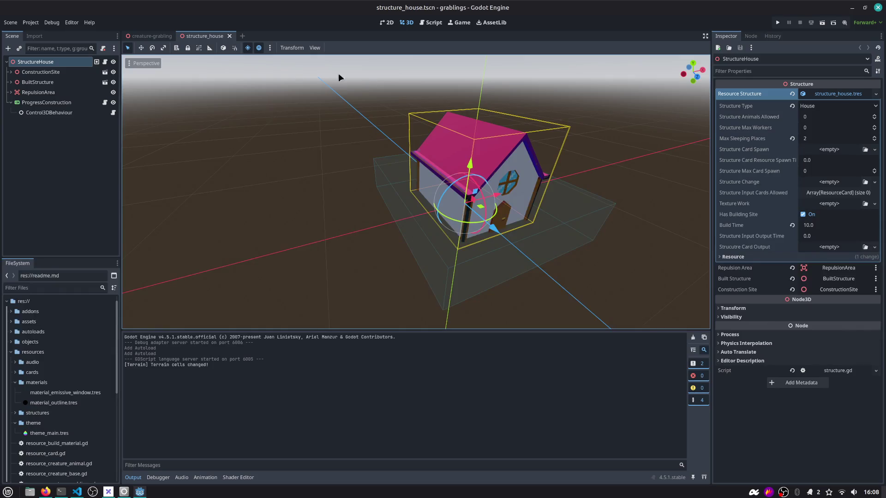
pyautogui.middleClick(204, 37)
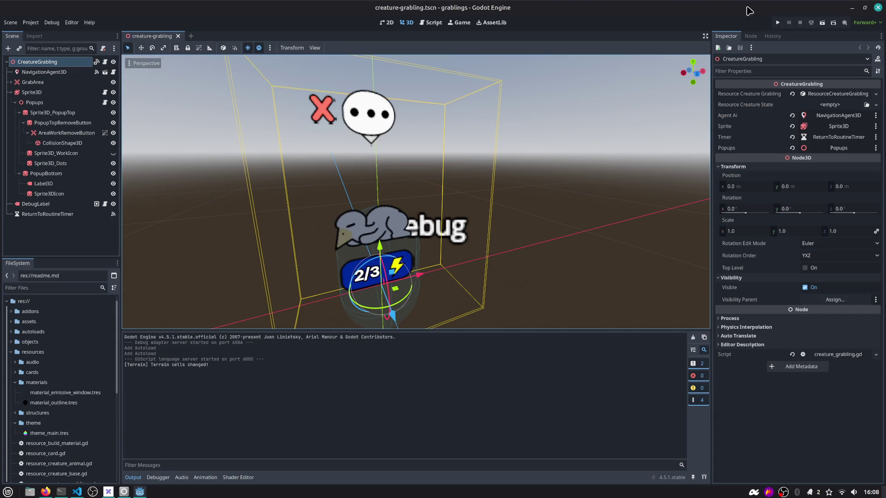
pyautogui.click(778, 23)
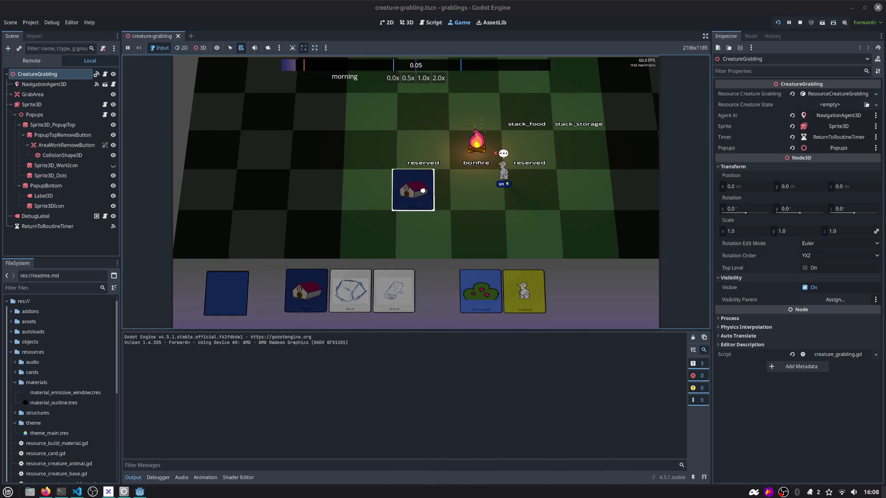
# Stack the Wood and Rock cards from the hand onto the House card
pyautogui.moveTo(419, 282); pyautogui.dragTo(422, 182)
pyautogui.moveTo(392, 288); pyautogui.dragTo(425, 183)
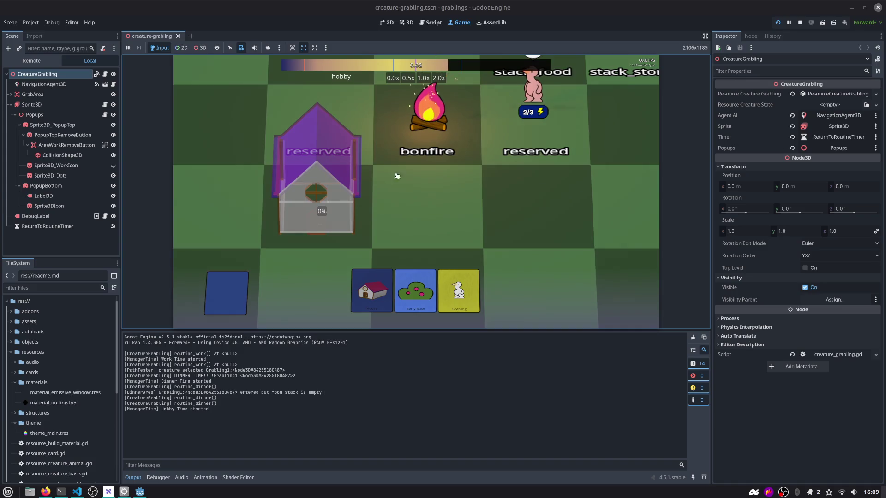
# Stop the game and go to the sleep handler in creature_grabling.gd
pyautogui.click(799, 22)
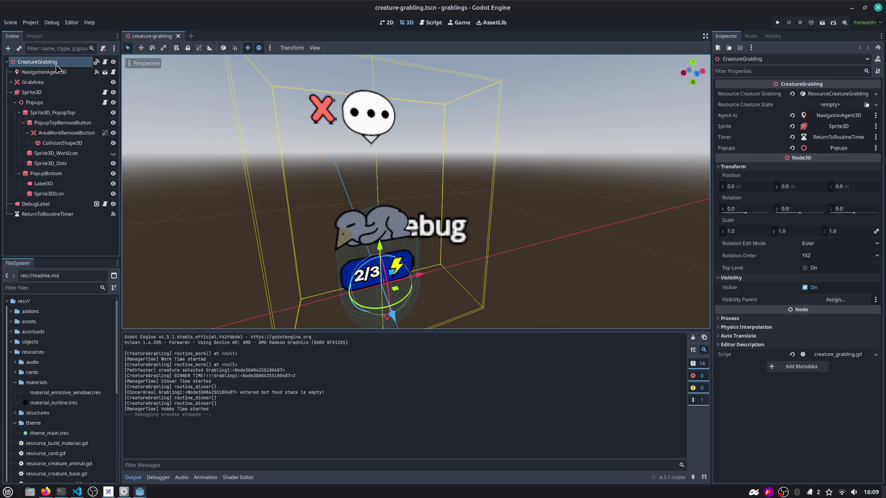
pyautogui.click(431, 22)
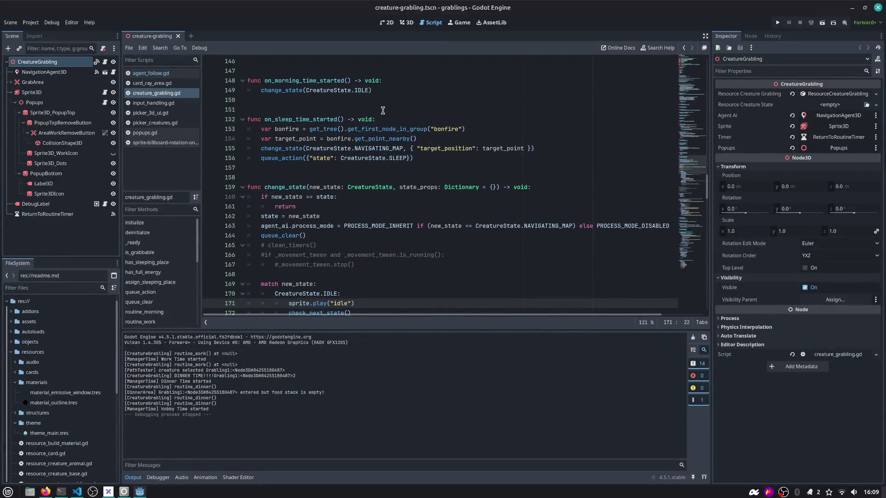
pyautogui.click(376, 141)
# Review the grabbed-check task in Firefox, then run the game again
pyautogui.hotkey('alt', 'Tab')
pyautogui.hotkey('alt', 'Tab')
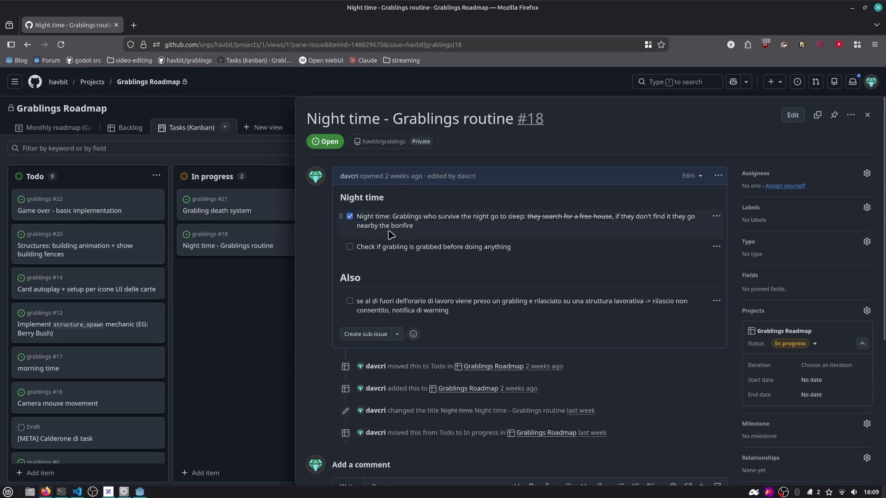
pyautogui.moveTo(365, 247); pyautogui.dragTo(522, 250)
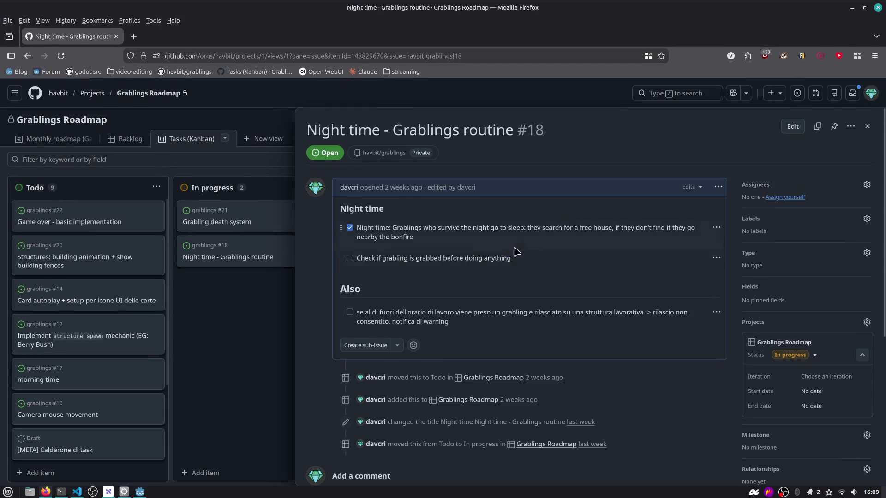
pyautogui.hotkey('alt', 'Tab')
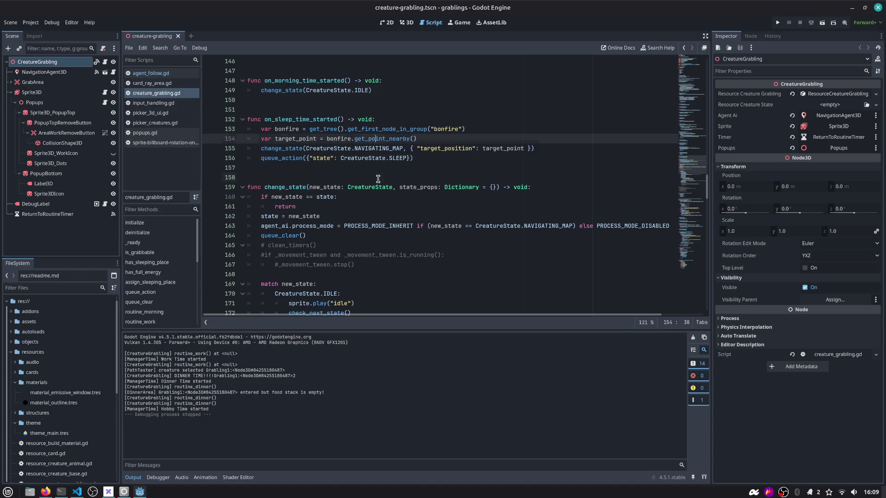
pyautogui.click(376, 179)
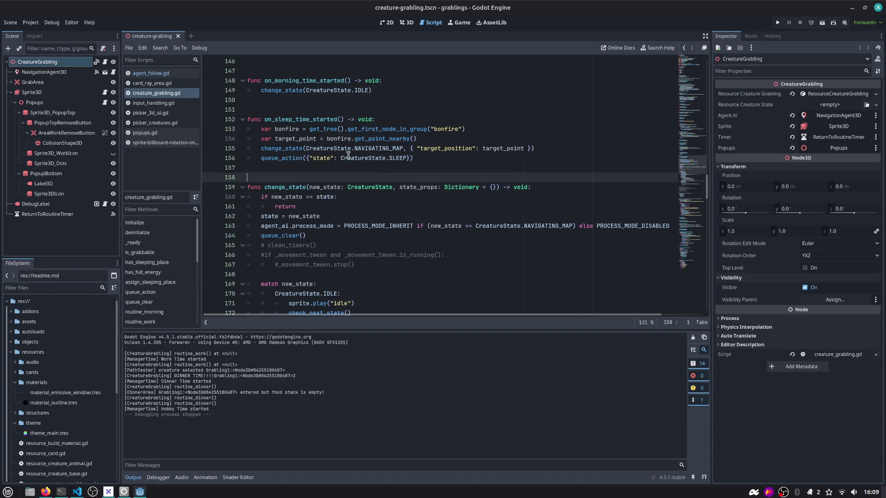
pyautogui.doubleClick(287, 187)
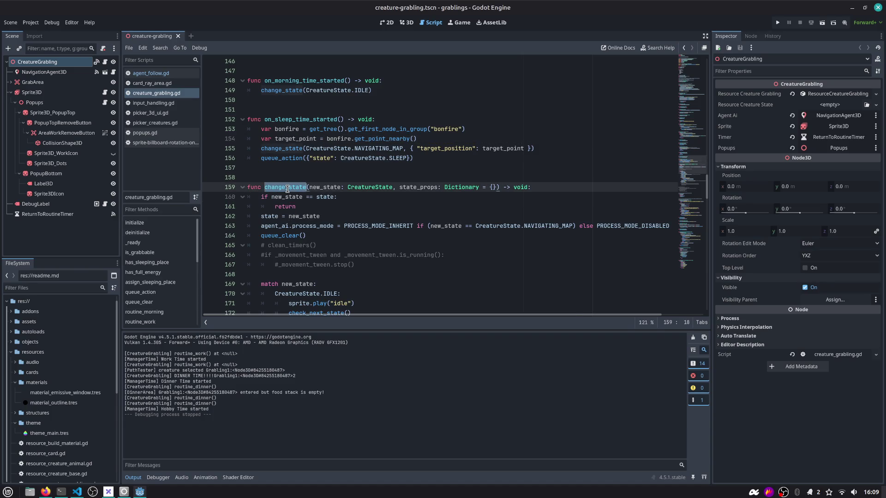
pyautogui.click(772, 22)
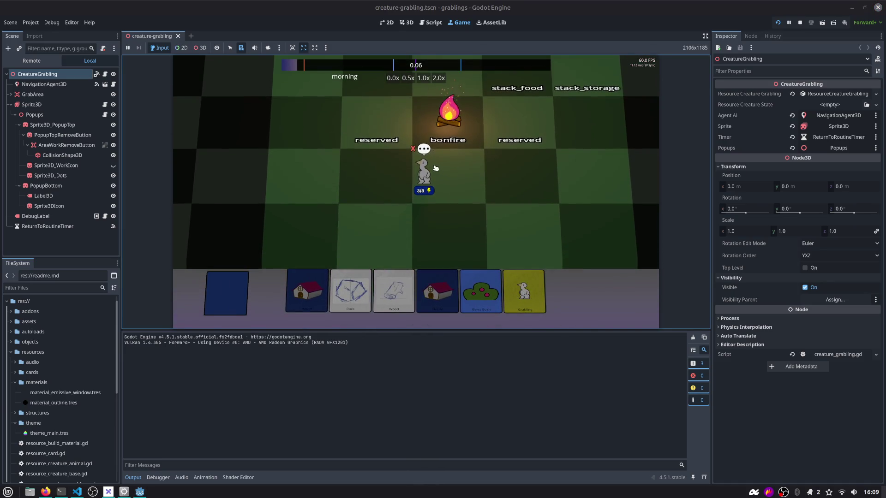
# Place the House and Berry Bush cards and rewind the clock two slots to sleep time
pyautogui.moveTo(438, 291); pyautogui.dragTo(403, 225)
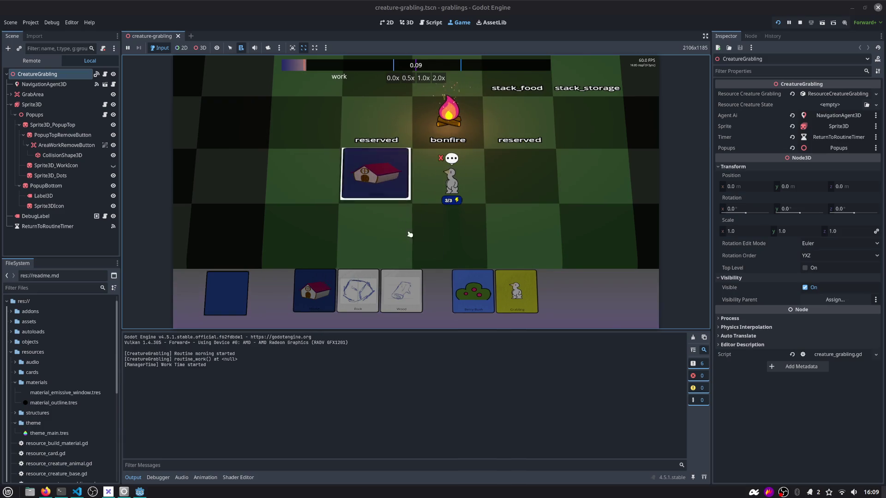
pyautogui.moveTo(457, 288); pyautogui.dragTo(375, 226)
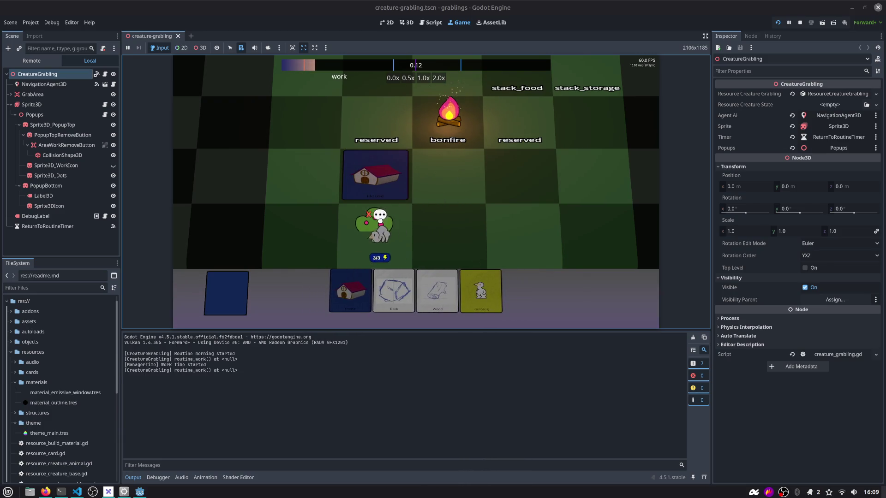
pyautogui.press('F1')
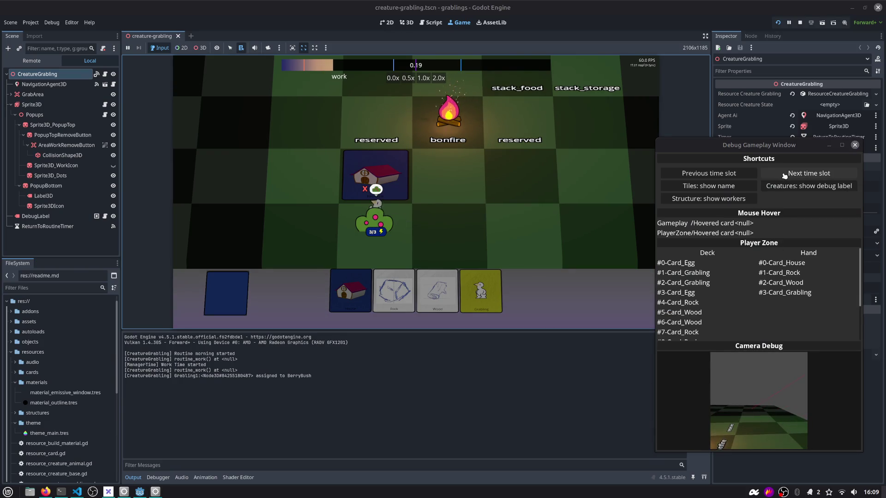
pyautogui.click(733, 174)
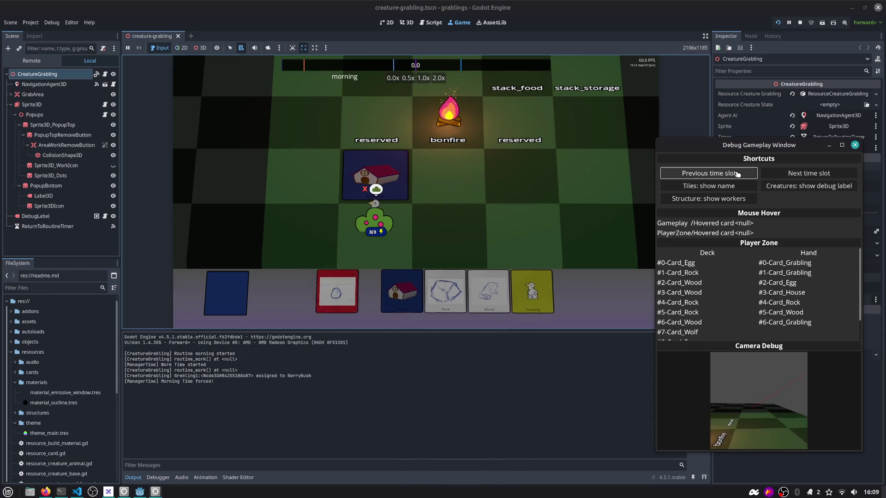
pyautogui.click(733, 174)
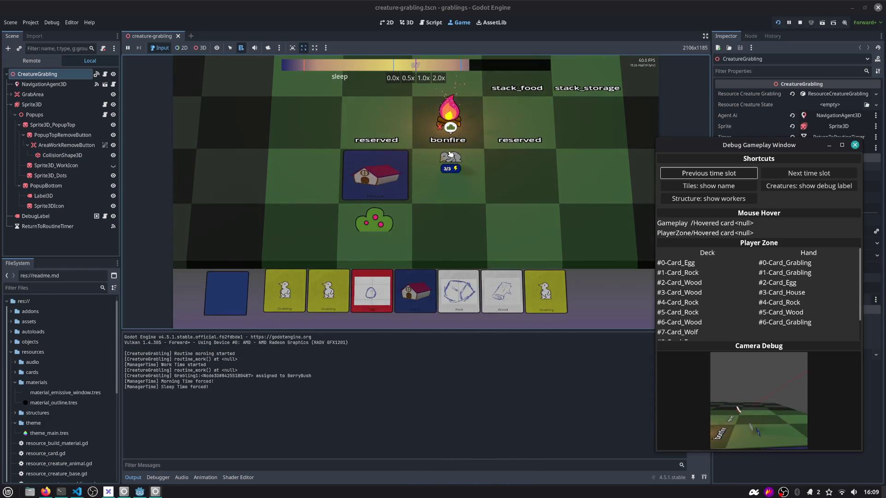
# Carry the grabling around at 2.0x game speed, then stop the game
pyautogui.moveTo(479, 176); pyautogui.dragTo(498, 202)
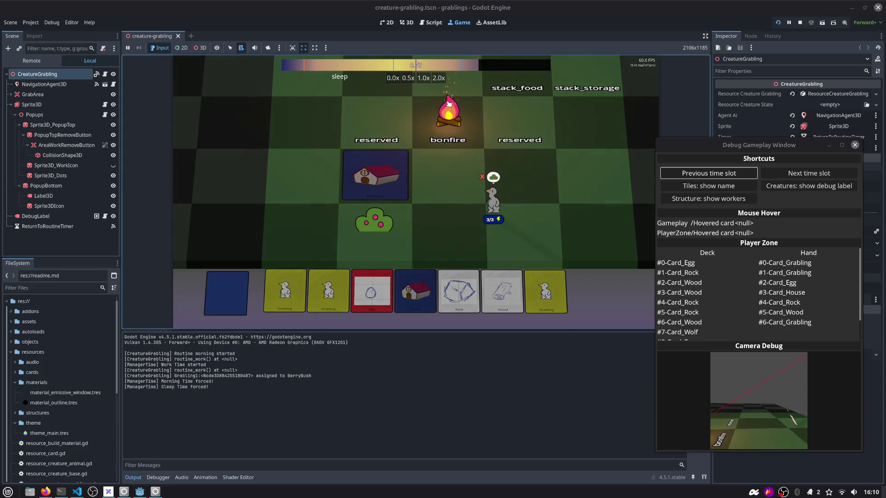
pyautogui.click(439, 79)
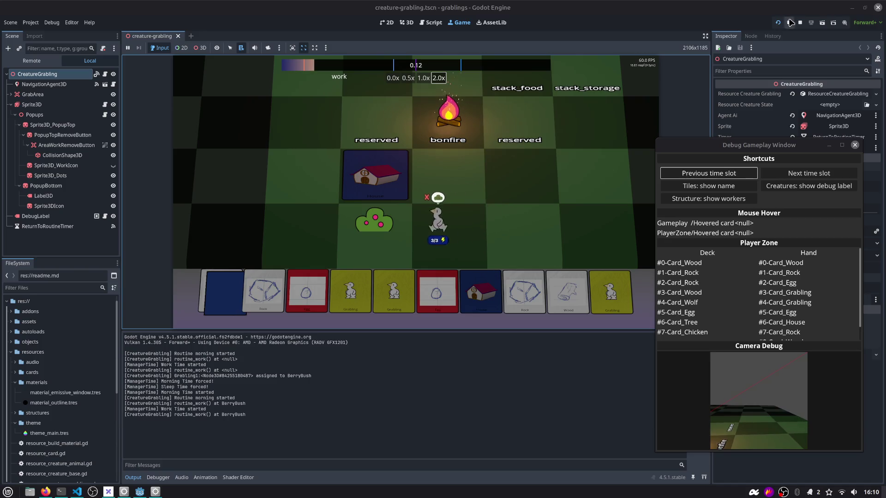
pyautogui.moveTo(379, 239)
pyautogui.mouseDown()
pyautogui.moveTo(481, 217)
pyautogui.moveTo(476, 202)
pyautogui.mouseUp()
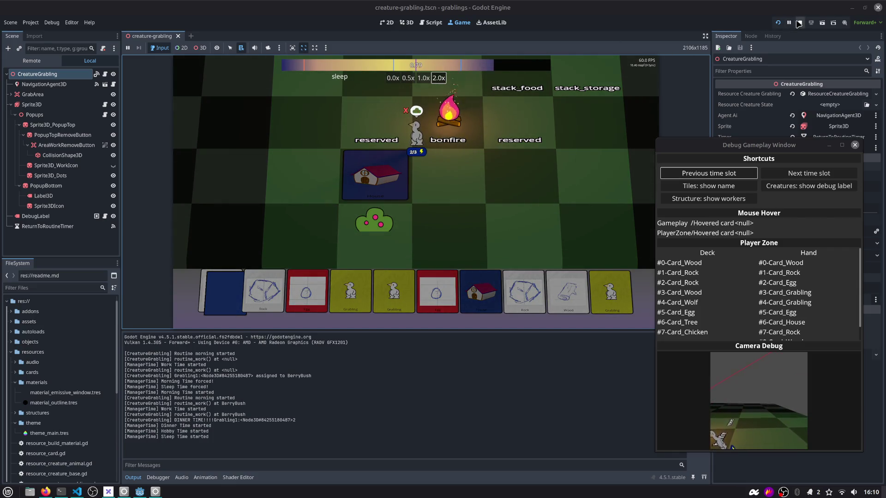
pyautogui.click(800, 23)
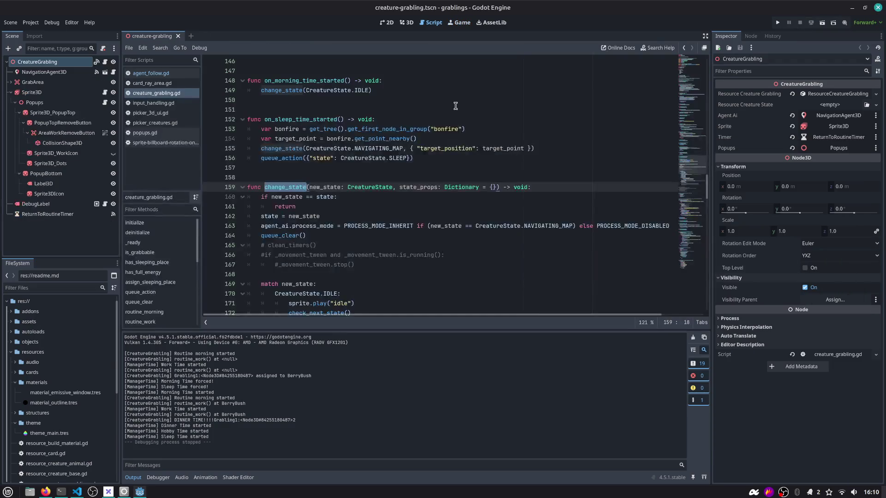
# Add a new if line after line 154 in on_sleep_time_started
pyautogui.click(402, 148)
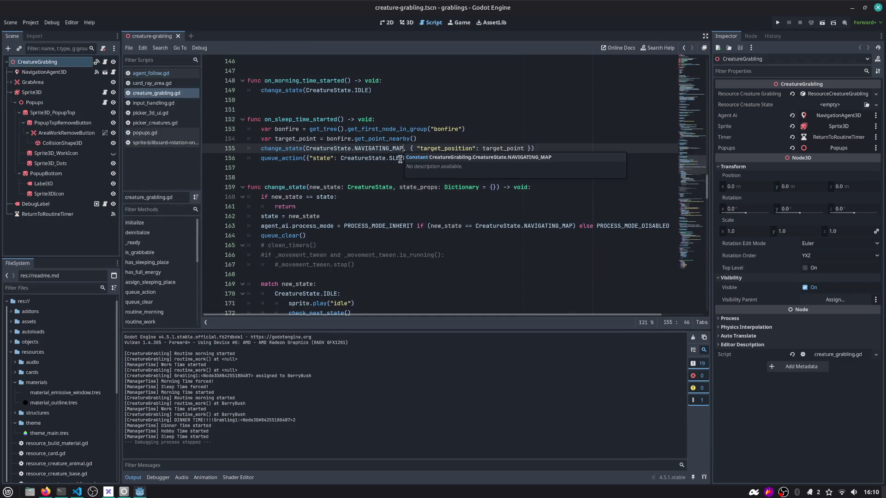
pyautogui.doubleClick(284, 149)
pyautogui.doubleClick(289, 189)
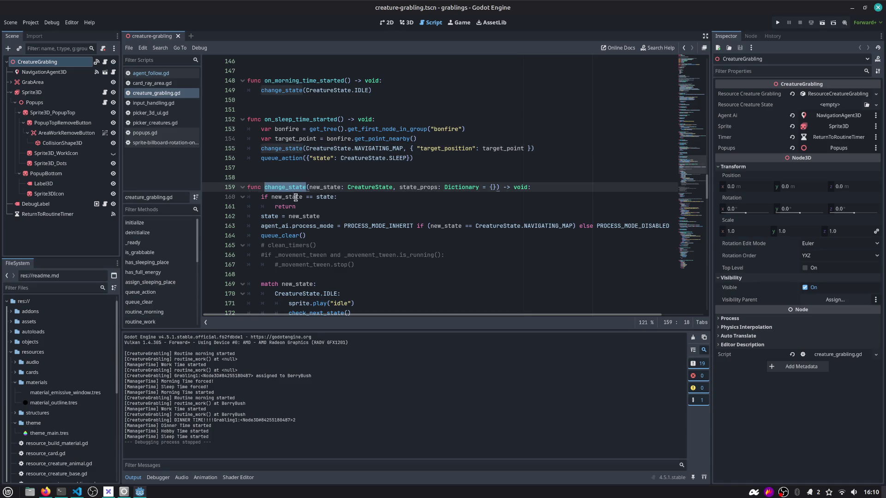
pyautogui.doubleClick(280, 150)
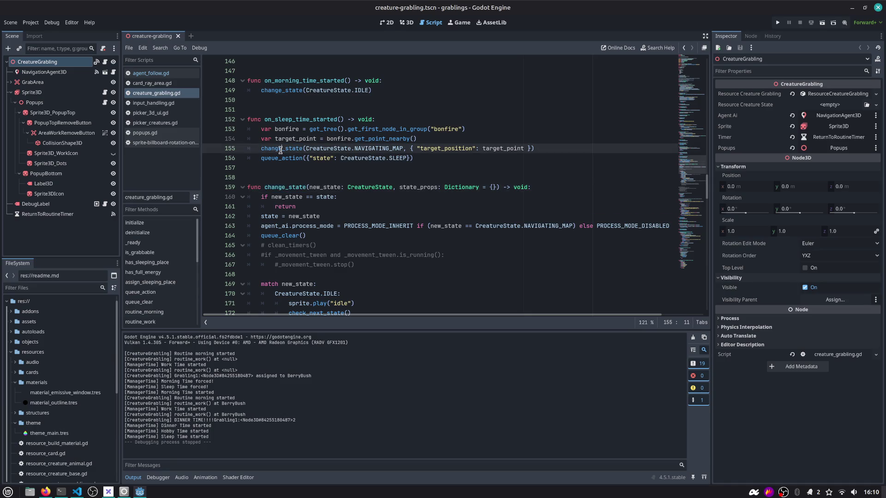
pyautogui.click(291, 122)
pyautogui.press('Down')
pyautogui.press('Down')
pyautogui.press('Down')
pyautogui.press('Up')
pyautogui.press('Return')
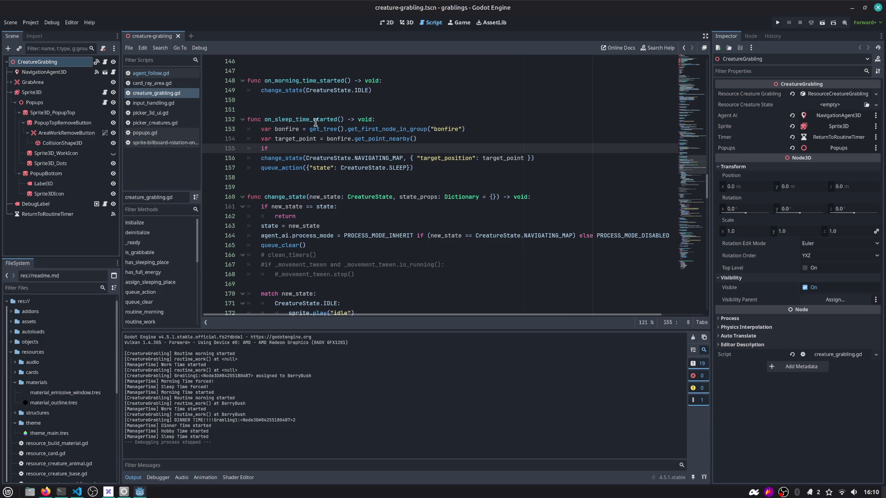
pyautogui.press('BackSpace')
pyautogui.press('BackSpace')
pyautogui.press('BackSpace')
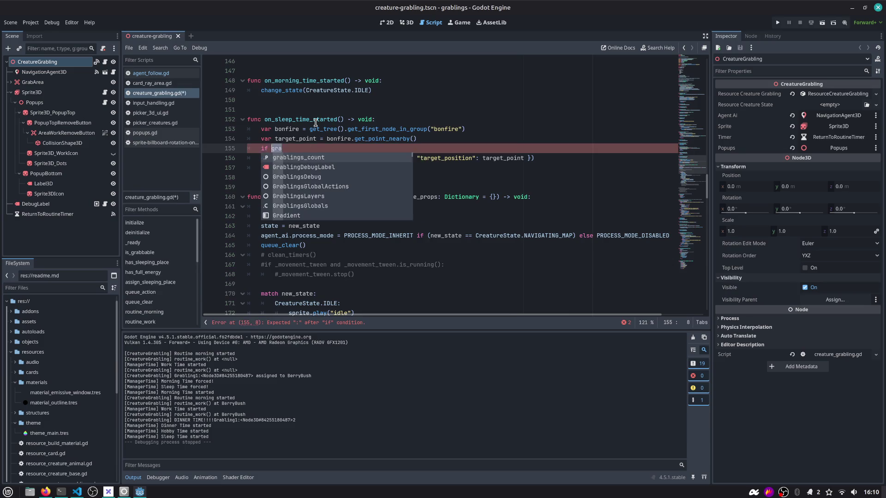
# Search the script for 'grabbed' to reach the GRABBED check in _process
pyautogui.scroll(8, 453, 147)
pyautogui.moveTo(700, 156); pyautogui.dragTo(704, 36)
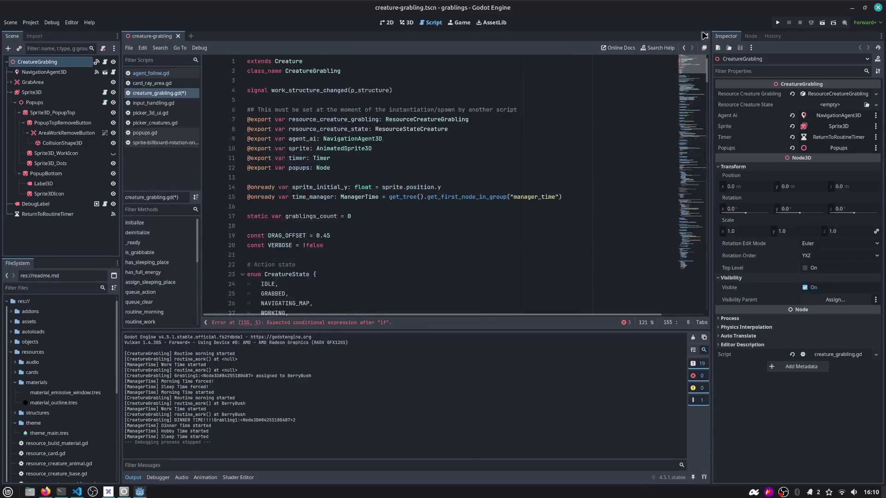
pyautogui.click(413, 150)
pyautogui.hotkey('ctrl', 'f')
pyautogui.write('i')
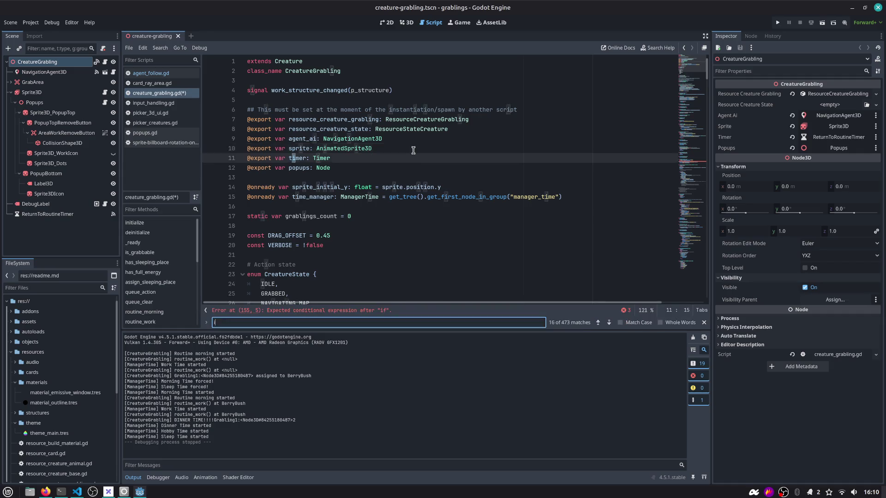
pyautogui.write('s_ga')
pyautogui.press('BackSpace')
pyautogui.press('BackSpace')
pyautogui.press('BackSpace')
pyautogui.write('grabbed')
pyautogui.press('Return')
pyautogui.press('Return')
pyautogui.press('Return')
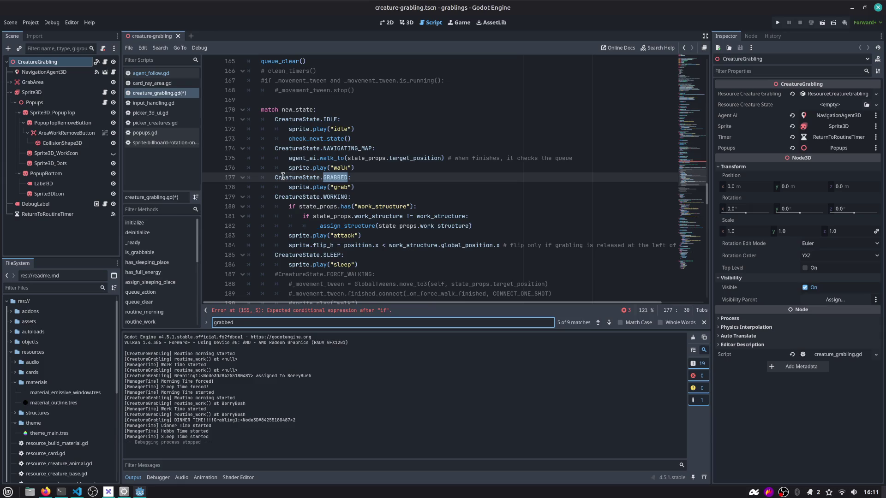
pyautogui.press('Return')
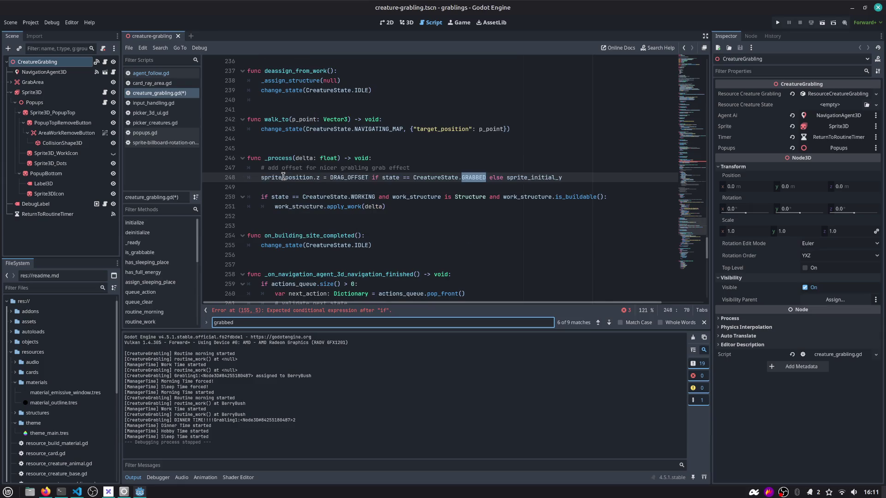
# Copy state == CreatureState.GRABBED and return to the bare if in the sleep handler
pyautogui.click(469, 174)
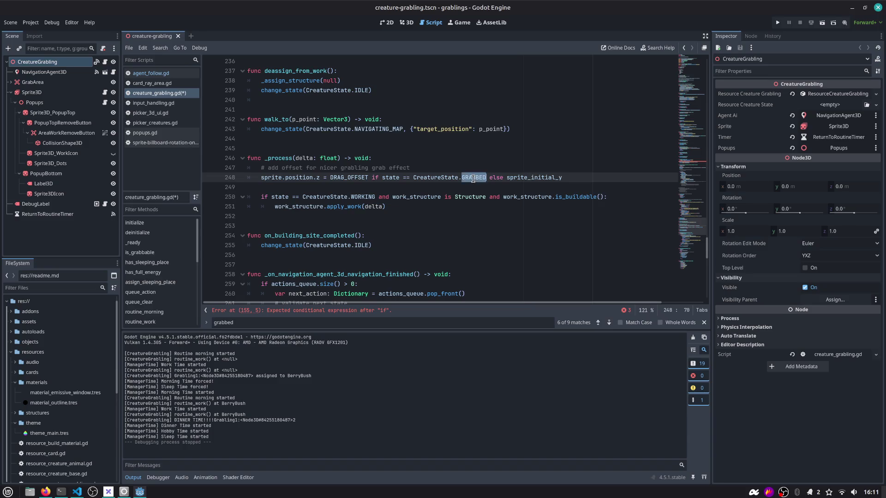
pyautogui.click(444, 177)
pyautogui.hotkey('ctrl', 'Left')
pyautogui.hotkey('ctrl', 'Left')
pyautogui.hotkey('ctrl', 'Left')
pyautogui.hotkey('ctrl', 'shift', 'Right')
pyautogui.hotkey('ctrl', 'shift', 'Right')
pyautogui.hotkey('ctrl', 'shift', 'Right')
pyautogui.hotkey('ctrl', 'c')
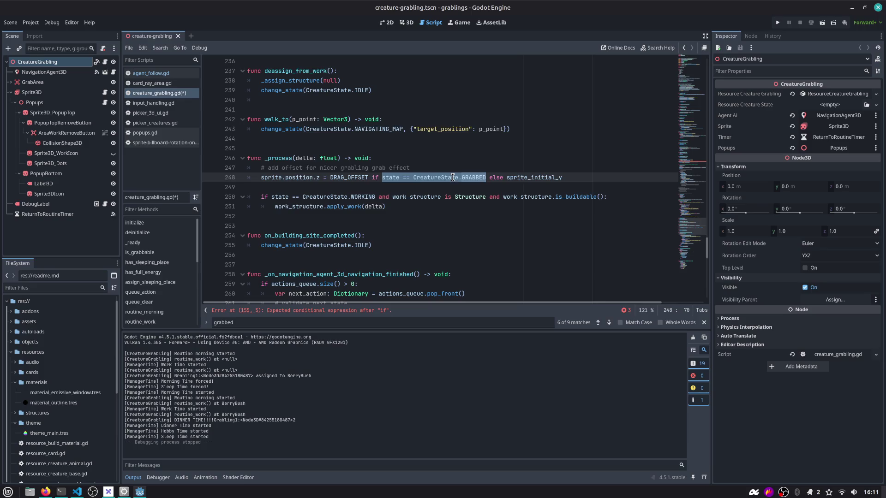
pyautogui.scroll(6, 295, 188)
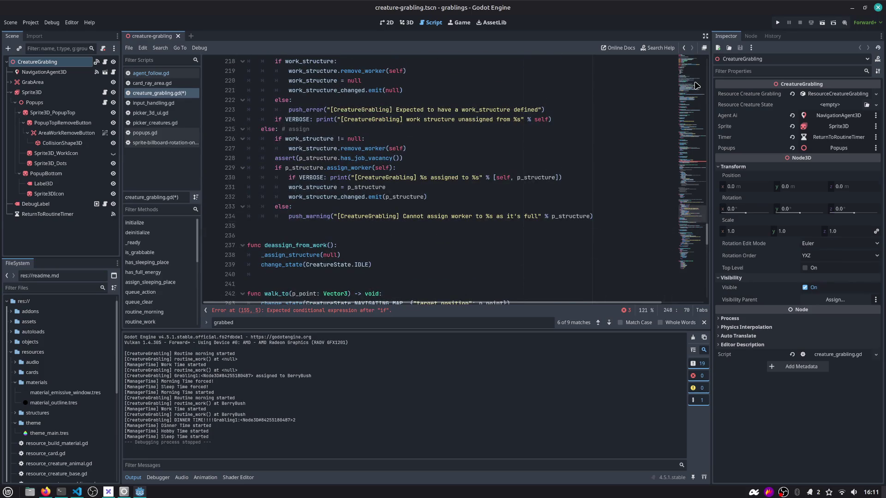
pyautogui.click(694, 211)
pyautogui.click(297, 199)
# Complete the grabbed check with 'return' and move it above the bonfire lookup in on_sleep_time_started
pyautogui.hotkey('ctrl', 'v')
pyautogui.press('Return')
pyautogui.write('retu')
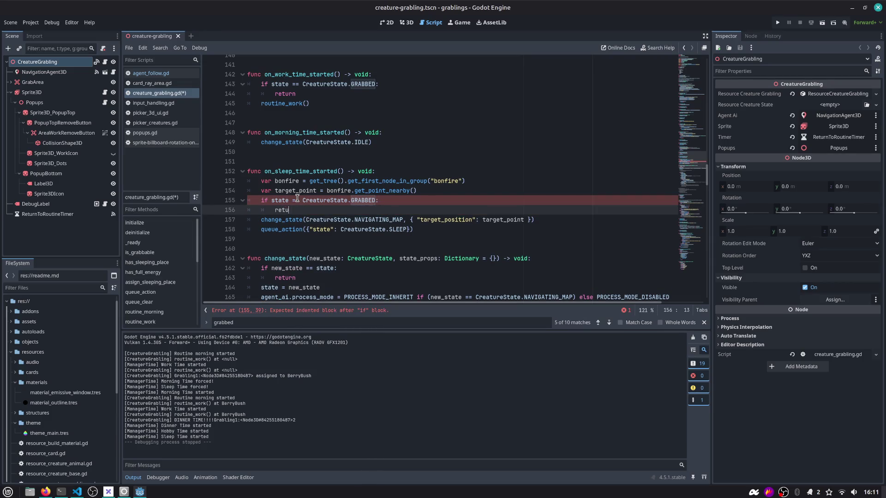
pyautogui.press('Escape')
pyautogui.hotkey('shift', 'Up')
pyautogui.hotkey('alt', 'Up')
pyautogui.hotkey('alt', 'Up')
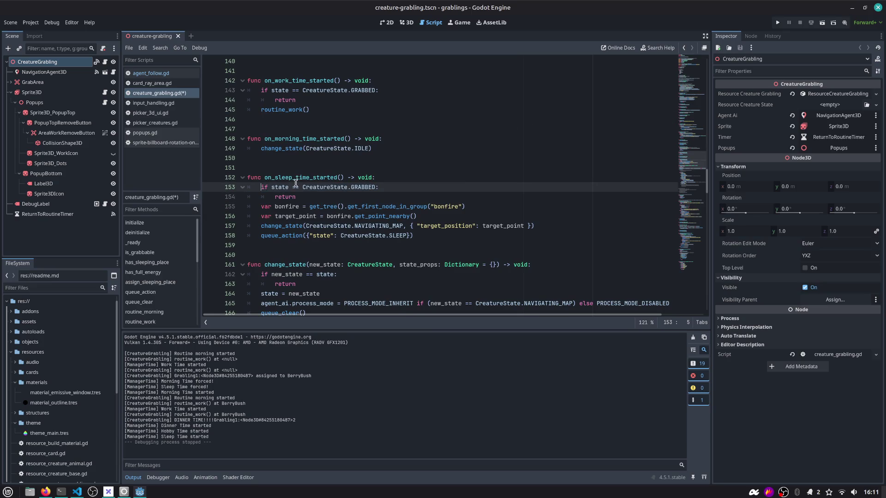
# Copy the two-line grabbed return guard from the sleep handler
pyautogui.press('Down')
pyautogui.press('End')
pyautogui.hotkey('shift', 'Up')
pyautogui.hotkey('shift', 'Home')
pyautogui.hotkey('shift', 'Home')
pyautogui.scroll(-1, 335, 198)
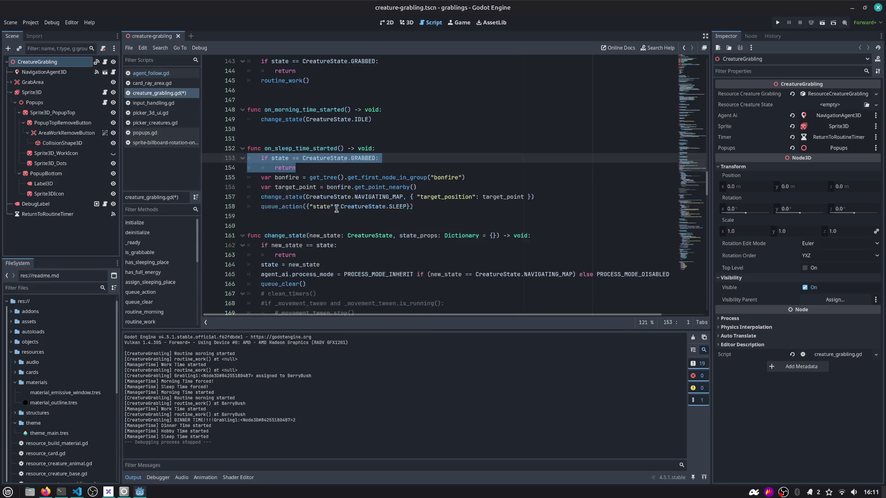
pyautogui.click(382, 158)
pyautogui.hotkey('shift', 'Home')
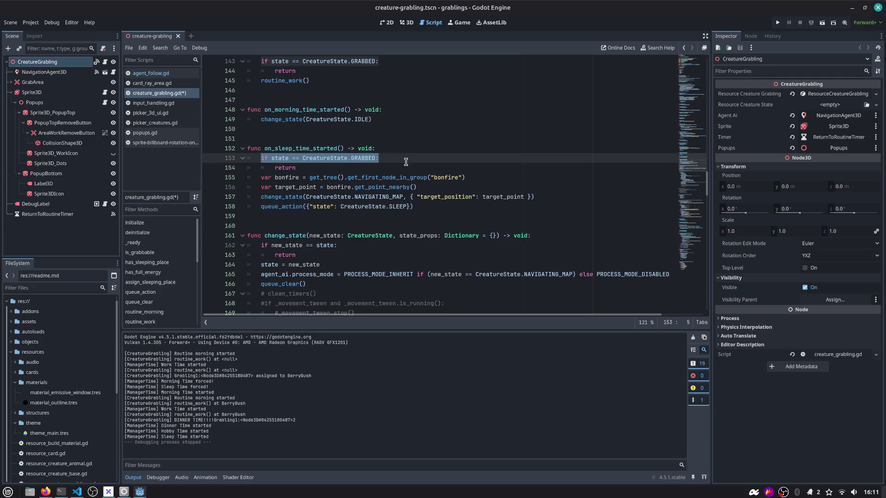
pyautogui.scroll(1, 406, 162)
pyautogui.doubleClick(292, 85)
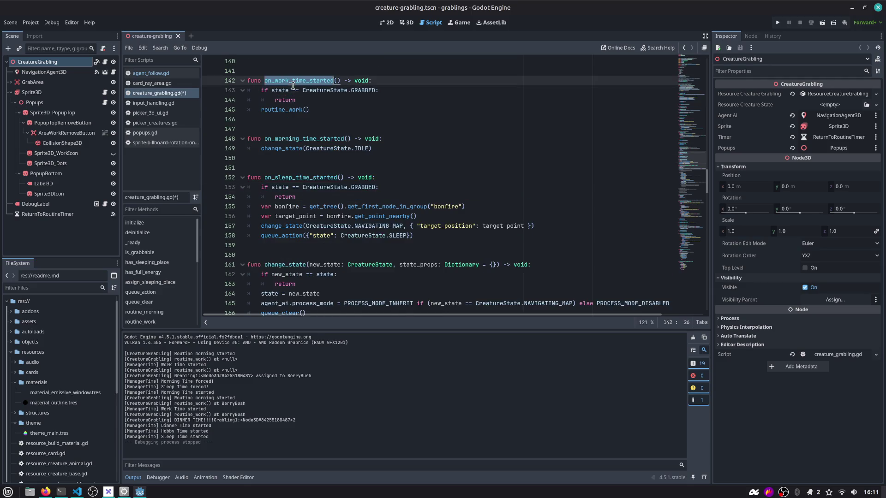
pyautogui.click(311, 198)
pyautogui.hotkey('shift', 'Up')
pyautogui.hotkey('shift', 'Home')
pyautogui.hotkey('ctrl', 'c')
# Paste the grabbed guard at the top of on_morning_time_started and save the script
pyautogui.doubleClick(280, 139)
pyautogui.click(392, 140)
pyautogui.press('Return')
pyautogui.hotkey('ctrl', 'v')
pyautogui.hotkey('ctrl', 's')
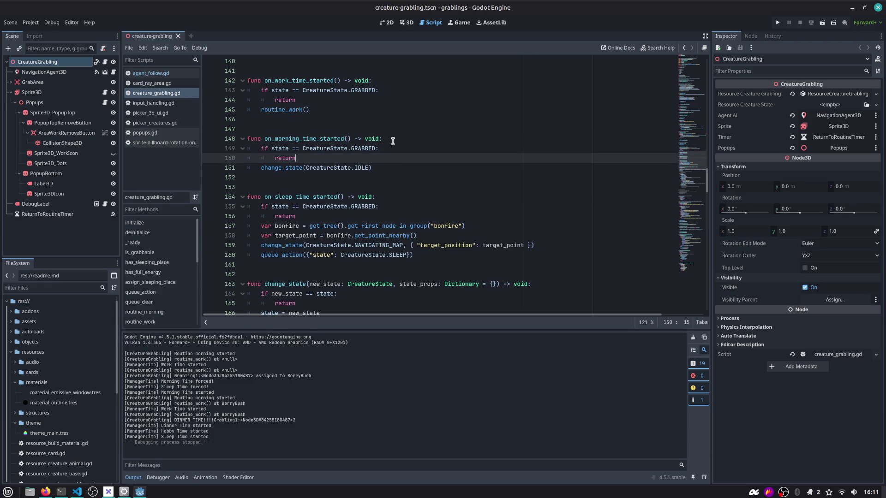
# Review the sleep handler's bonfire logic, then run the project with F5
pyautogui.scroll(-2, 370, 206)
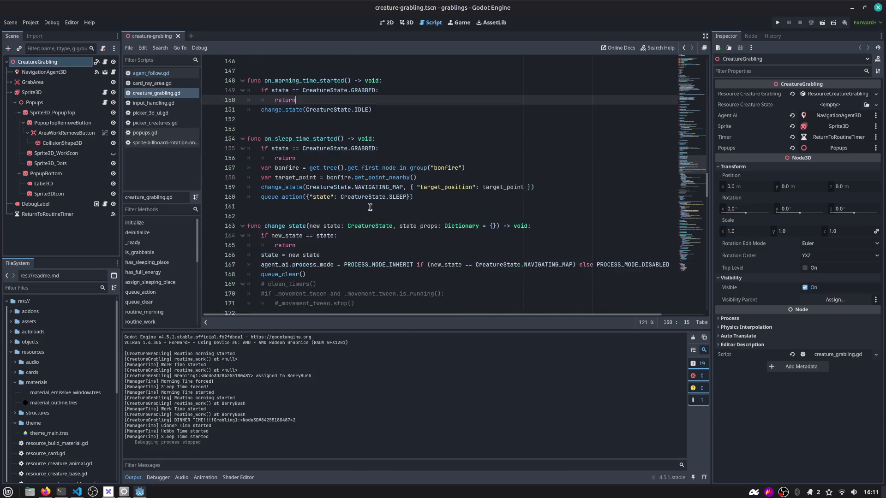
pyautogui.doubleClick(275, 198)
pyautogui.click(432, 196)
pyautogui.doubleClick(312, 139)
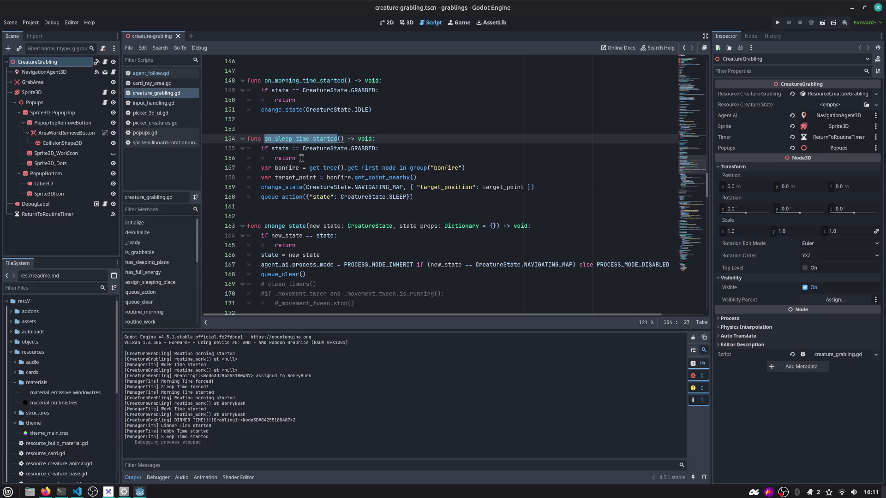
pyautogui.moveTo(448, 194); pyautogui.dragTo(245, 167)
pyautogui.press('F5')
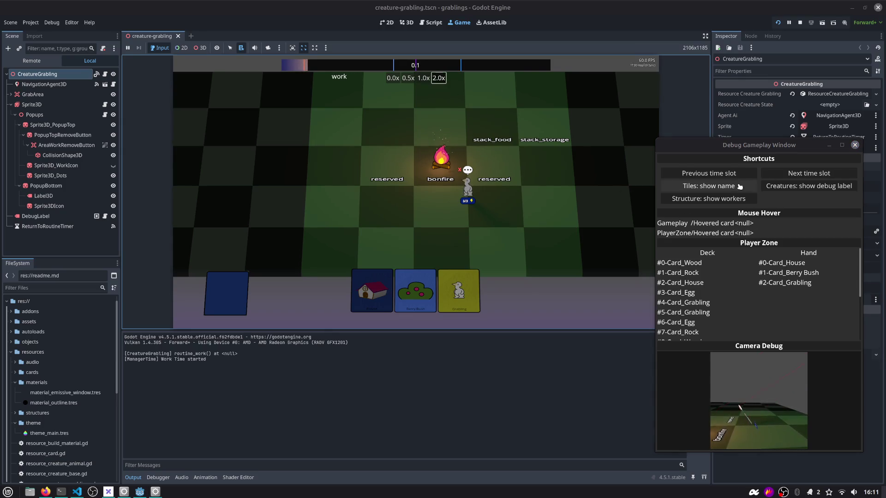
# Advance the running game to the sleep time slot, then stop the project
pyautogui.click(808, 174)
pyautogui.click(809, 174)
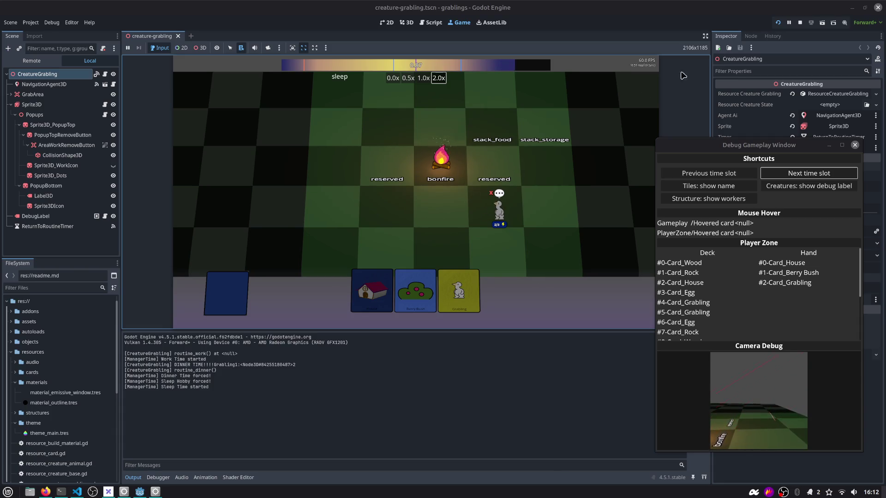
pyautogui.click(800, 24)
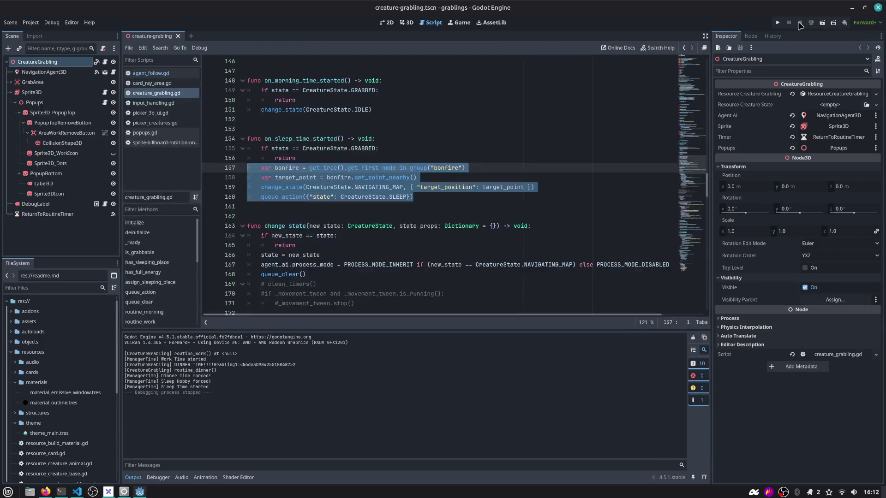
# Search the script for 'timer' to reach the routine timer timeout handler
pyautogui.click(326, 191)
pyautogui.scroll(-4, 292, 137)
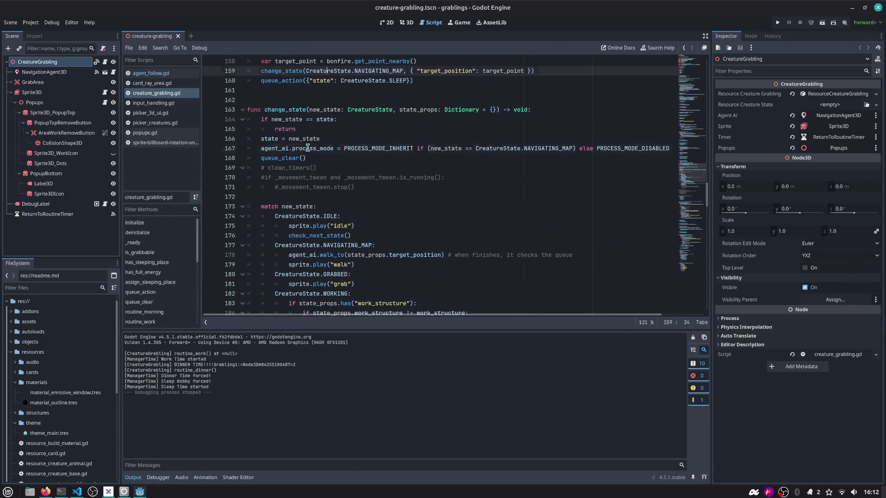
pyautogui.click(307, 148)
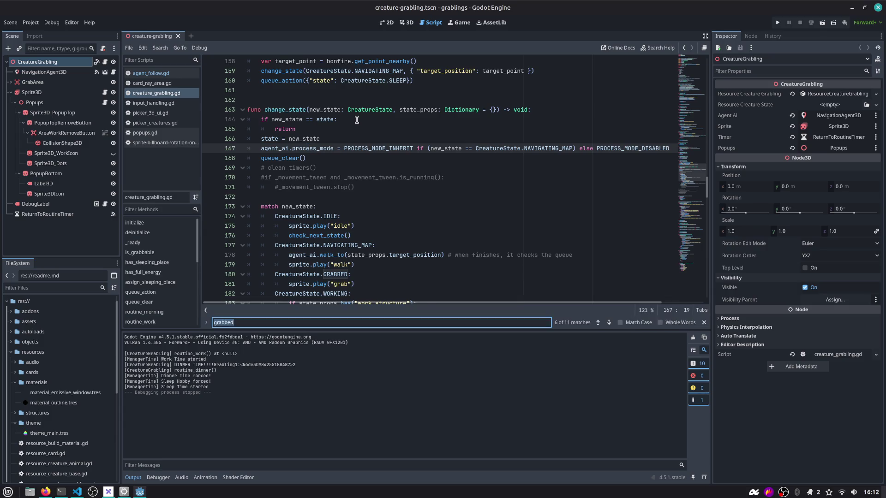
pyautogui.keyDown('ctrl'); pyautogui.click(323, 237); pyautogui.keyUp('ctrl')
pyautogui.doubleClick(302, 199)
pyautogui.doubleClick(295, 218)
pyautogui.doubleClick(285, 226)
pyautogui.hotkey('ctrl', 'f')
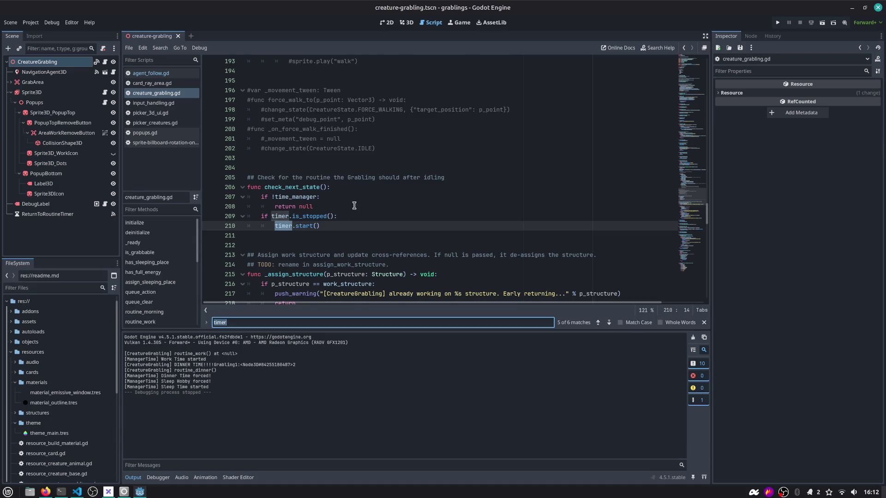
pyautogui.press('Return')
pyautogui.doubleClick(344, 179)
pyautogui.scroll(-1, 344, 179)
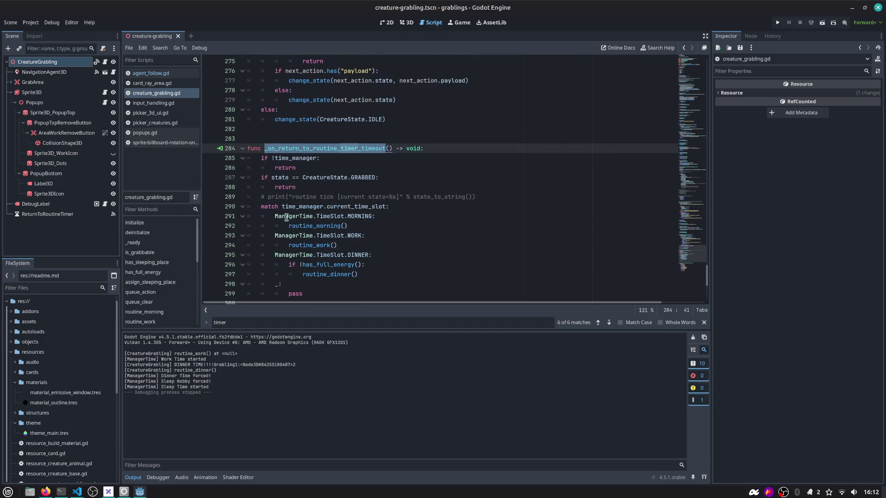
# Add a ManagerTime.TimeSlot.SLEEP case after the routine_dinner() branch in the match
pyautogui.doubleClick(326, 227)
pyautogui.scroll(-1, 349, 200)
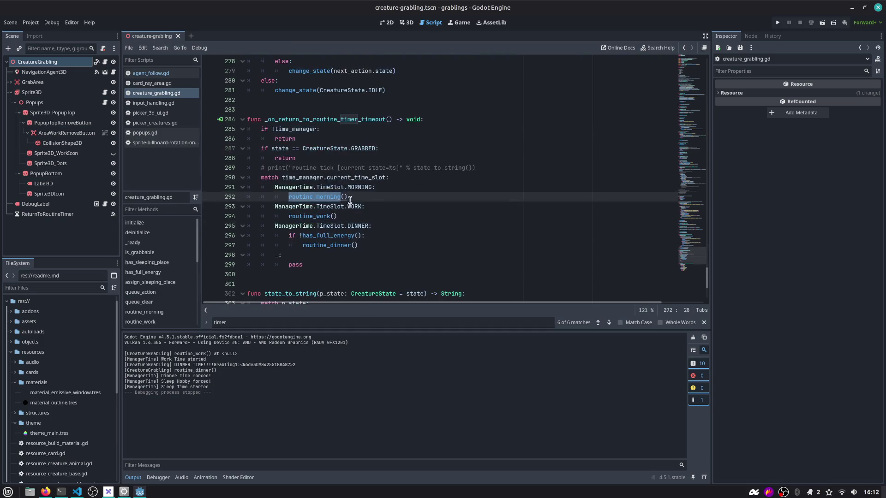
pyautogui.click(364, 245)
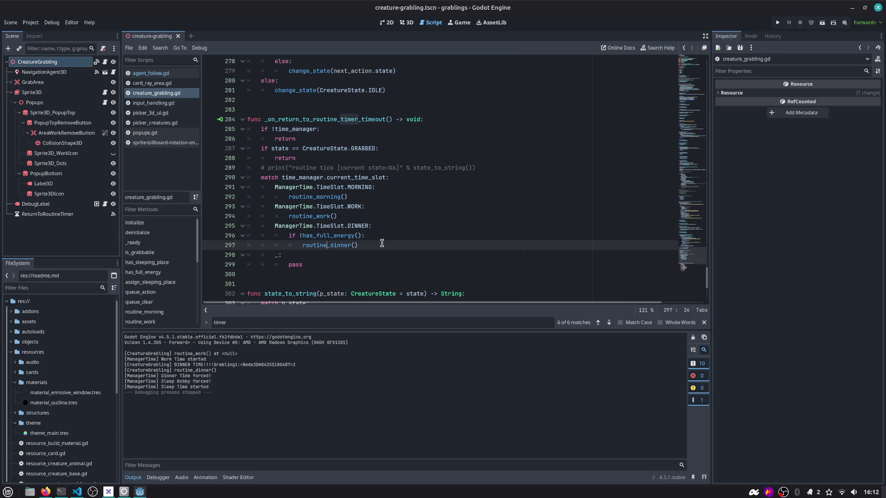
pyautogui.press('Return')
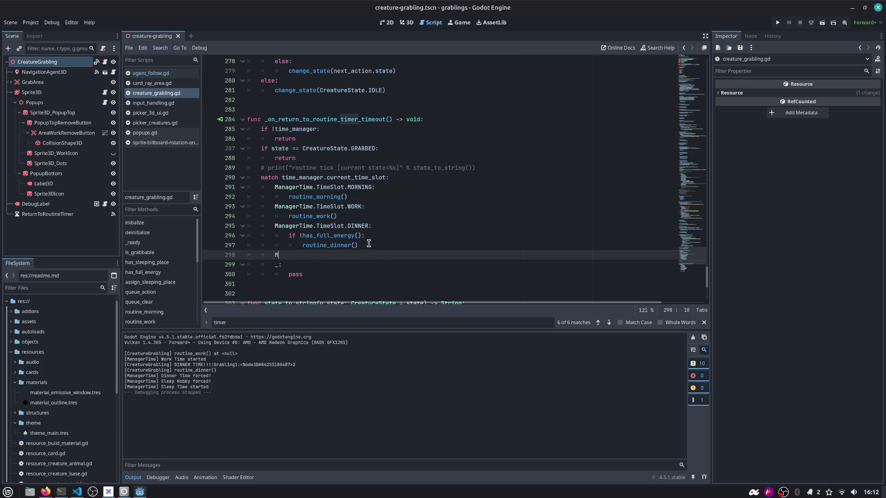
pyautogui.write('ana')
pyautogui.press('Return')
pyautogui.write(':')
pyautogui.write('.tiem')
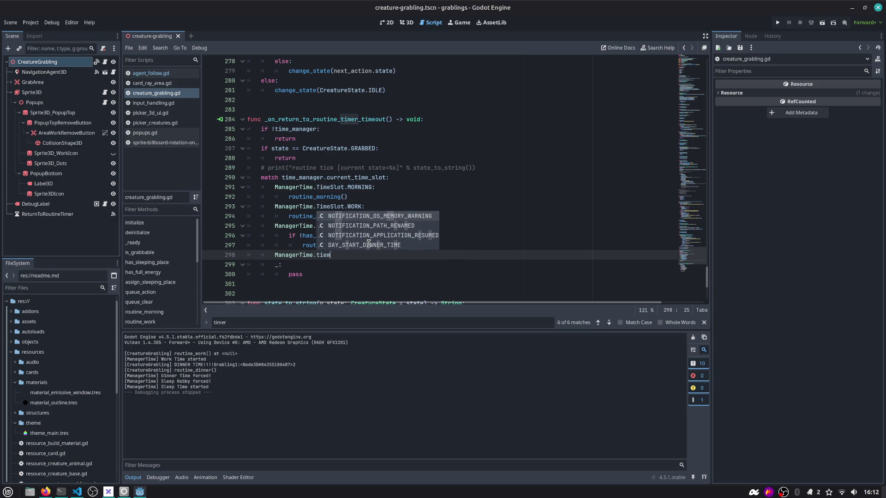
pyautogui.press('BackSpace')
pyautogui.press('BackSpace')
pyautogui.press('BackSpace')
pyautogui.write('Timer')
pyautogui.press('BackSpace')
pyautogui.press('Return')
pyautogui.write('.')
pyautogui.press('Down')
pyautogui.press('Down')
pyautogui.press('Down')
pyautogui.press('Return')
pyautogui.press('Return')
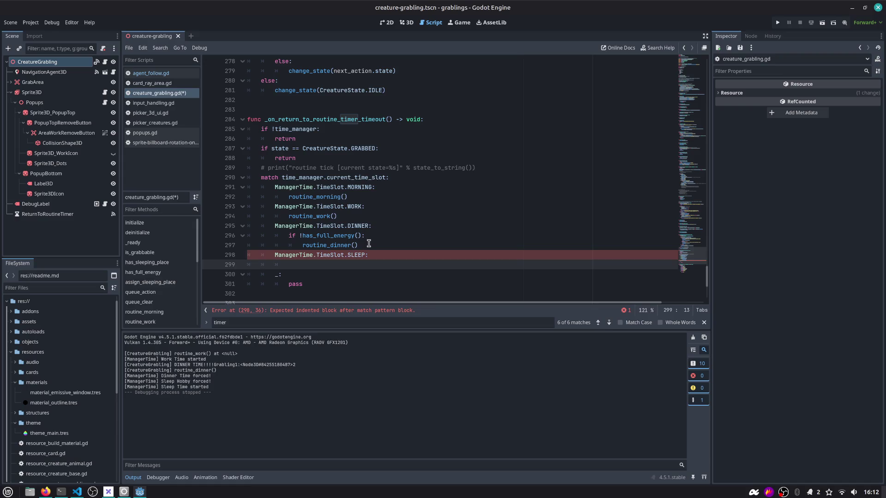
# Make the SLEEP branch call routing_sleep()
pyautogui.moveTo(306, 158); pyautogui.dragTo(200, 154)
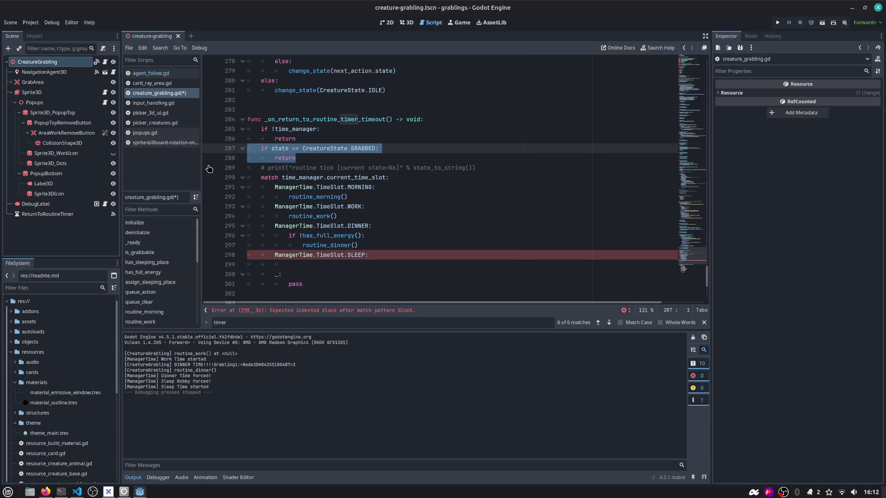
pyautogui.click(321, 261)
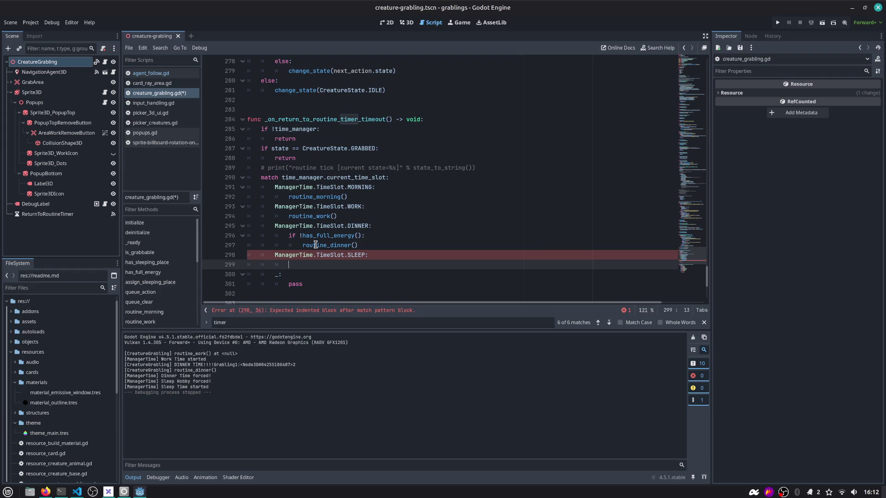
pyautogui.write('routing_sleep')
pyautogui.write('(')
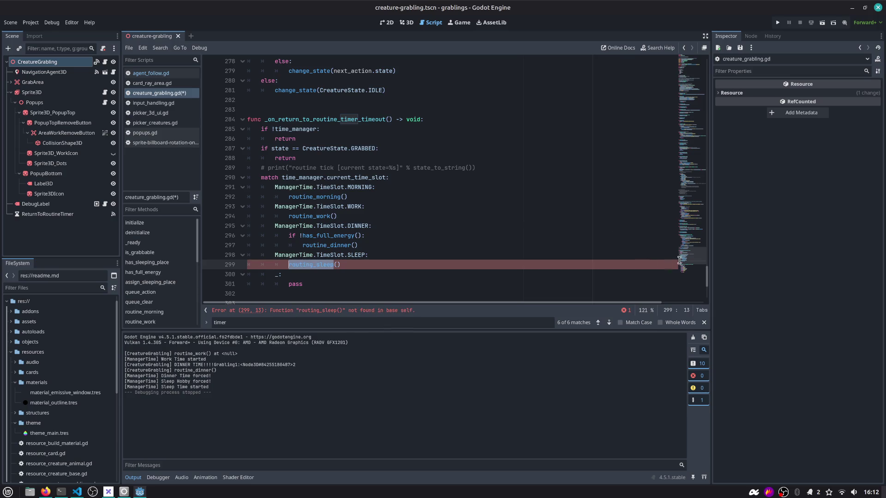
# Split the sleep handler's bonfire logic into a new sleep routine function below the return guard
pyautogui.click(688, 239)
pyautogui.moveTo(688, 239); pyautogui.dragTo(689, 172)
pyautogui.scroll(2, 432, 163)
pyautogui.click(299, 156)
pyautogui.doubleClick(300, 161)
pyautogui.click(306, 183)
pyautogui.moveTo(507, 219); pyautogui.dragTo(325, 183)
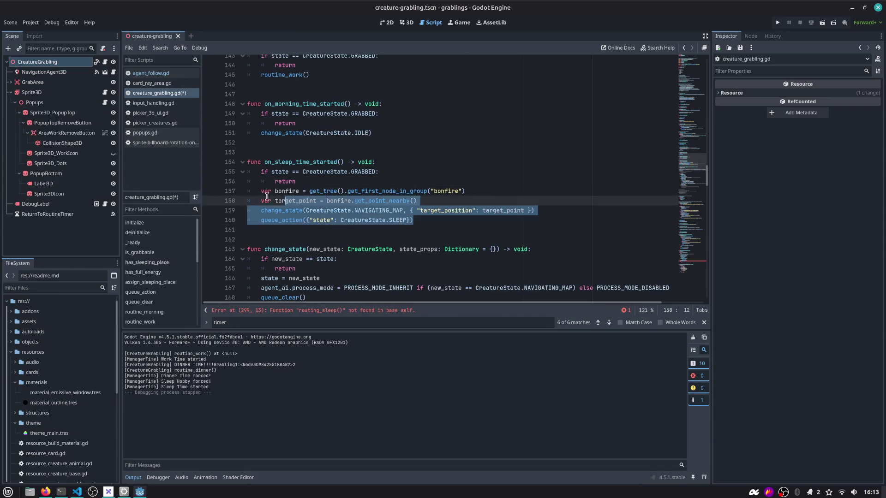
pyautogui.click(323, 183)
pyautogui.press('Return')
pyautogui.press('BackSpace')
pyautogui.press('Return')
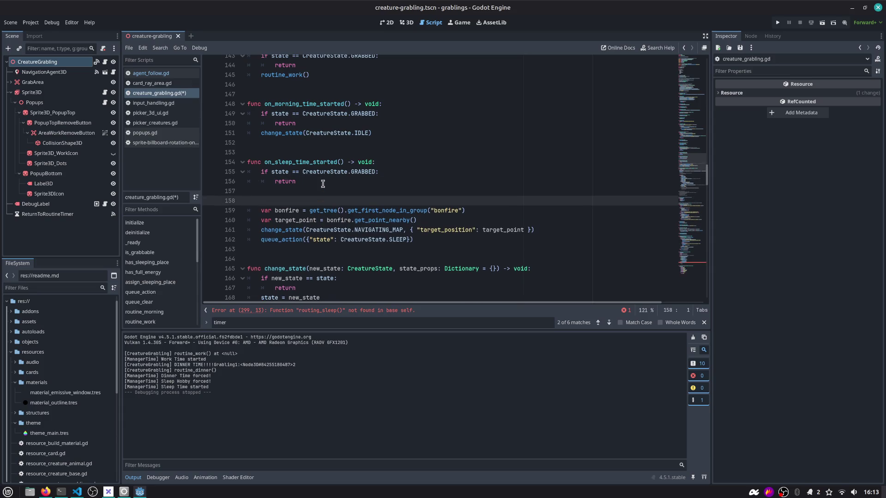
pyautogui.write('funcrouting_sleep():')
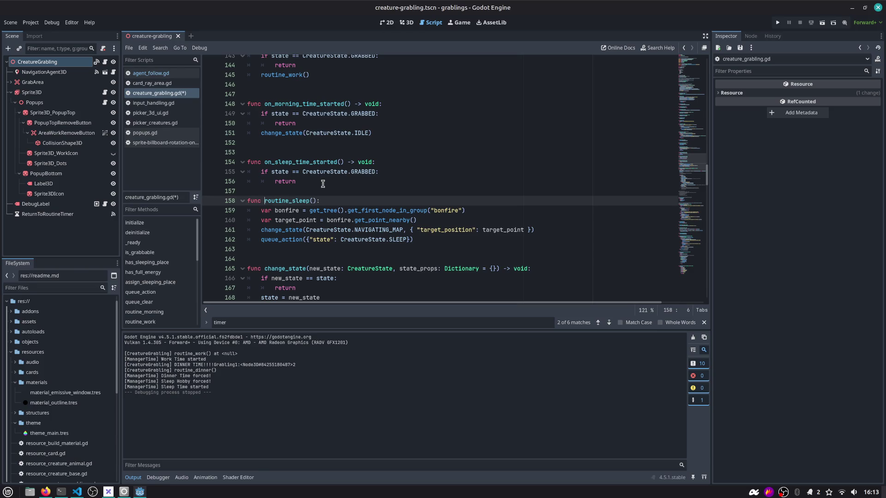
pyautogui.press('End')
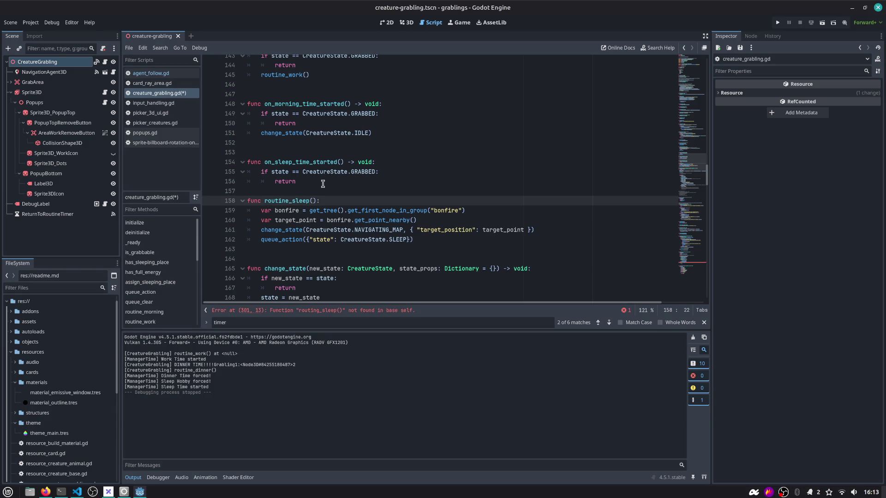
# Call routine_sleep() after the grabbed guard in on_sleep_time_started and save
pyautogui.click(323, 183)
pyautogui.press('Return')
pyautogui.write('ou')
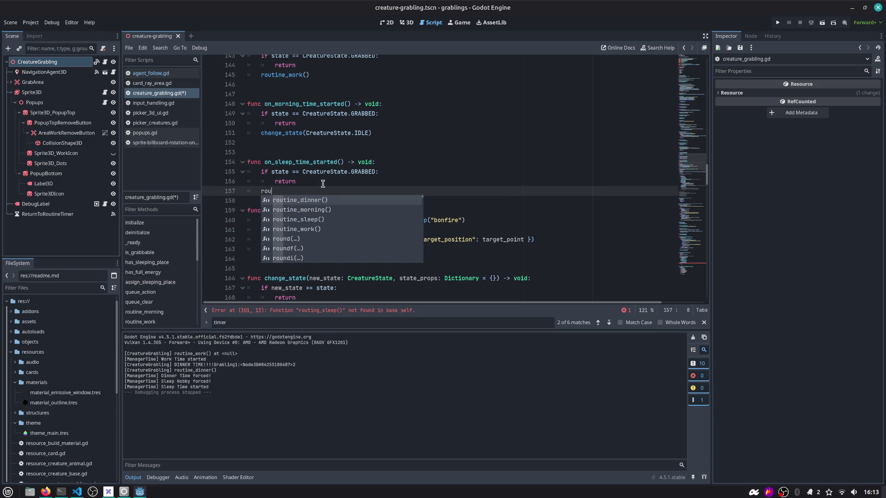
pyautogui.press('Return')
pyautogui.press('Return')
pyautogui.hotkey('ctrl', 's')
# Correct the misspelled routing_sleep call in the timer match to routine_sleep()
pyautogui.doubleClick(292, 221)
pyautogui.hotkey('ctrl', 'f')
pyautogui.write('routing')
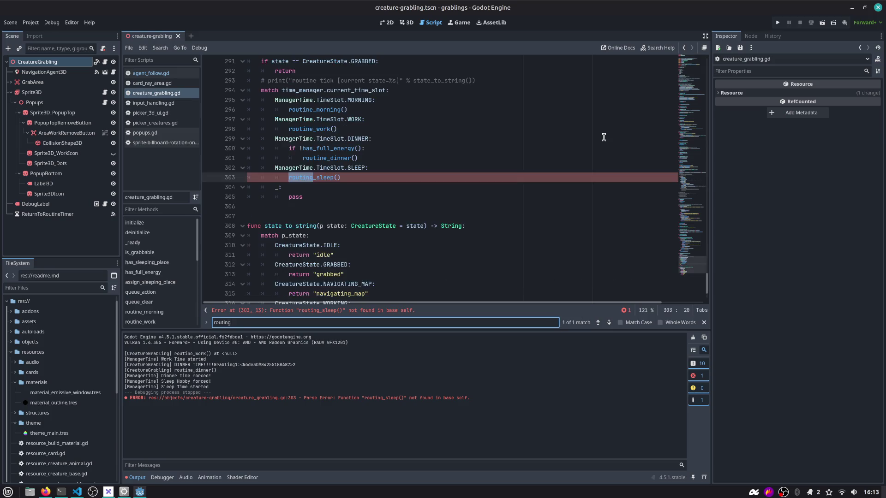
pyautogui.doubleClick(323, 177)
pyautogui.write('routine_sl')
pyautogui.press('Return')
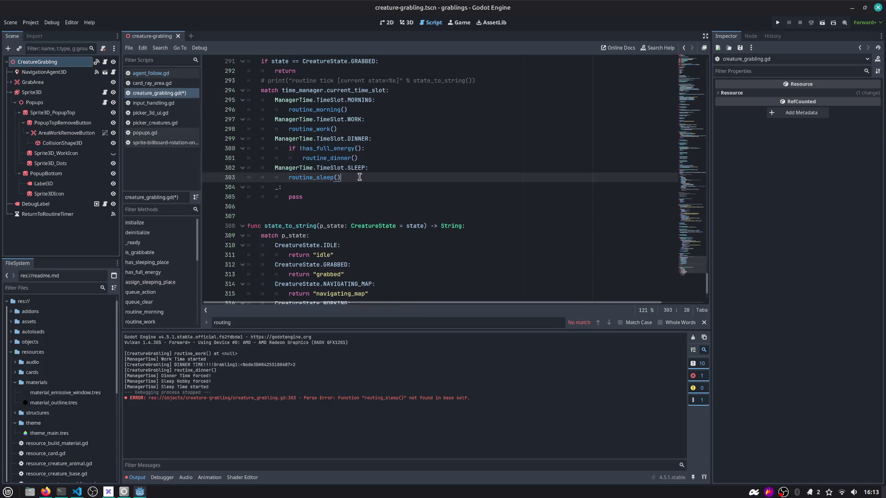
# Start a new ManagerTime.TimeSlot. case below routine_sleep() in the match
pyautogui.moveTo(349, 177); pyautogui.dragTo(263, 102)
pyautogui.click(357, 177)
pyautogui.press('Return')
pyautogui.write('ManagerTime')
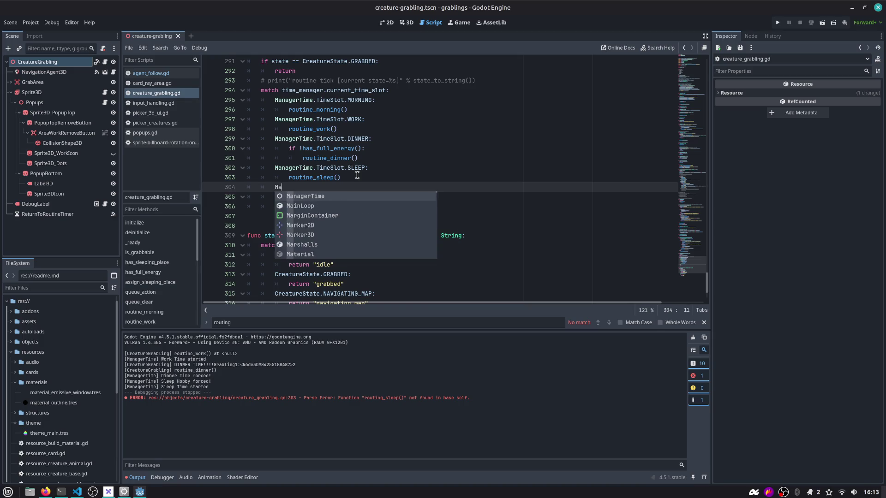
pyautogui.press('Return')
pyautogui.write('.TimeSlot.')
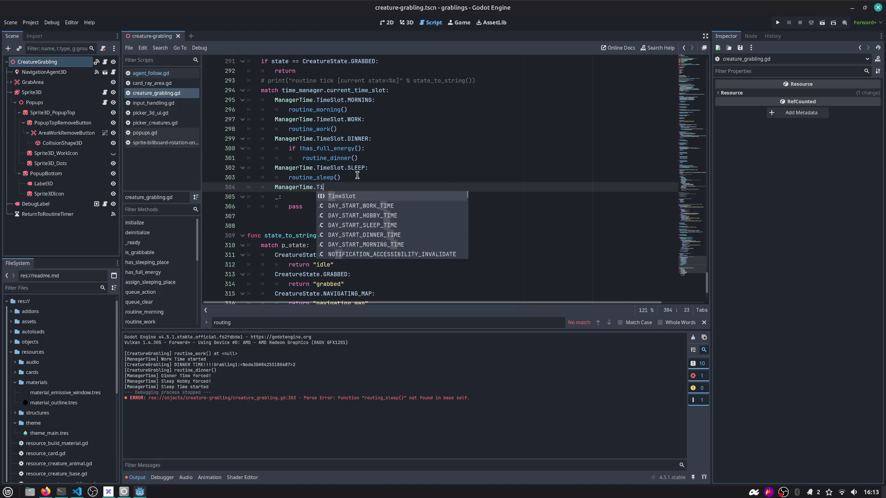
pyautogui.press('Return')
pyautogui.write('.')
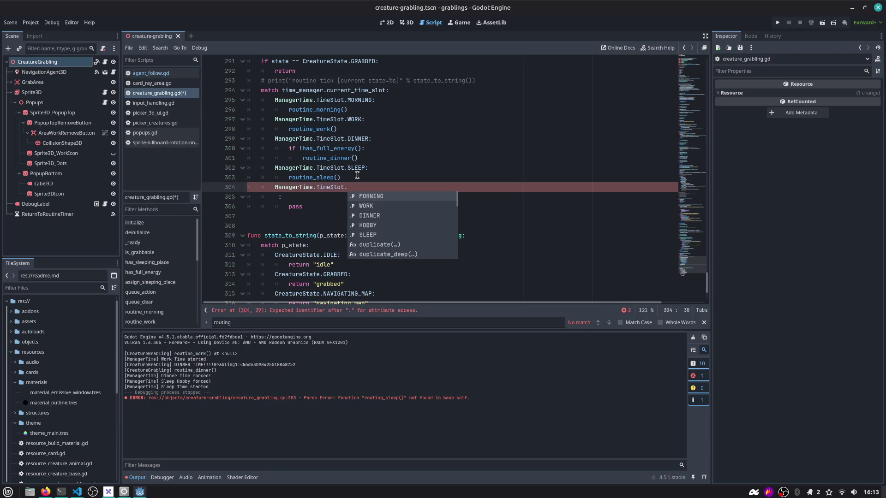
pyautogui.press('Down')
pyautogui.press('Down')
pyautogui.press('Down')
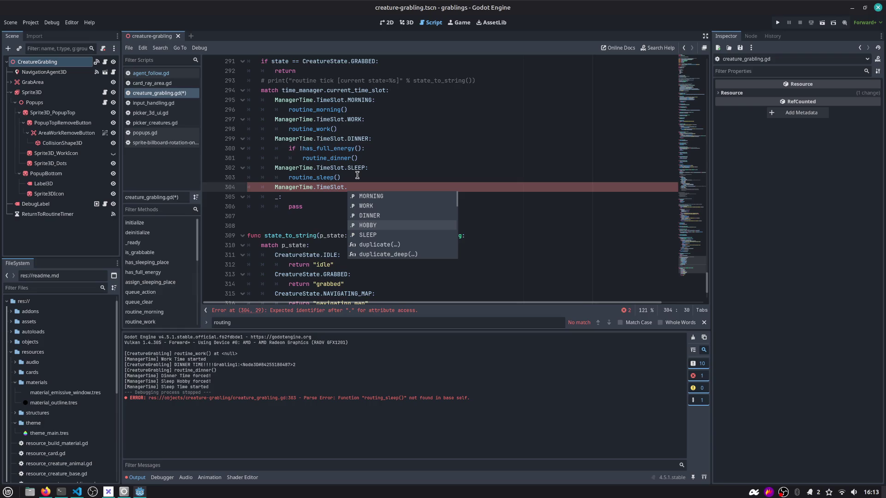
# Complete a TimeSlot.HOBBY case with pass and move it above the SLEEP branch
pyautogui.press('Return')
pyautogui.press('Return')
pyautogui.write('s')
pyautogui.press('Up')
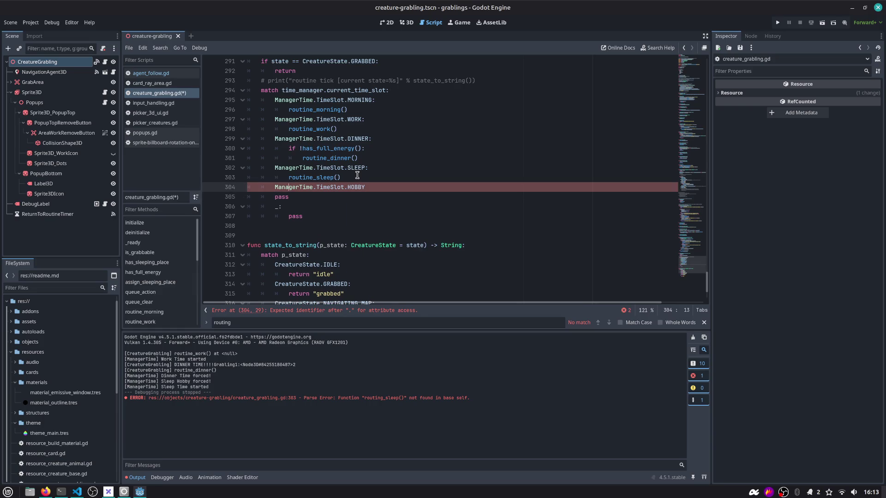
pyautogui.write(':')
pyautogui.press('Down')
pyautogui.press('Home')
pyautogui.press('Tab')
pyautogui.press('End')
pyautogui.hotkey('shift', 'Up')
pyautogui.hotkey('shift', 'Home')
pyautogui.hotkey('alt', 'Up')
pyautogui.hotkey('alt', 'Up')
pyautogui.press('End')
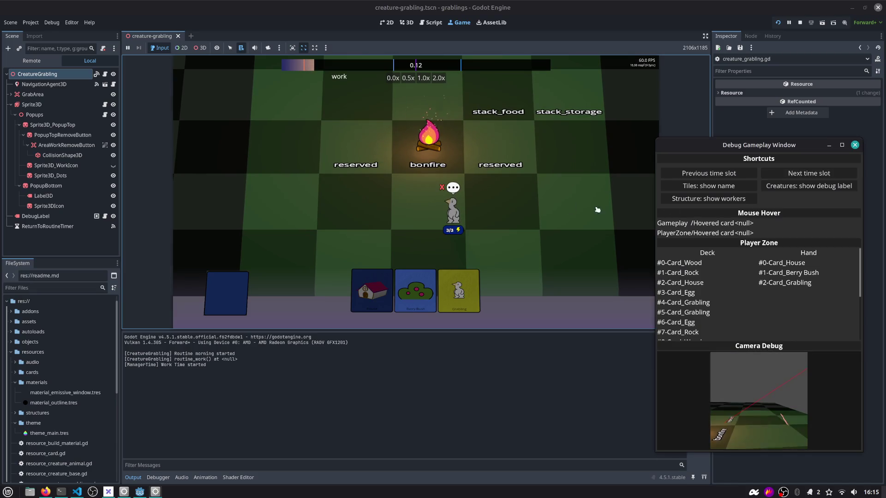
# Skip to the next time slot, run at 2.0x speed through hobby and sleep, then stop
pyautogui.click(806, 174)
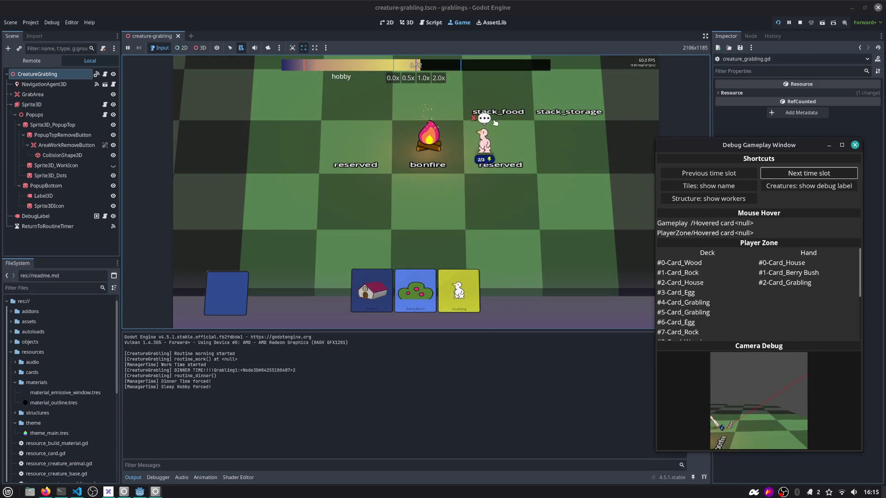
pyautogui.click(438, 77)
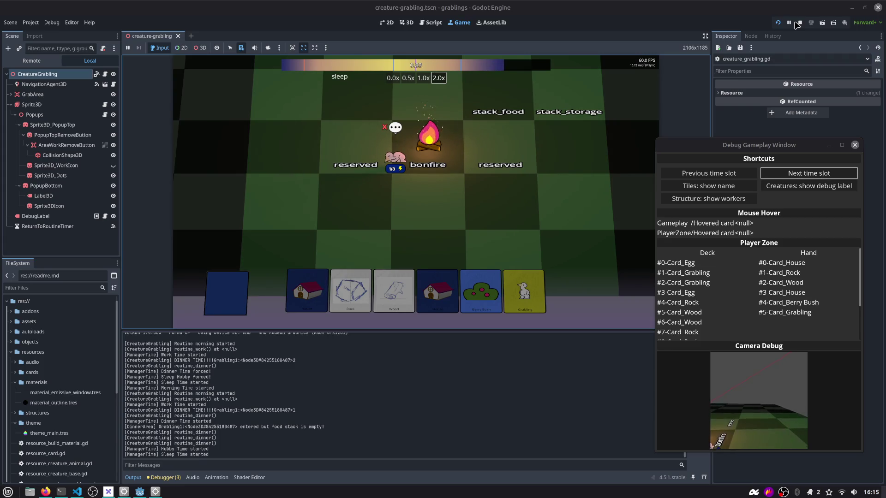
pyautogui.click(803, 20)
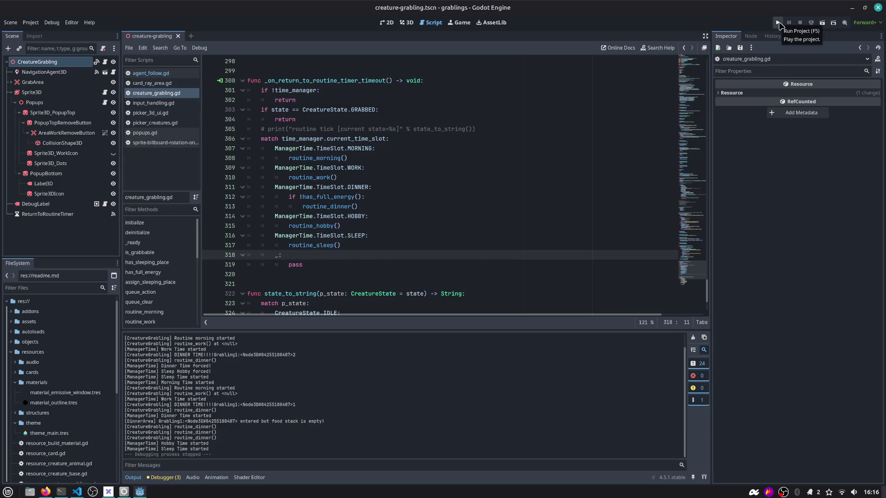
# Run and stop the project, then review _on_return_to_routine_timer_timeout and the CreatureGrabling node
pyautogui.click(778, 23)
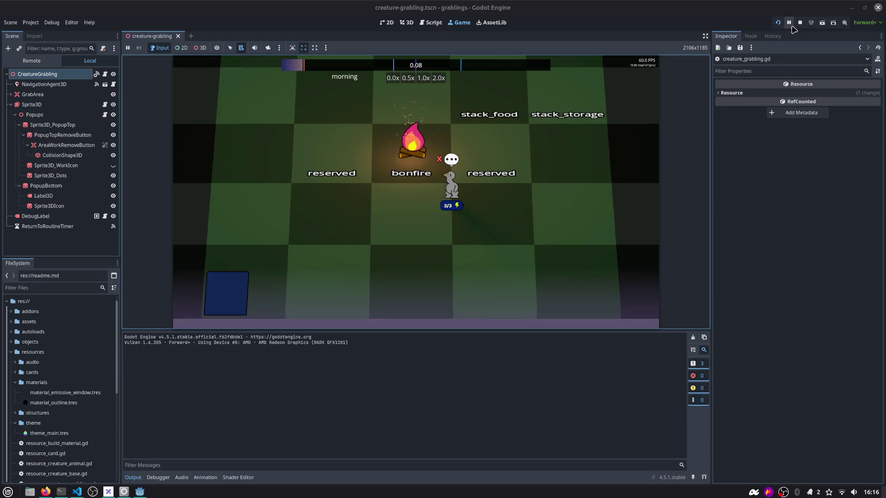
pyautogui.press('F8')
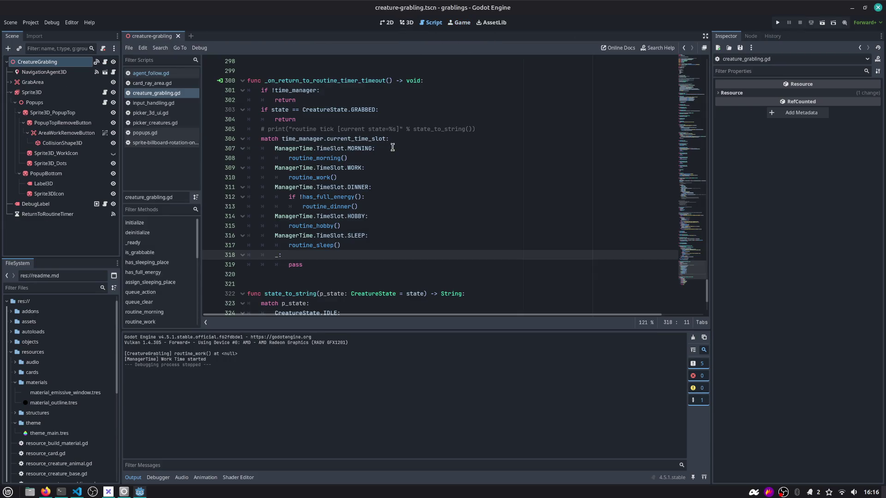
pyautogui.scroll(1, 392, 147)
pyautogui.click(294, 110)
pyautogui.doubleClick(294, 111)
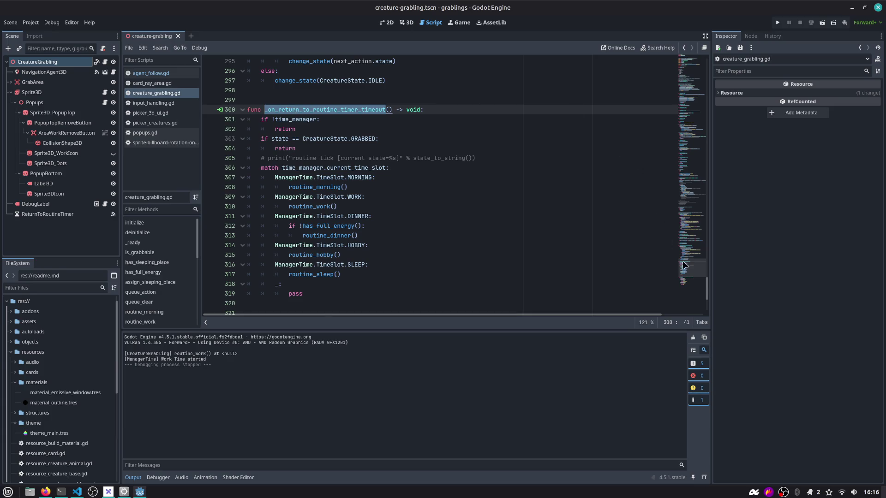
pyautogui.scroll(-5, 698, 282)
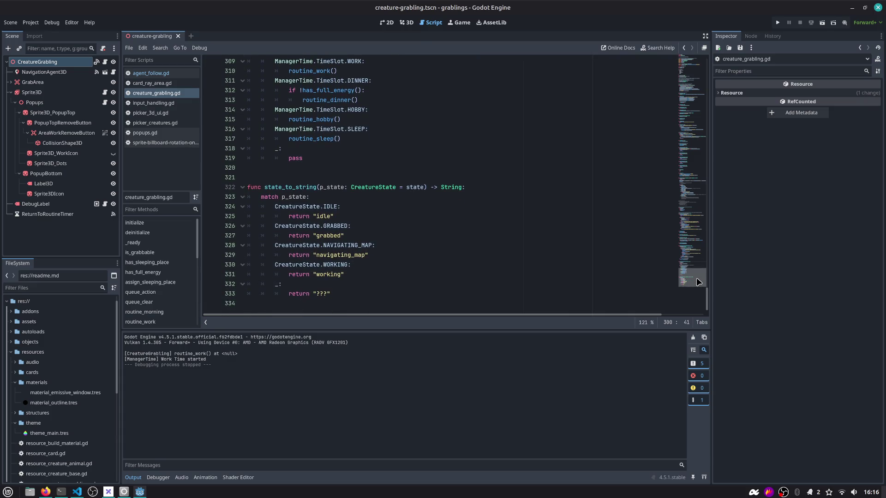
pyautogui.scroll(1, 698, 281)
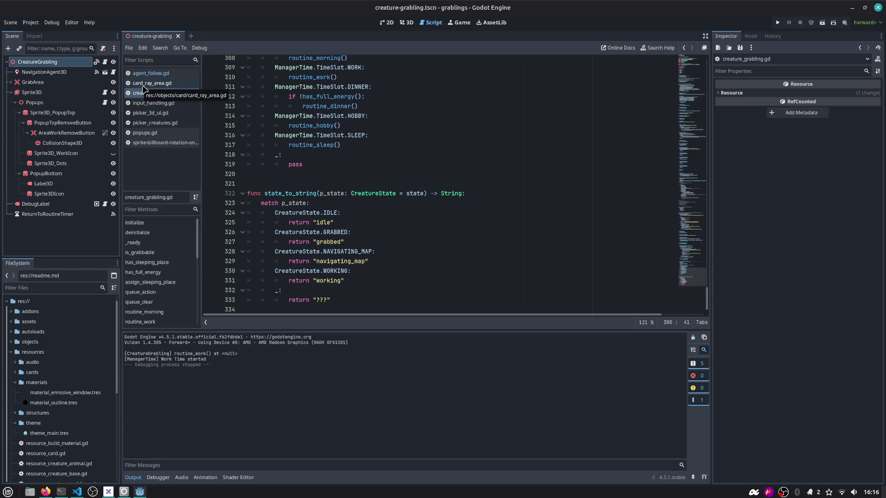
pyautogui.click(51, 62)
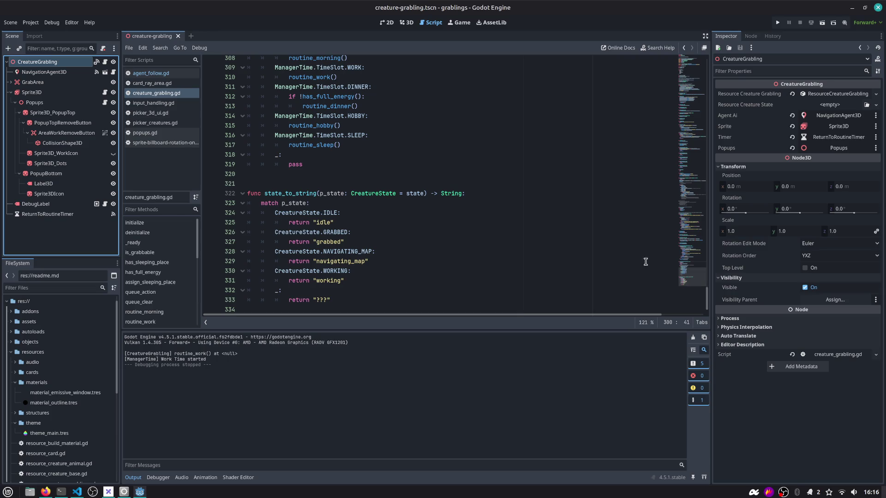
pyautogui.scroll(-1, 666, 268)
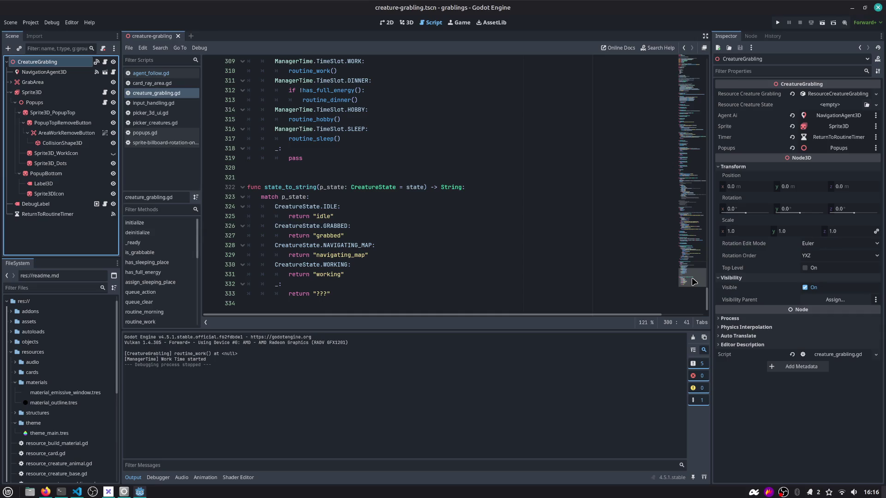
# Mark the 'Check if grabling is grabbed' task done in the Night time GitHub issue
pyautogui.hotkey('alt', 'Tab')
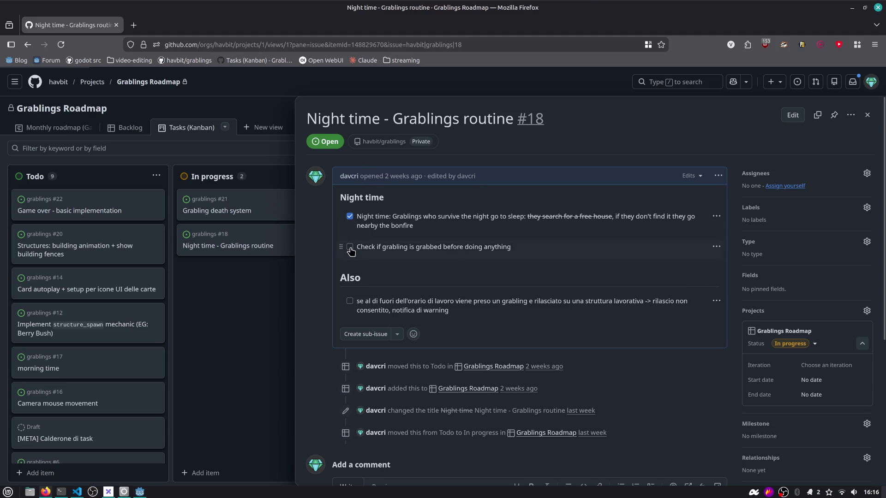
pyautogui.moveTo(436, 302); pyautogui.dragTo(503, 314)
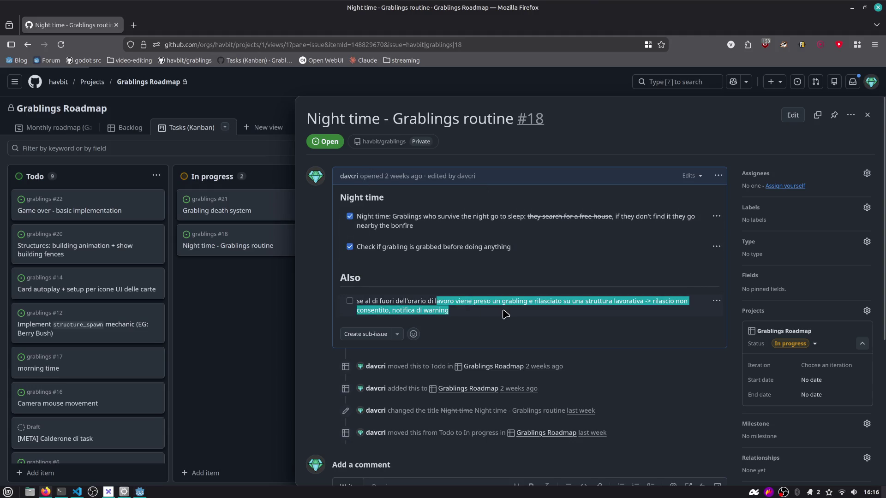
pyautogui.hotkey('alt', 'Tab')
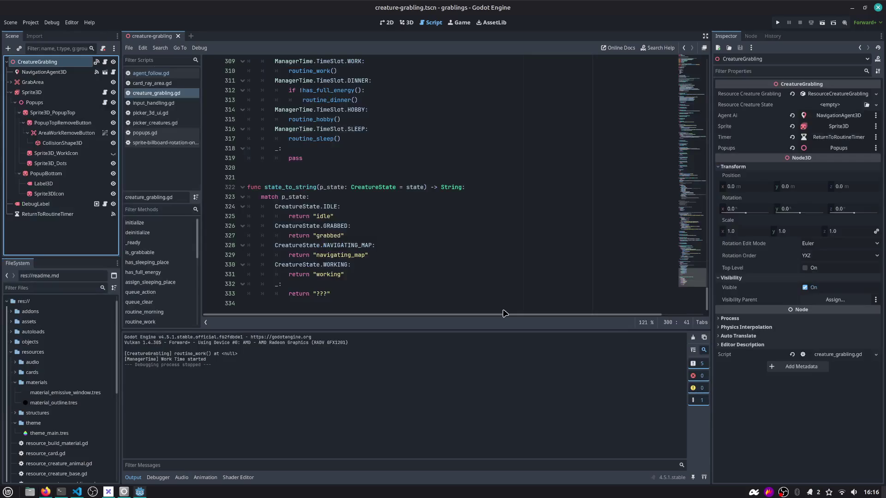
# Run and stop the scene to check the morning routine, then open card_ray_area.gd
pyautogui.press('F5')
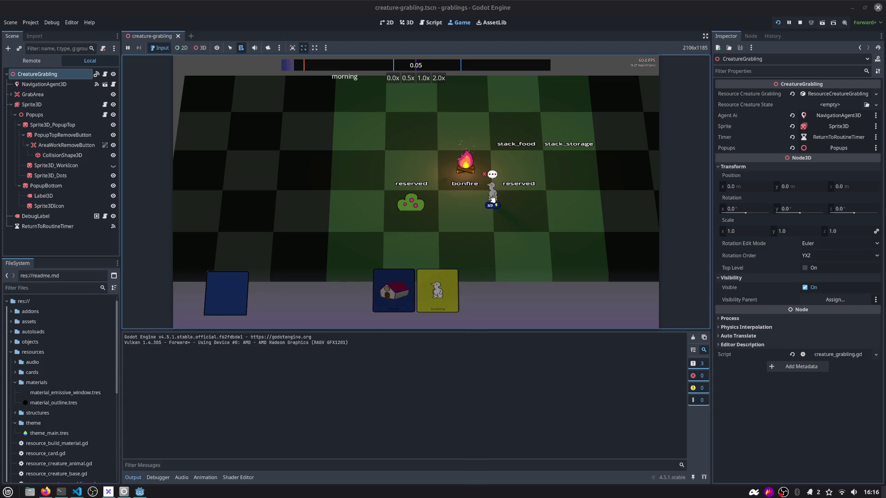
pyautogui.click(800, 22)
pyautogui.click(401, 81)
pyautogui.click(289, 100)
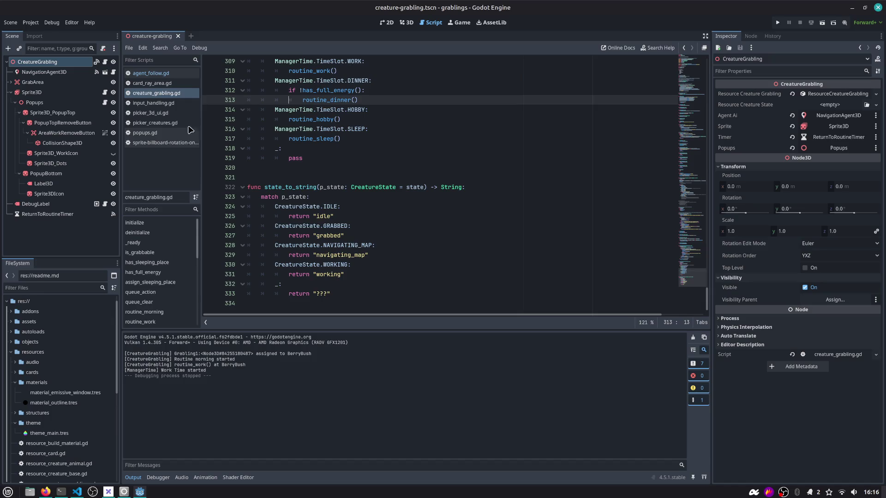
pyautogui.click(149, 84)
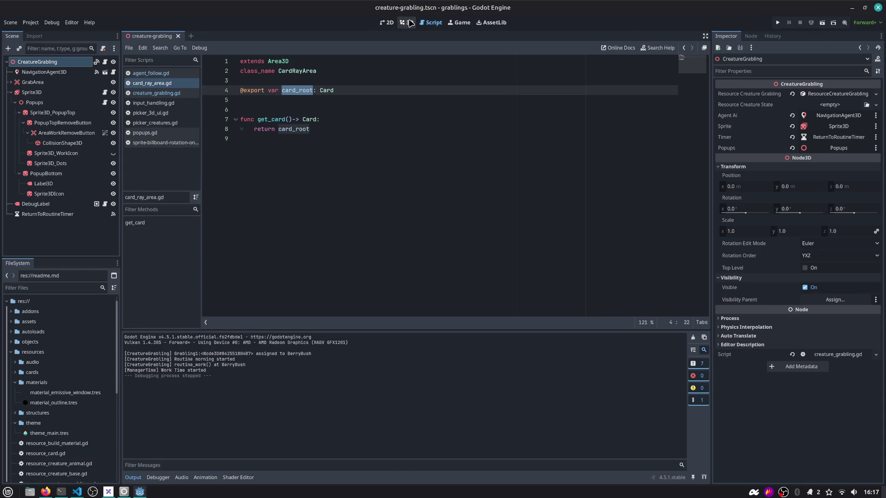
# Run the project, enlarge the Game view, pan with D, S, A to follow the creature, then stop
pyautogui.click(783, 24)
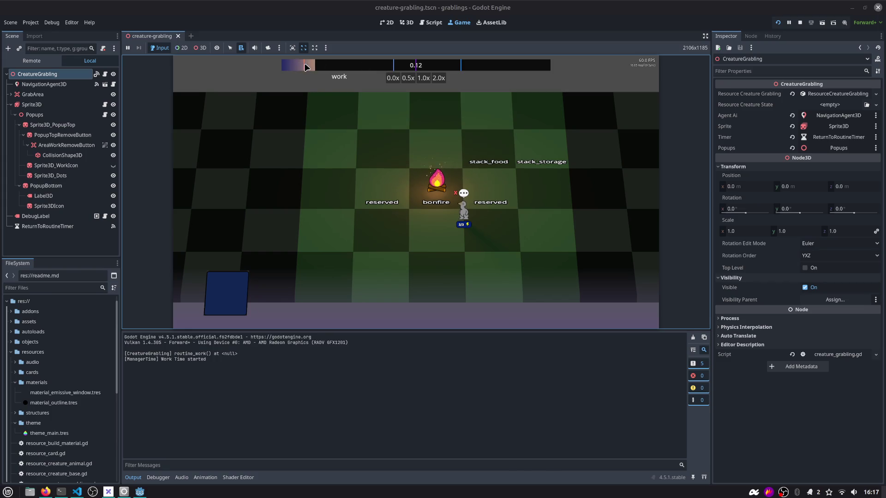
pyautogui.moveTo(434, 331); pyautogui.dragTo(434, 397)
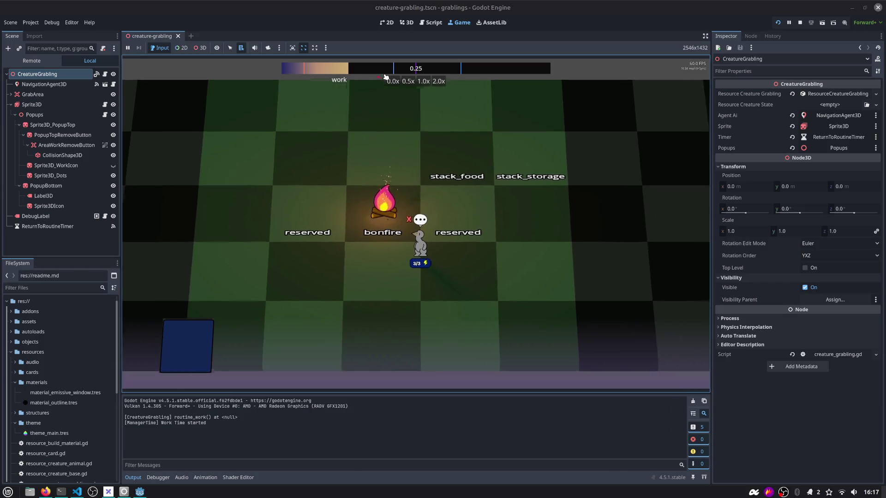
pyautogui.press('d')
pyautogui.press('s')
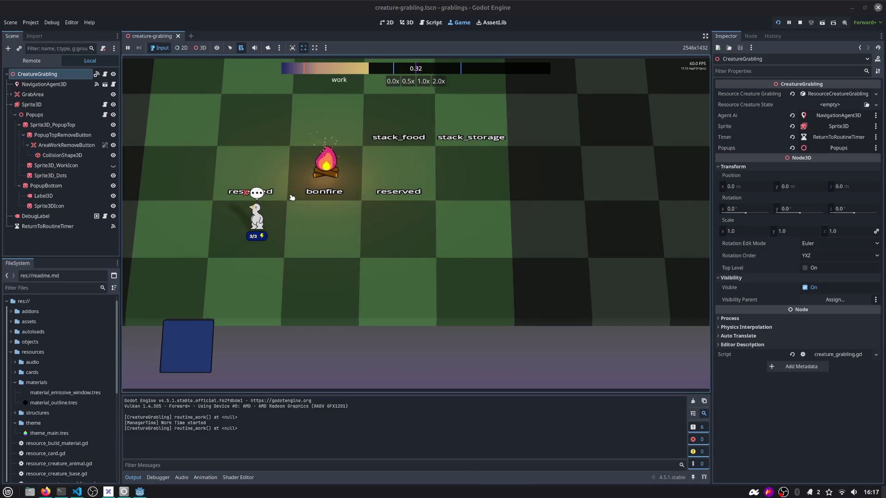
pyautogui.press('a')
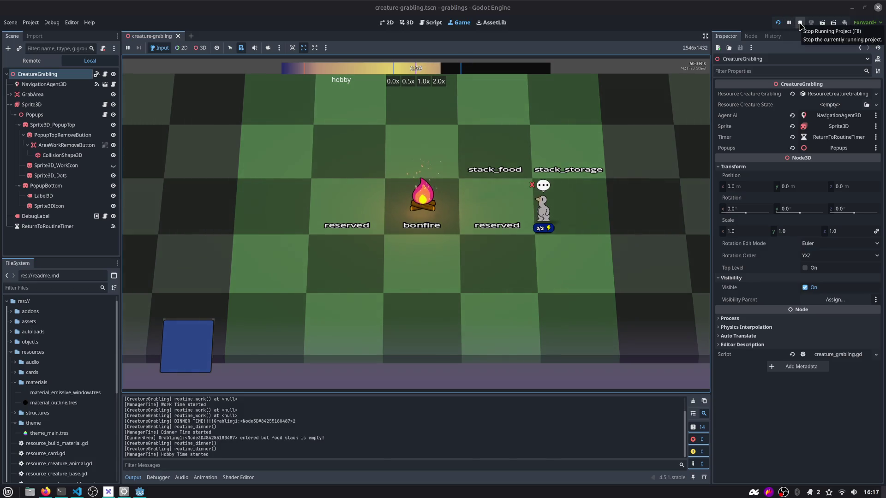
pyautogui.click(799, 23)
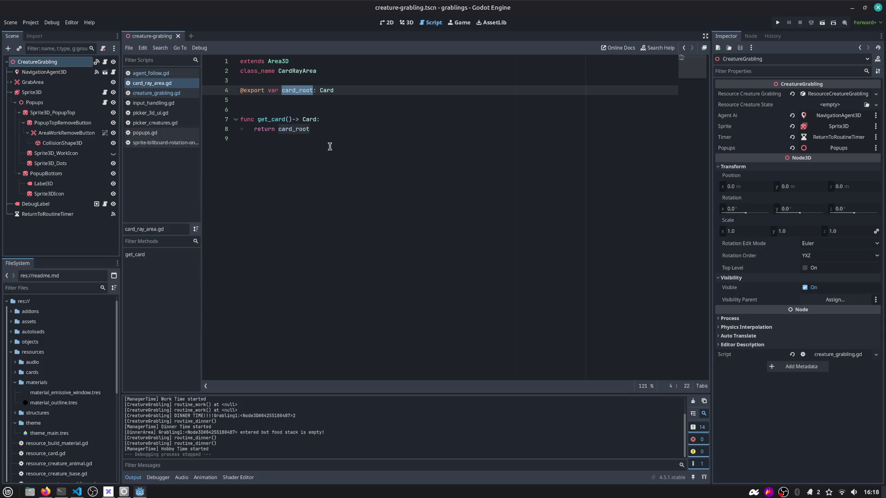
# Expand the assets/audio/audio folder in FileSystem to reveal the sound files
pyautogui.doubleClick(291, 130)
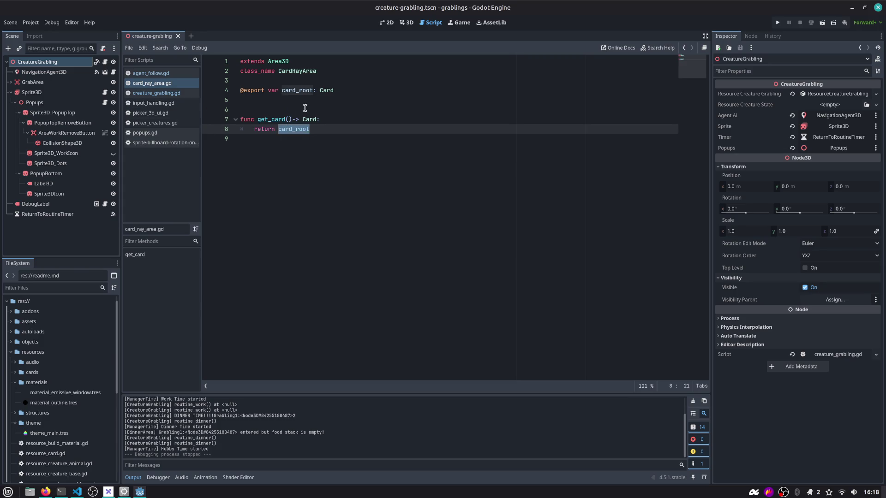
pyautogui.click(11, 322)
pyautogui.click(15, 331)
pyautogui.click(19, 342)
pyautogui.scroll(-10, 45, 357)
pyautogui.click(51, 359)
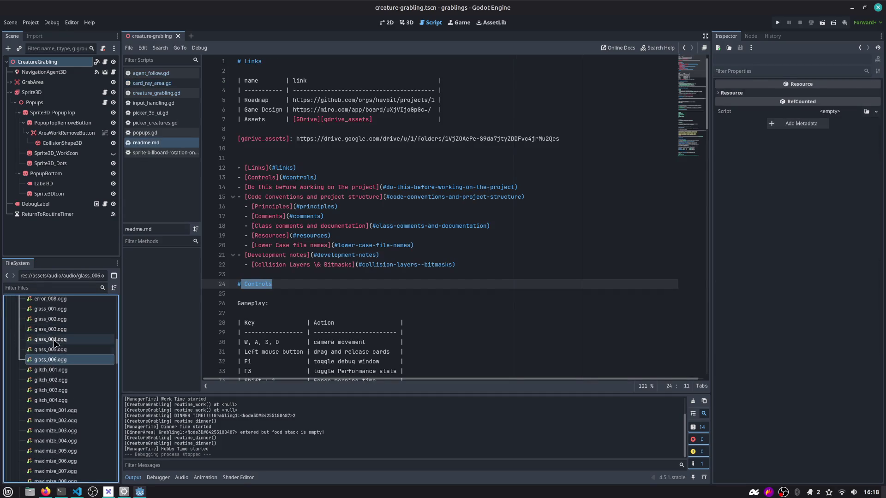
# Preview the glass_004.ogg and glitch_004.ogg sounds in the audio importer
pyautogui.doubleClick(45, 340)
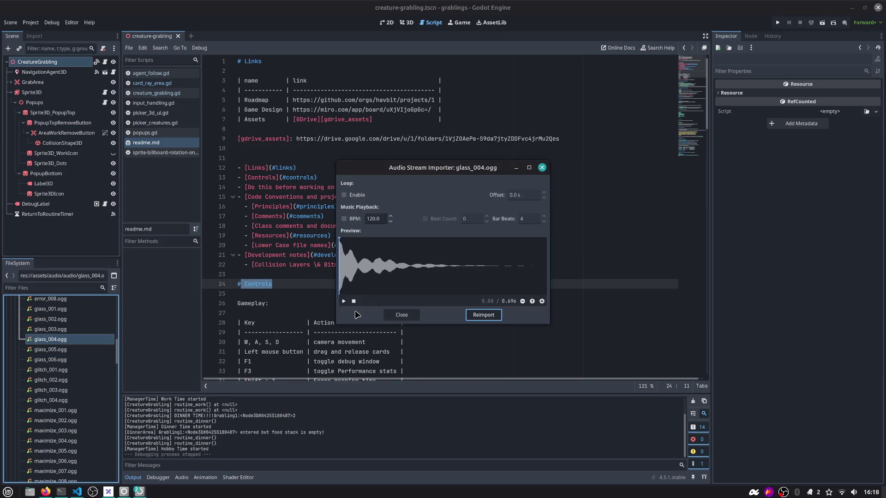
pyautogui.click(343, 301)
pyautogui.click(469, 319)
pyautogui.doubleClick(50, 399)
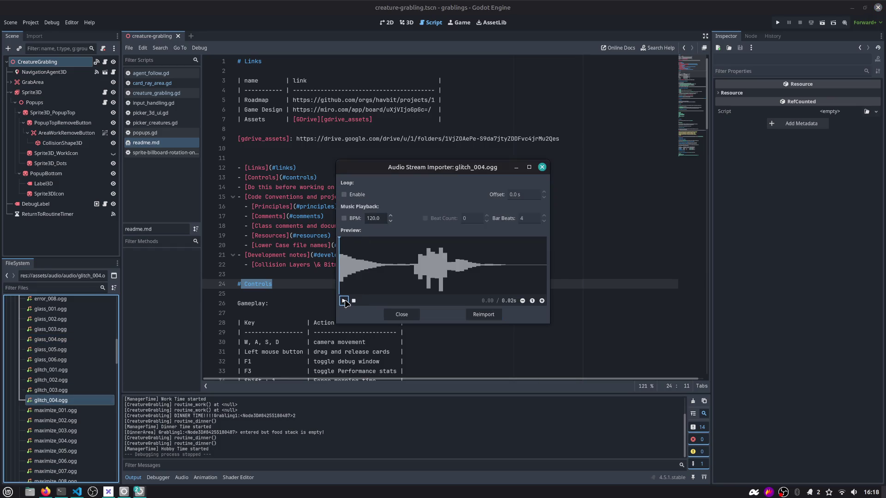
pyautogui.click(405, 318)
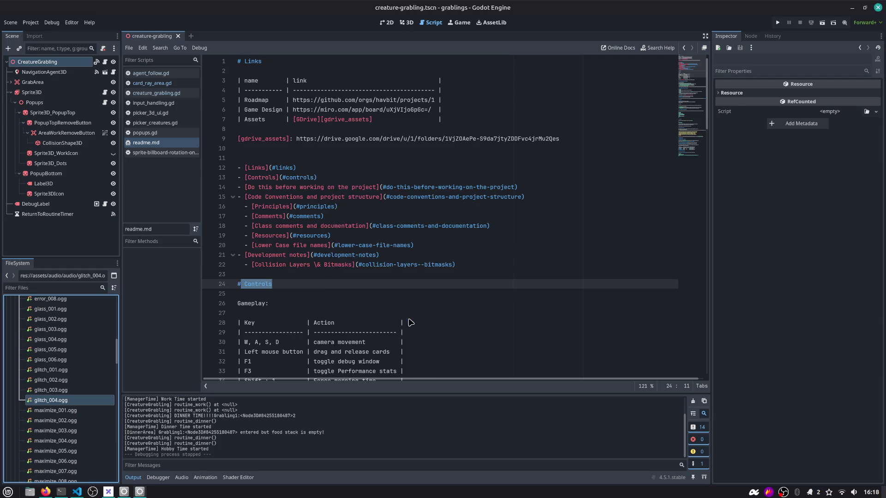
# Play the minimize_005.ogg preview in the importer, then close it
pyautogui.scroll(-5, 60, 397)
pyautogui.doubleClick(52, 404)
pyautogui.click(343, 300)
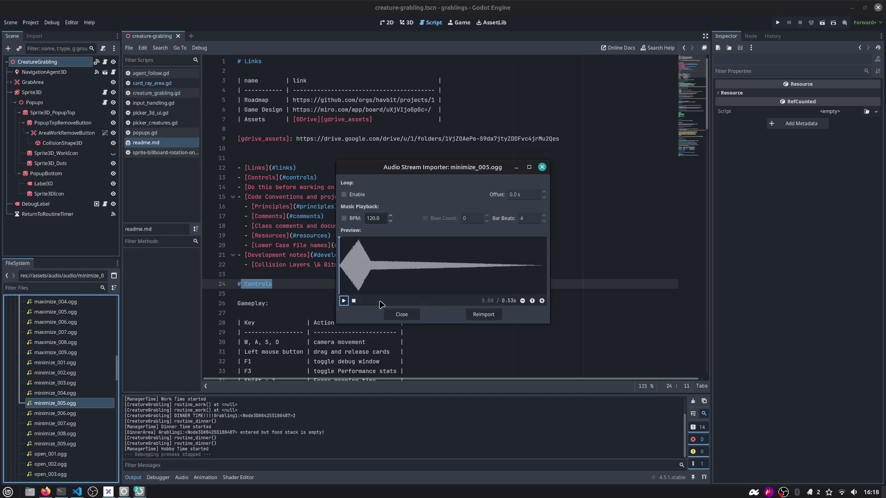
pyautogui.click(400, 311)
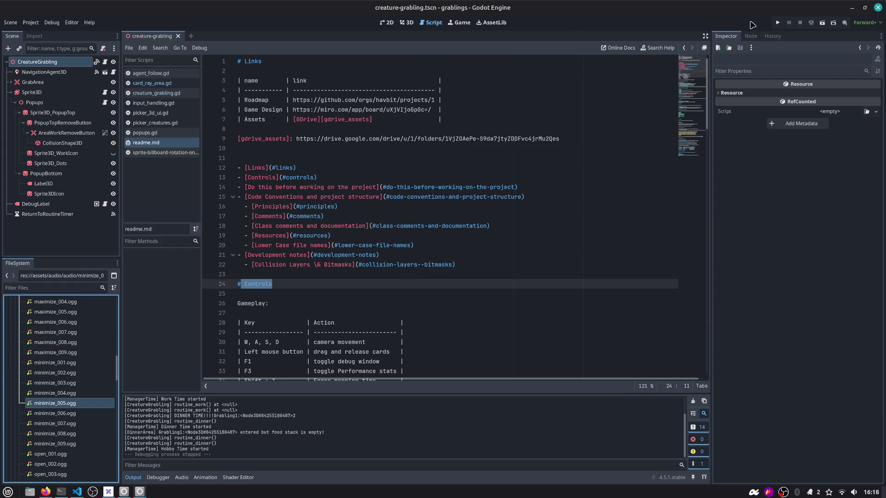
# Run the game and place both Grabling cards on the board as creatures
pyautogui.click(778, 23)
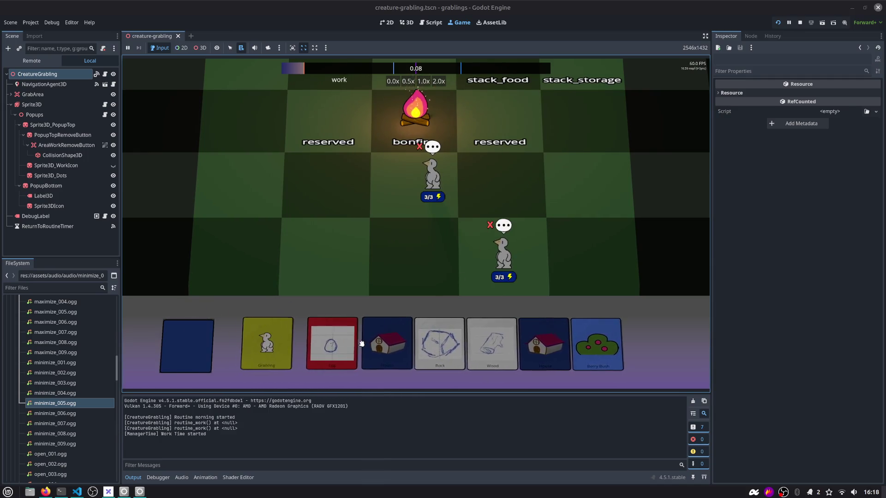
pyautogui.moveTo(319, 297); pyautogui.dragTo(323, 253)
pyautogui.moveTo(246, 342); pyautogui.dragTo(343, 237)
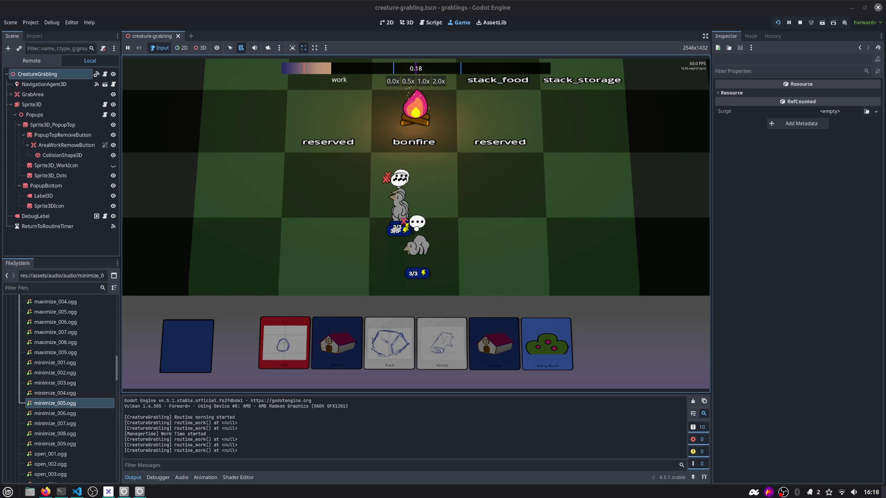
# Zoom in, drag the creatures around until the sleep slot, then stop the game
pyautogui.scroll(3, 415, 222)
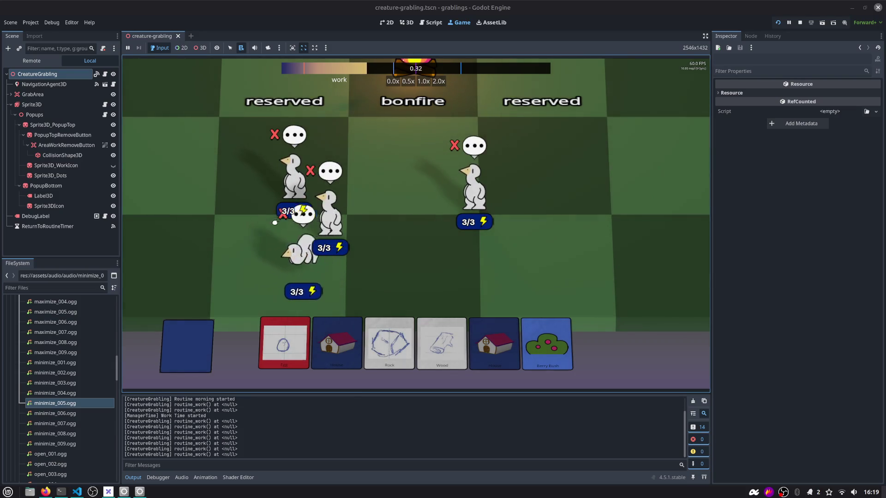
pyautogui.moveTo(295, 173)
pyautogui.mouseDown()
pyautogui.moveTo(314, 229)
pyautogui.moveTo(326, 217)
pyautogui.moveTo(383, 205)
pyautogui.mouseUp()
pyautogui.moveTo(473, 189); pyautogui.dragTo(418, 203)
pyautogui.moveTo(253, 205); pyautogui.dragTo(318, 211)
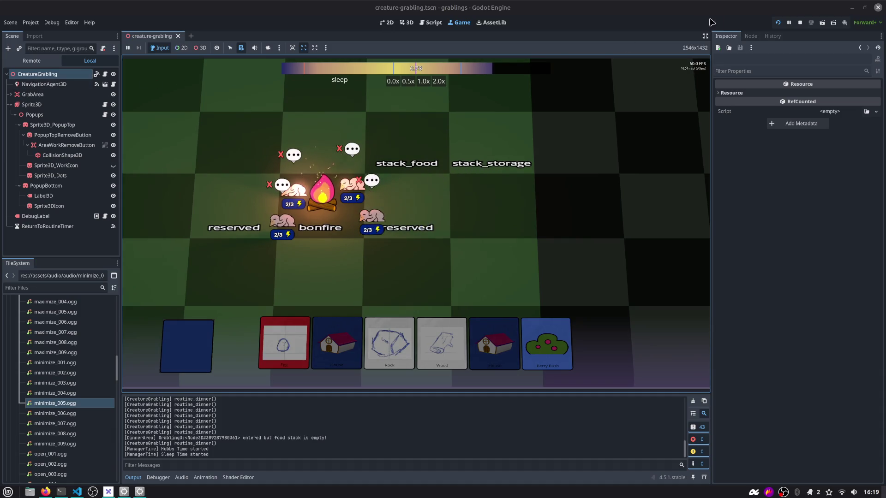
pyautogui.click(800, 23)
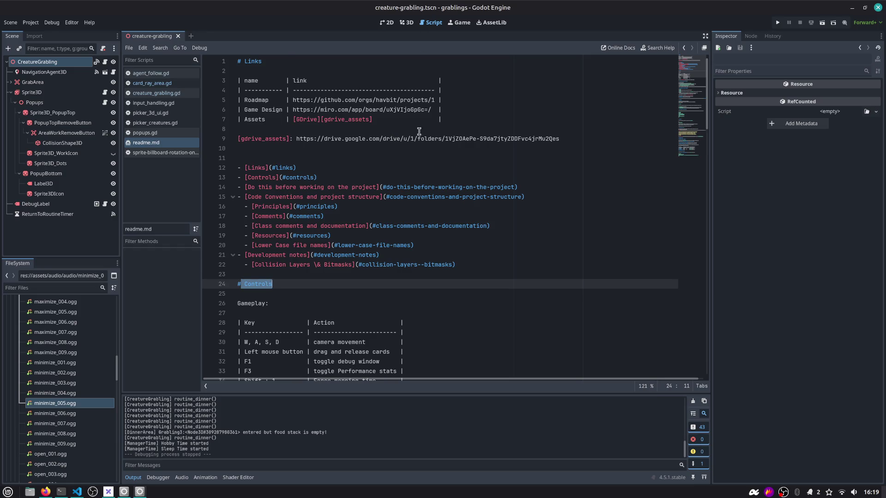
# Close the readme.md and billboard rotation script tabs
pyautogui.scroll(-3, 422, 124)
pyautogui.scroll(3, 323, 116)
pyautogui.middleClick(145, 143)
pyautogui.middleClick(148, 143)
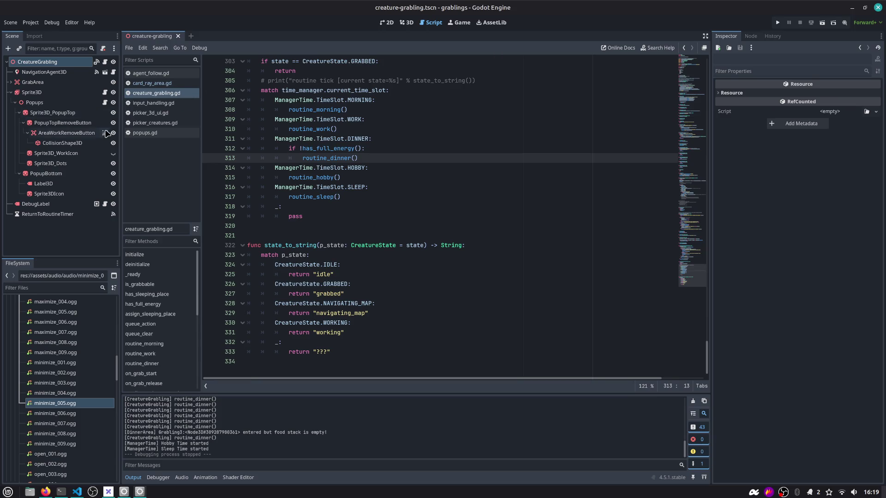
# Re-expand Sprite3D to show Popups, check the GitHub issue, and view the creature in 3D
pyautogui.click(10, 92)
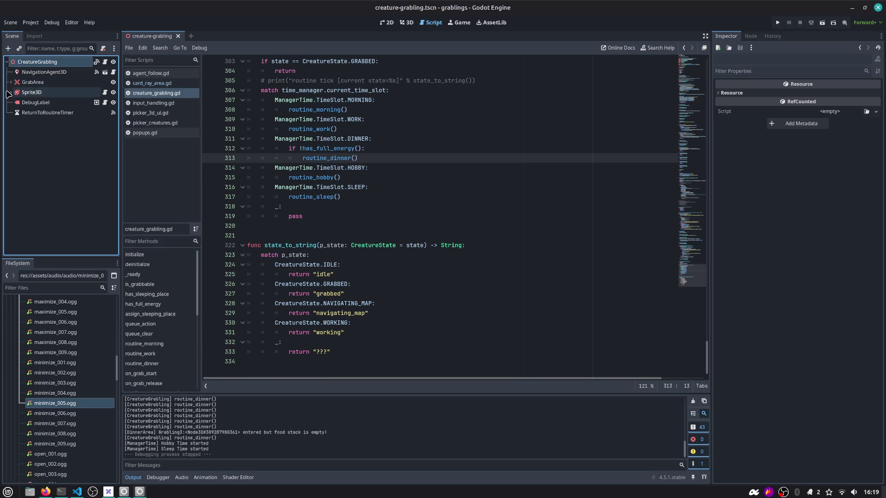
pyautogui.click(9, 92)
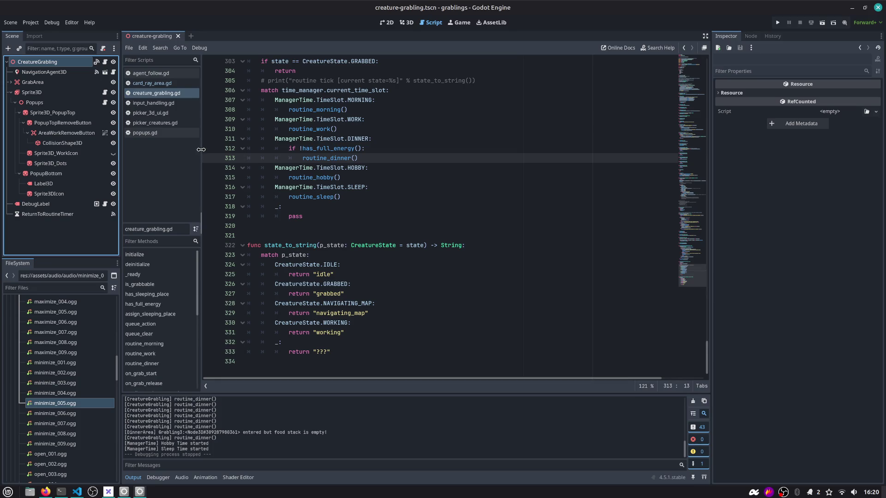
pyautogui.scroll(4, 274, 150)
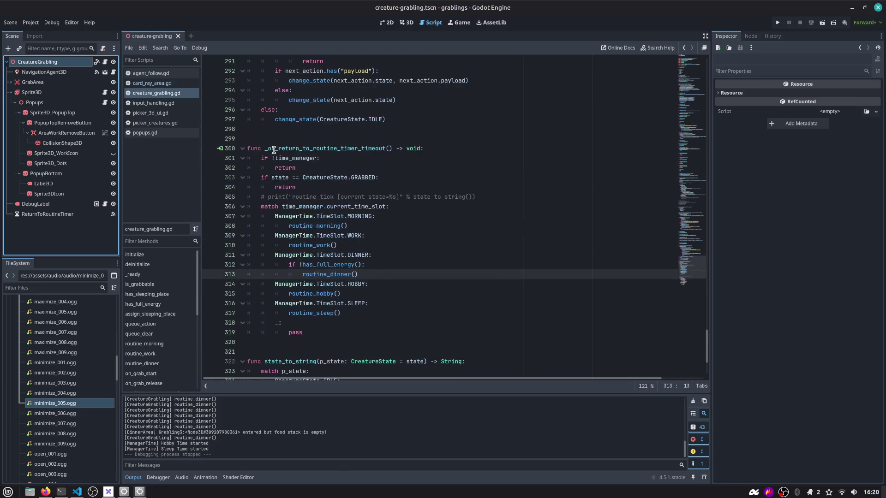
pyautogui.hotkey('alt', 'Tab')
pyautogui.click(397, 305)
pyautogui.hotkey('alt', 'Tab')
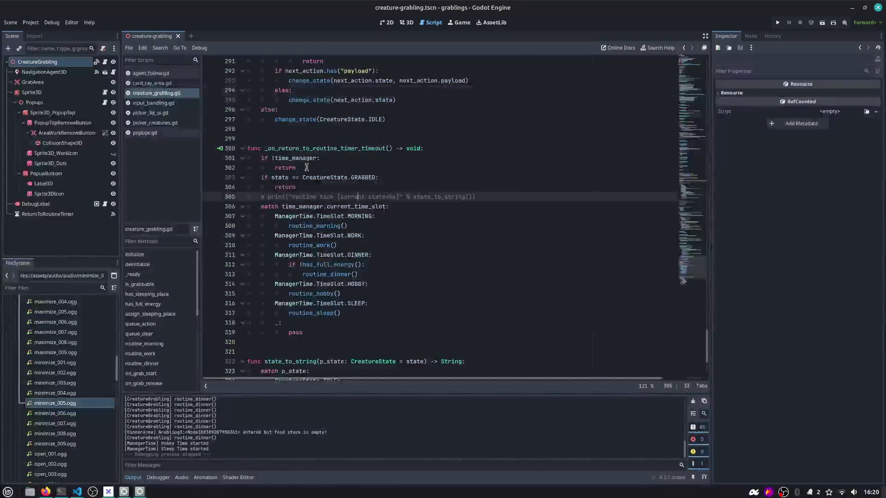
pyautogui.click(406, 22)
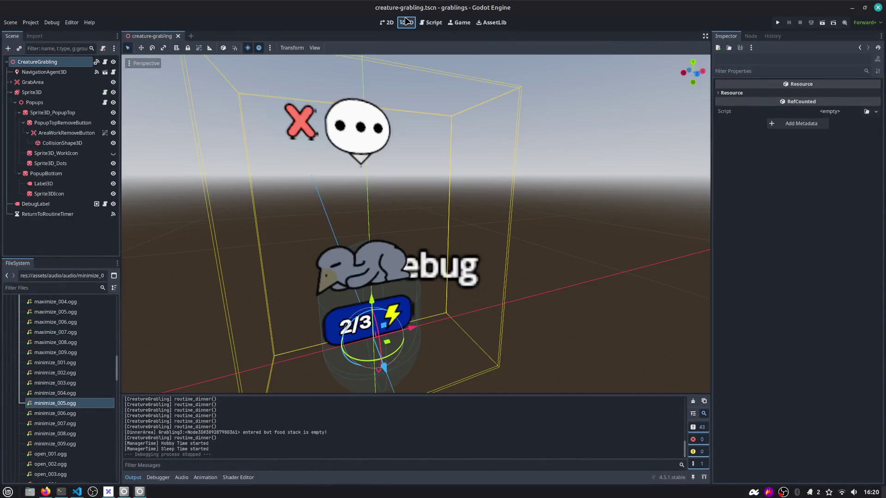
# Open gameplay.tscn via the quick scene picker (Ctrl+Shift+O) and widen the scene dock
pyautogui.scroll(-5, 231, 119)
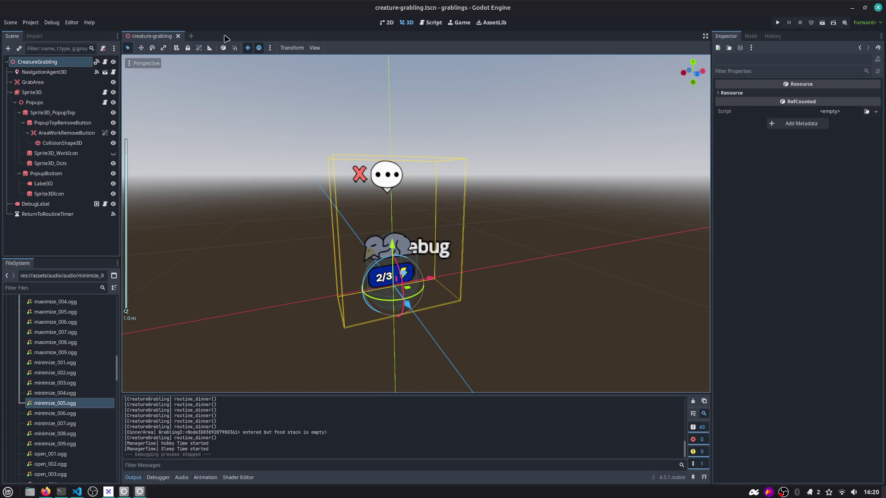
pyautogui.hotkey('ctrl', 'shift', 'o')
pyautogui.press('Return')
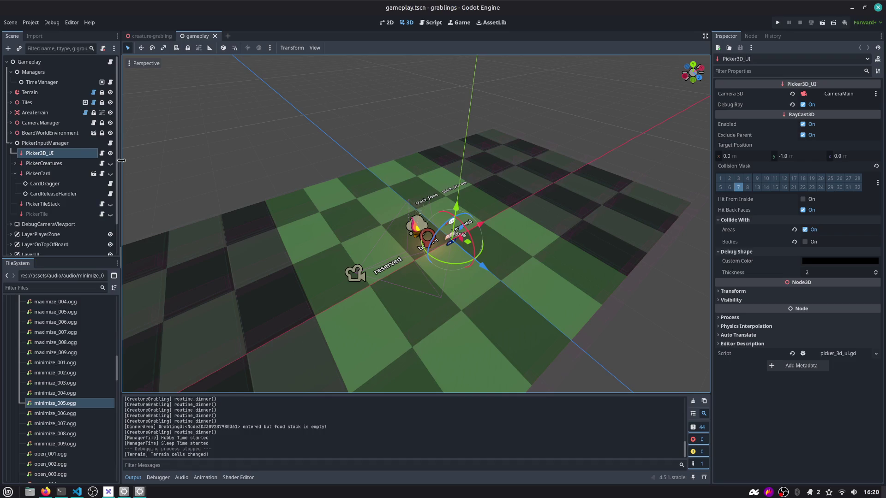
pyautogui.moveTo(121, 160); pyautogui.dragTo(156, 160)
# Collapse PickerCard and show the picker_creatures.gd script from its first line
pyautogui.click(16, 173)
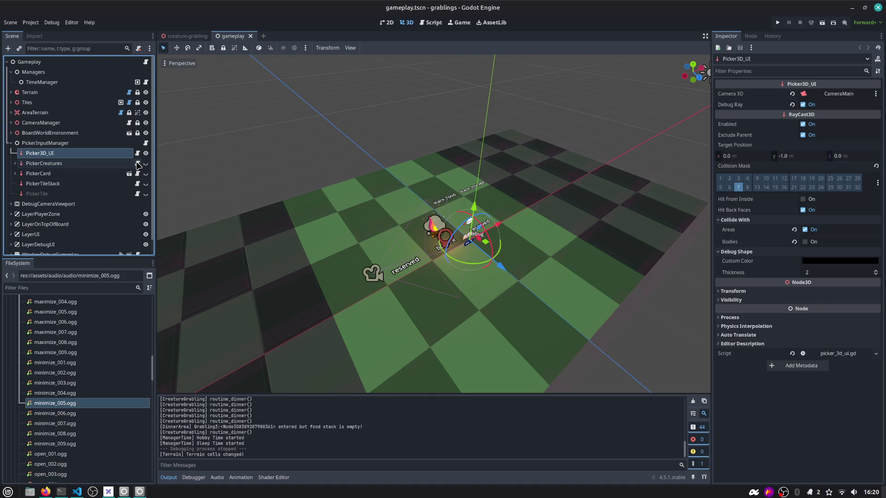
pyautogui.click(137, 164)
pyautogui.click(692, 192)
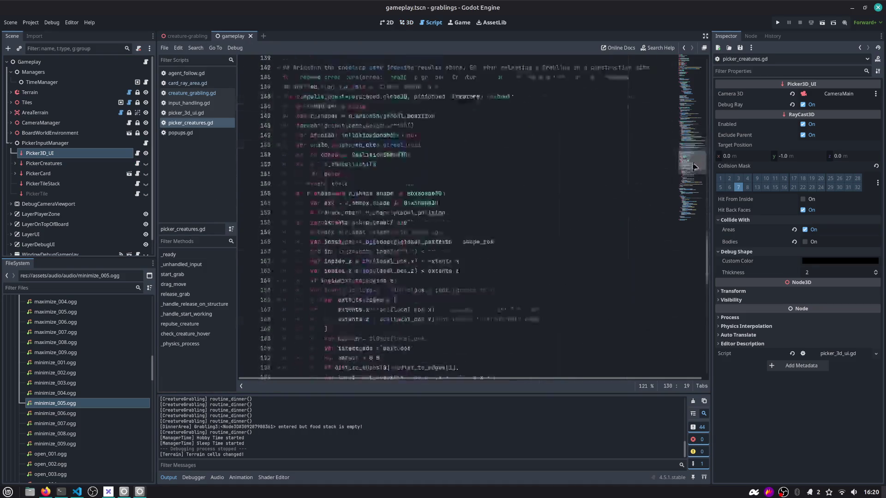
pyautogui.scroll(20, 692, 194)
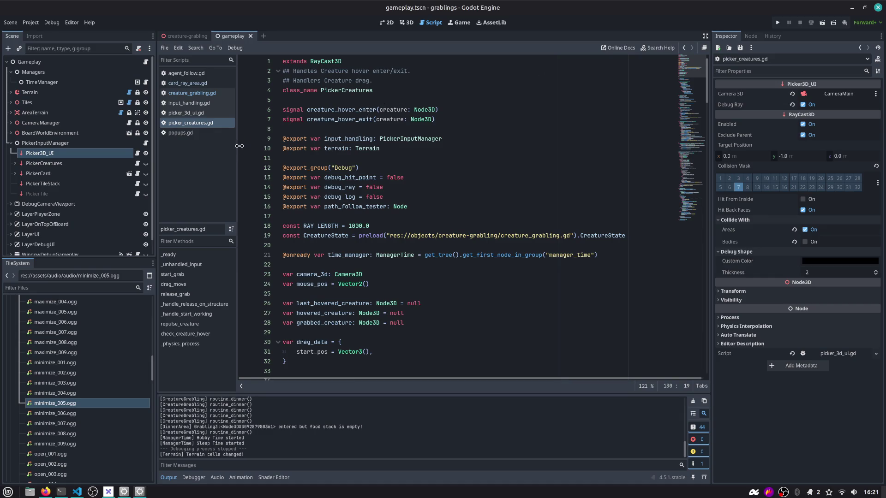
# Widen the open-scripts list by dragging its splitter to the right
pyautogui.scroll(-2, 692, 68)
pyautogui.scroll(2, 692, 69)
pyautogui.click(235, 148)
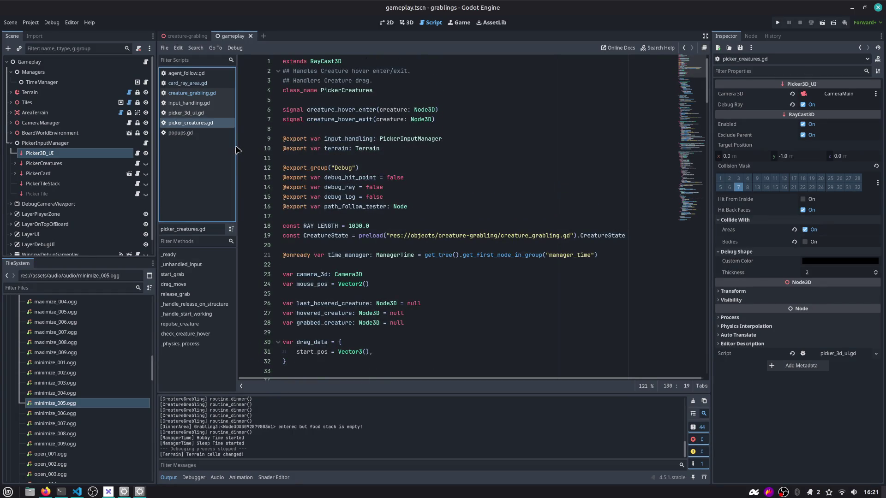
pyautogui.moveTo(236, 144); pyautogui.dragTo(244, 144)
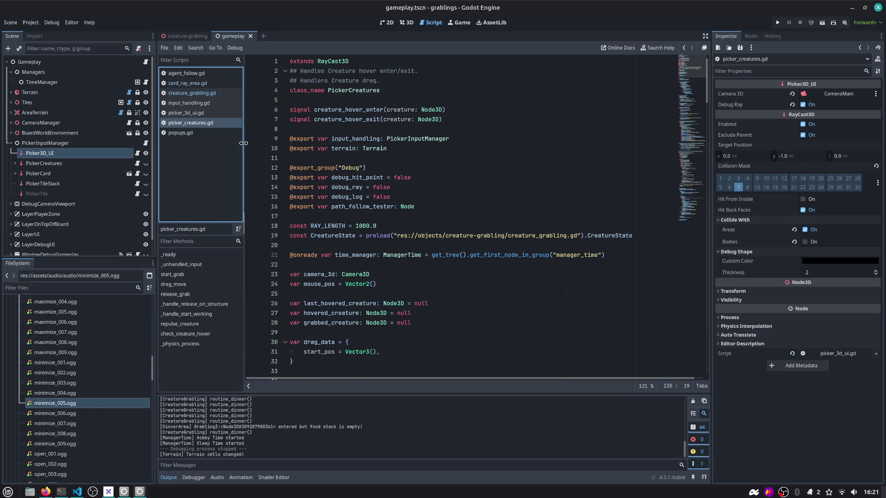
pyautogui.click(412, 130)
# Collapse PickerInputManager in the Scene dock, jump to release_grab, and select can_release_creature on line 85
pyautogui.scroll(-3, 422, 148)
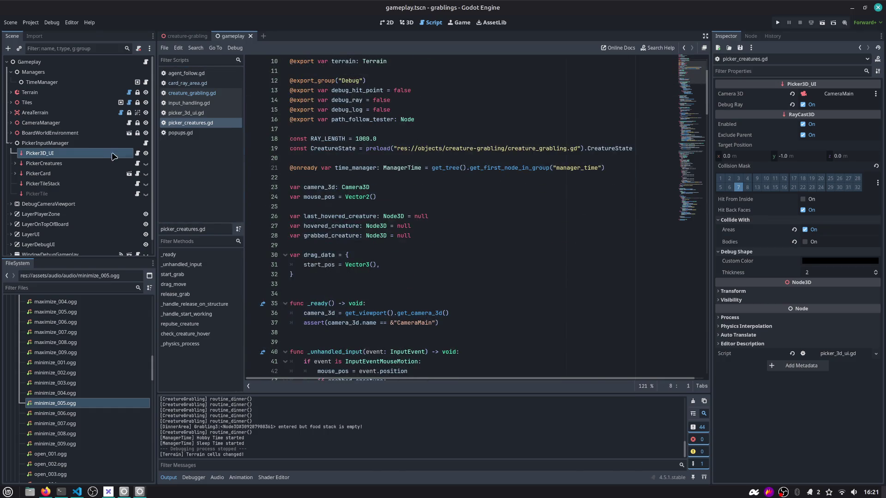
pyautogui.click(14, 143)
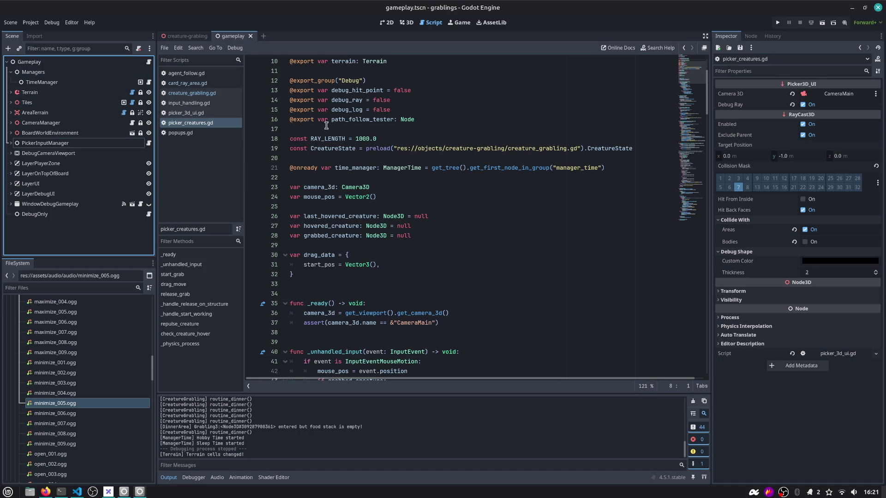
pyautogui.click(176, 294)
pyautogui.scroll(-3, 326, 213)
pyautogui.doubleClick(348, 148)
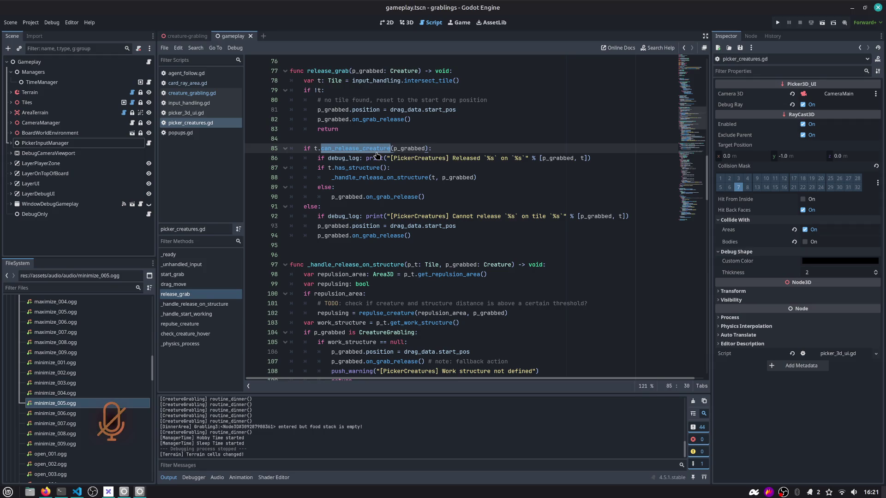
pyautogui.click(350, 154)
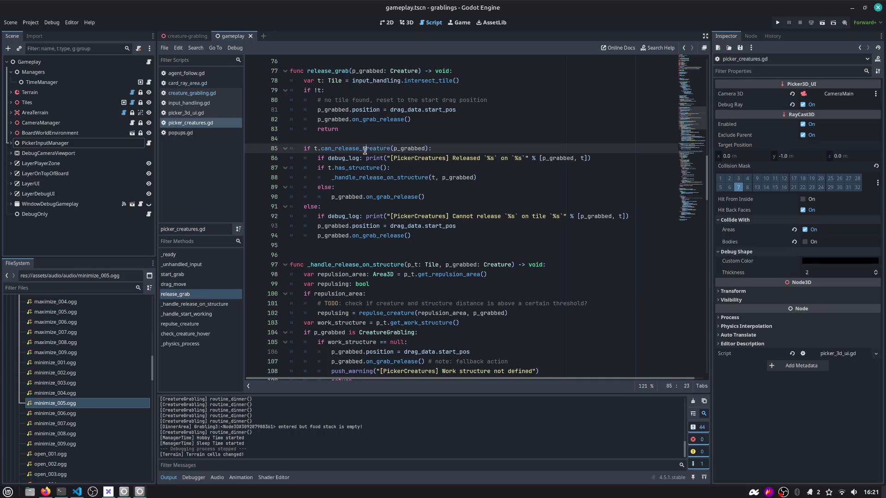
pyautogui.doubleClick(349, 154)
pyautogui.click(352, 177)
pyautogui.doubleClick(392, 178)
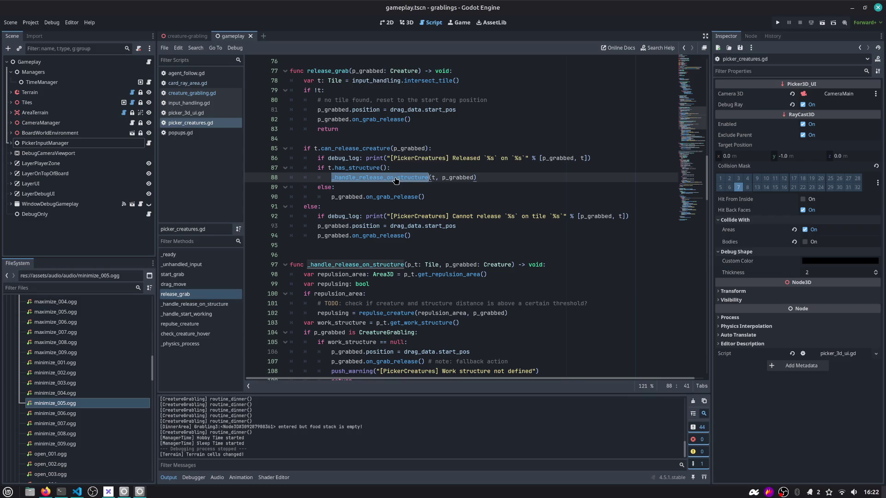
pyautogui.doubleClick(342, 264)
pyautogui.scroll(-3, 343, 258)
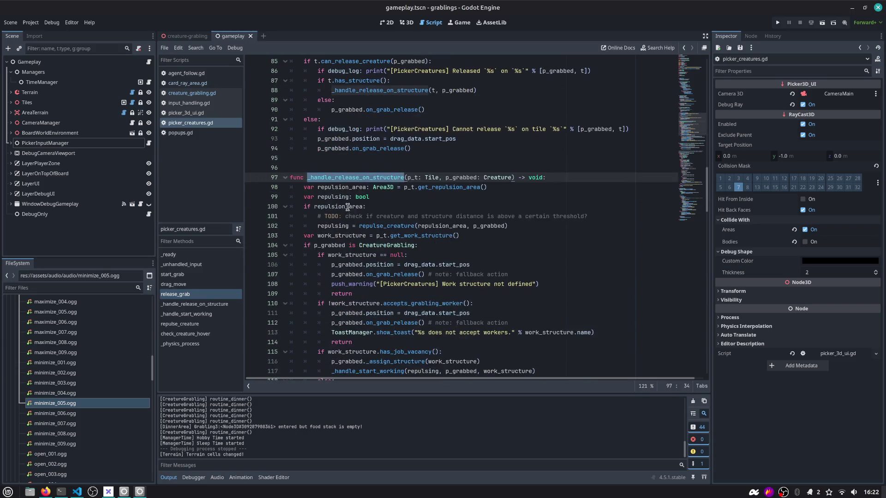
pyautogui.scroll(2, 344, 184)
pyautogui.click(358, 139)
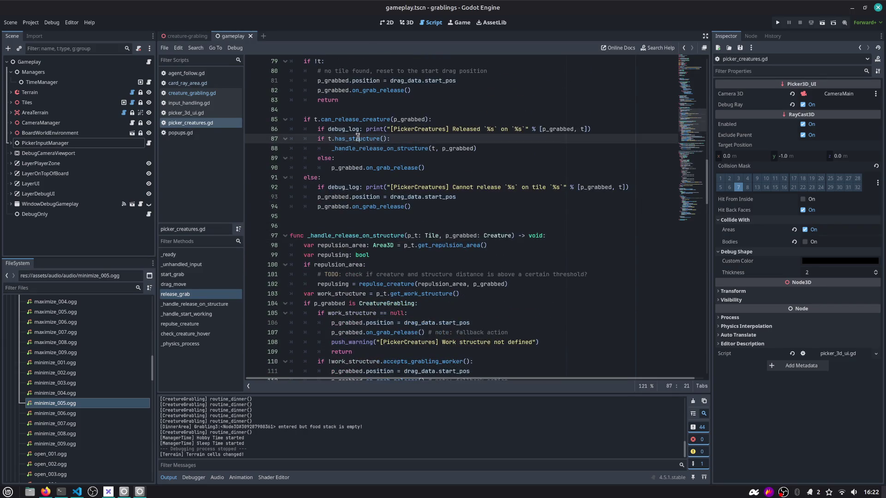
pyautogui.doubleClick(336, 130)
pyautogui.press('End')
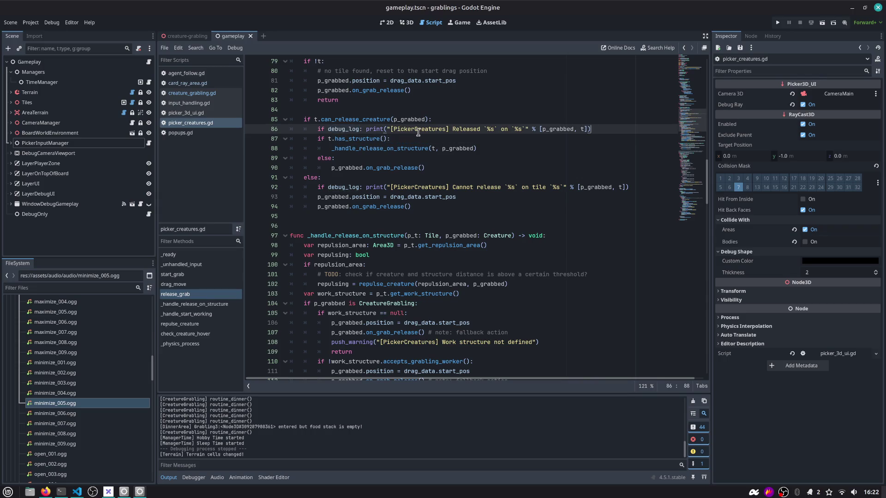
pyautogui.hotkey('shift', 'Home')
pyautogui.press('Down')
pyautogui.press('Down')
pyautogui.press('Down')
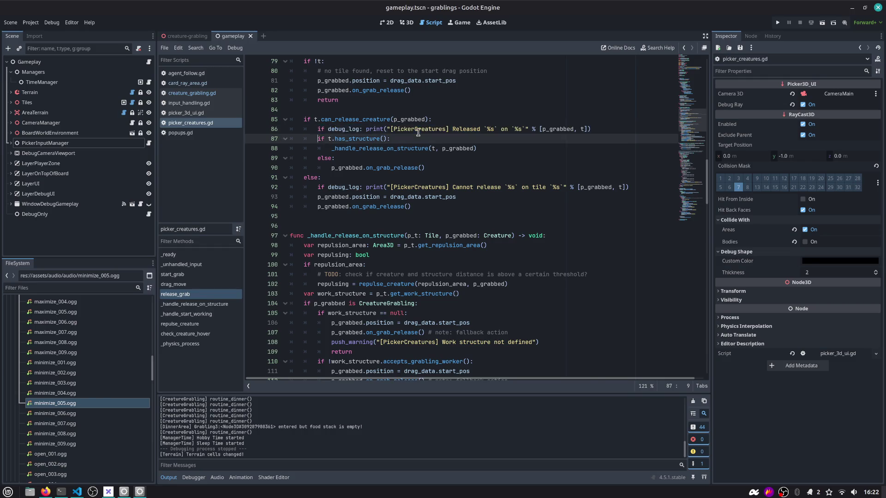
pyautogui.press('Up')
pyautogui.press('Up')
pyautogui.press('Up')
pyautogui.press('Down')
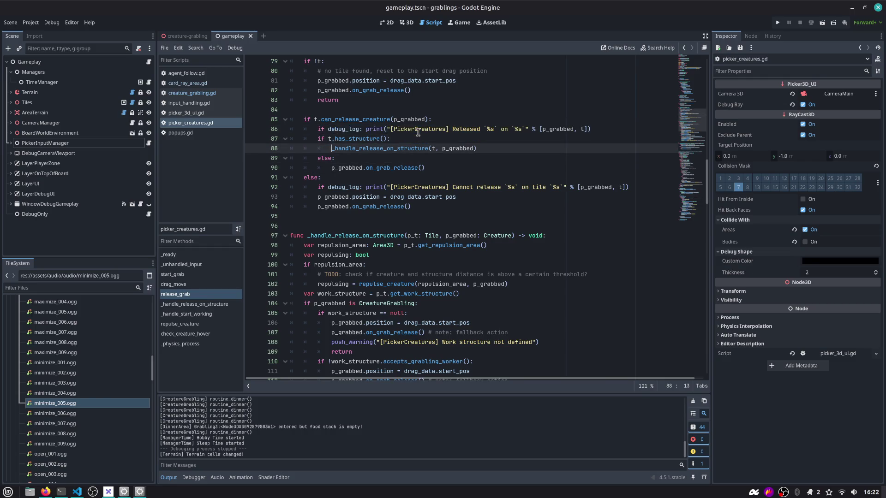
pyautogui.hotkey('shift', 'End')
pyautogui.press('Home')
pyautogui.press('Down')
pyautogui.press('Up')
pyautogui.press('Up')
pyautogui.press('Down')
pyautogui.press('Down')
pyautogui.press('Down')
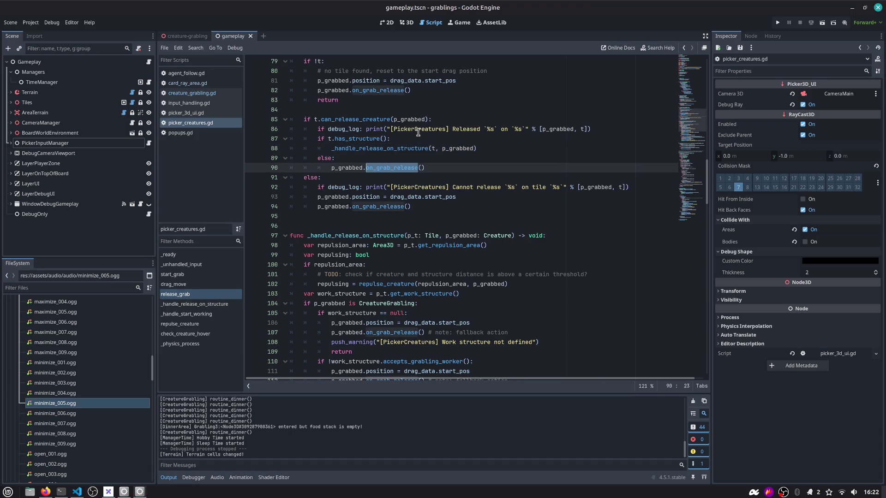
pyautogui.hotkey('shift', 'End')
pyautogui.press('Up')
pyautogui.press('Up')
pyautogui.press('Up')
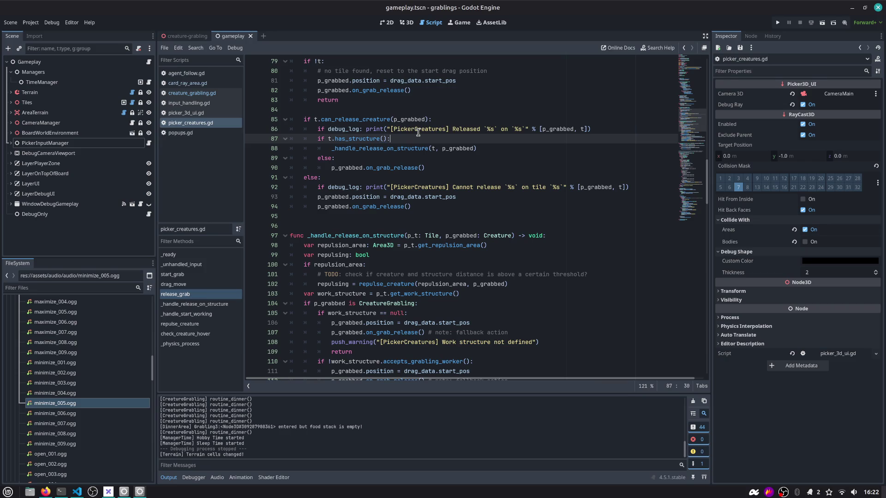
# Start an 'if time_manager.' condition on a new line 88, browsing current_time_slot and ManagerTime suggestions
pyautogui.press('Return')
pyautogui.write('if Ti')
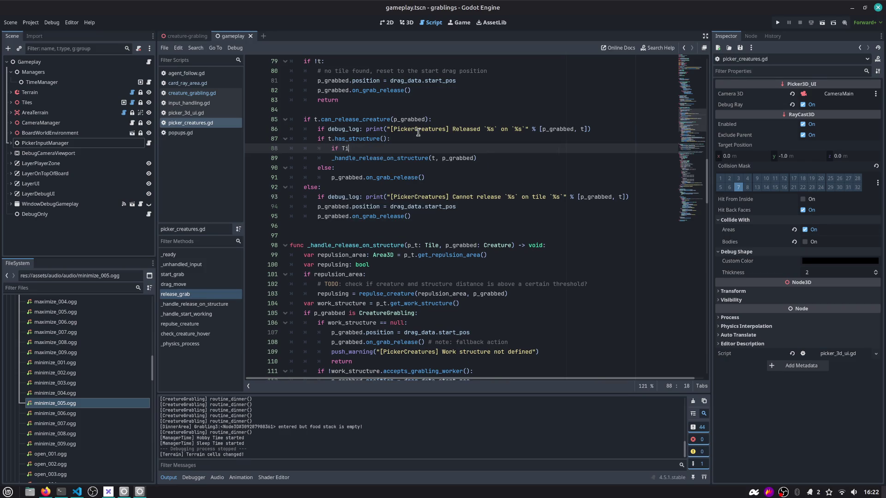
pyautogui.write('me')
pyautogui.press('Down')
pyautogui.press('Down')
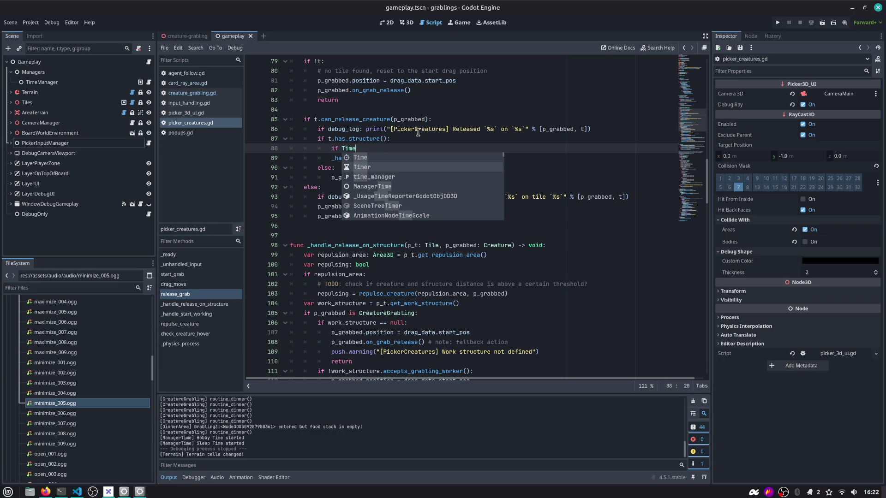
pyautogui.press('Return')
pyautogui.write('.')
pyautogui.press('Return')
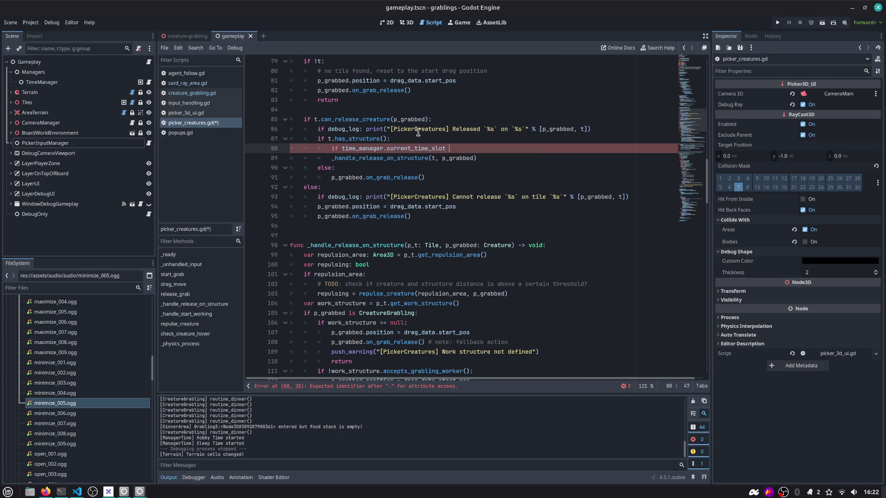
pyautogui.write('Time')
pyautogui.press('Down')
pyautogui.press('Down')
pyautogui.press('Down')
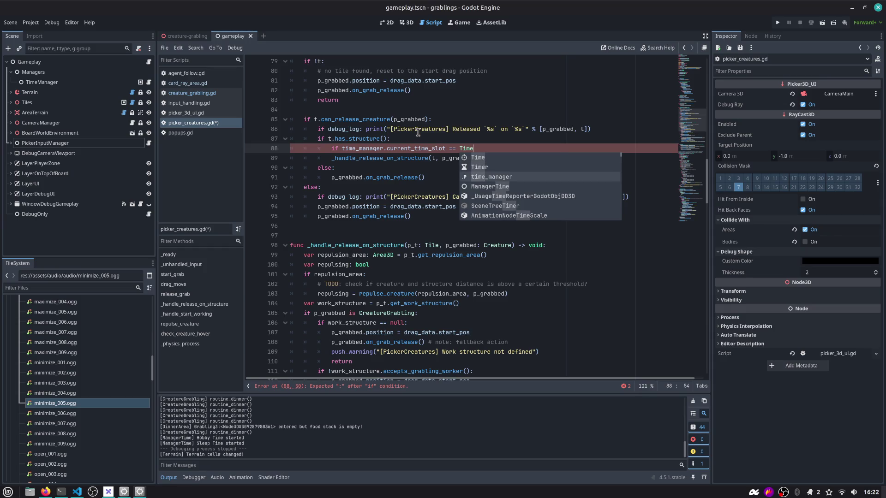
pyautogui.press('Return')
pyautogui.write('.')
pyautogui.press('Down')
pyautogui.press('Down')
pyautogui.press('Down')
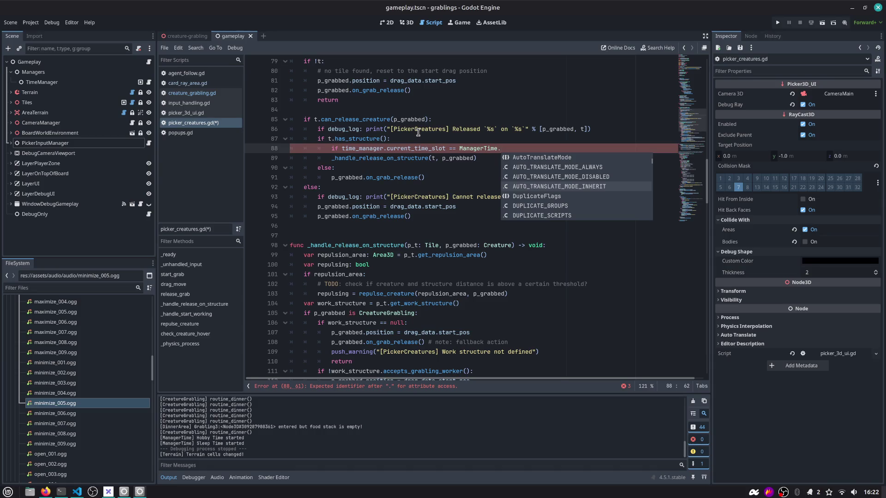
pyautogui.press('Down')
pyautogui.press('Down')
pyautogui.press('Down')
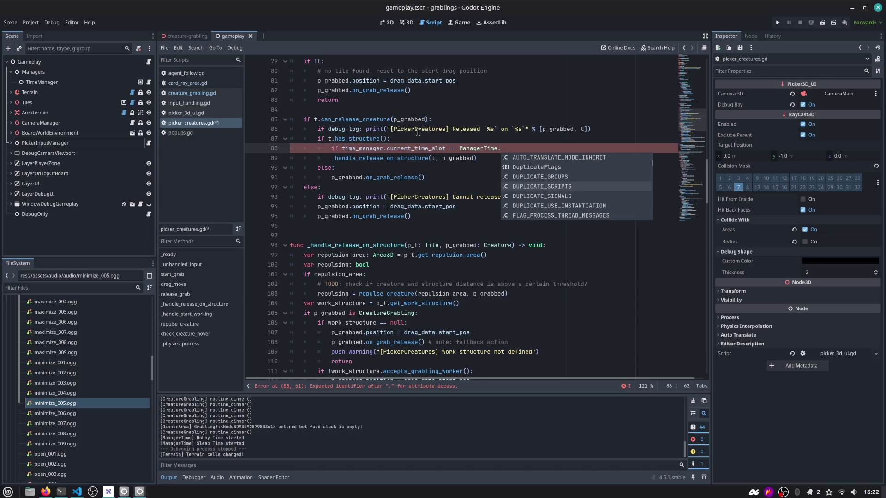
# Trim back to time_manager., try 'is' and 'morning' members, then jump to time_manager's declaration
pyautogui.hotkey('ctrl', 'BackSpace')
pyautogui.hotkey('ctrl', 'BackSpace')
pyautogui.hotkey('ctrl', 'BackSpace')
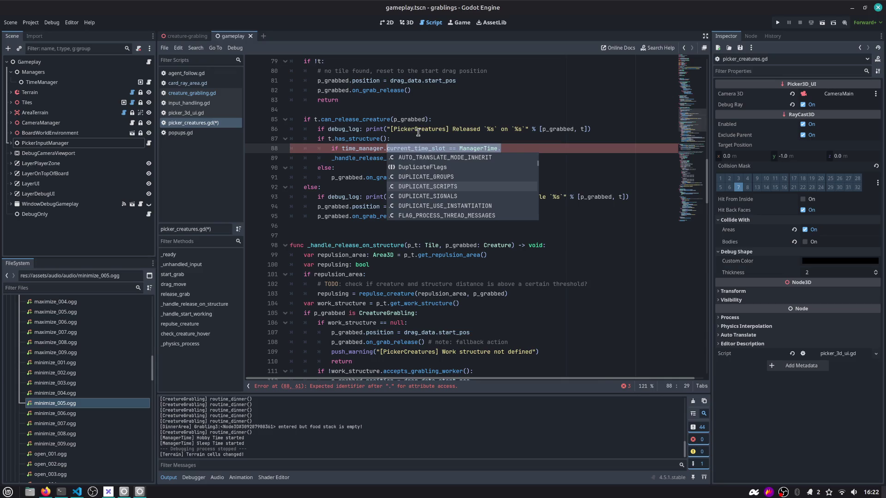
pyautogui.write('is')
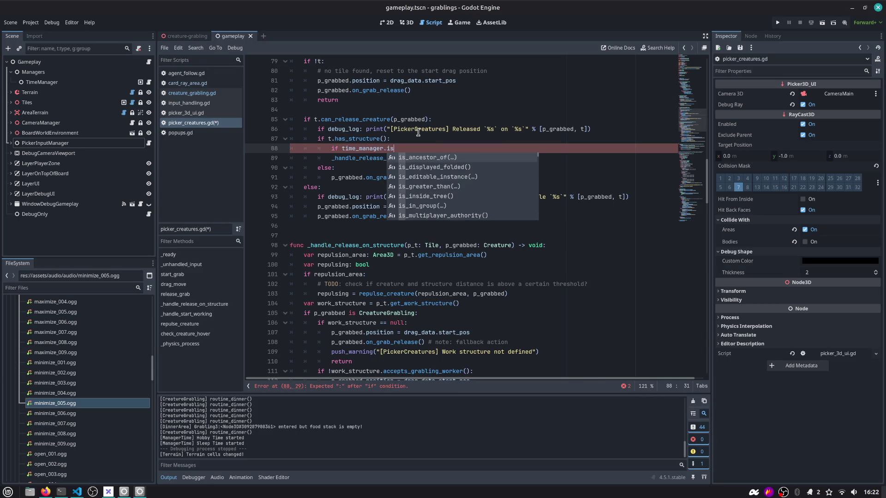
pyautogui.press('Down')
pyautogui.press('Down')
pyautogui.press('Down')
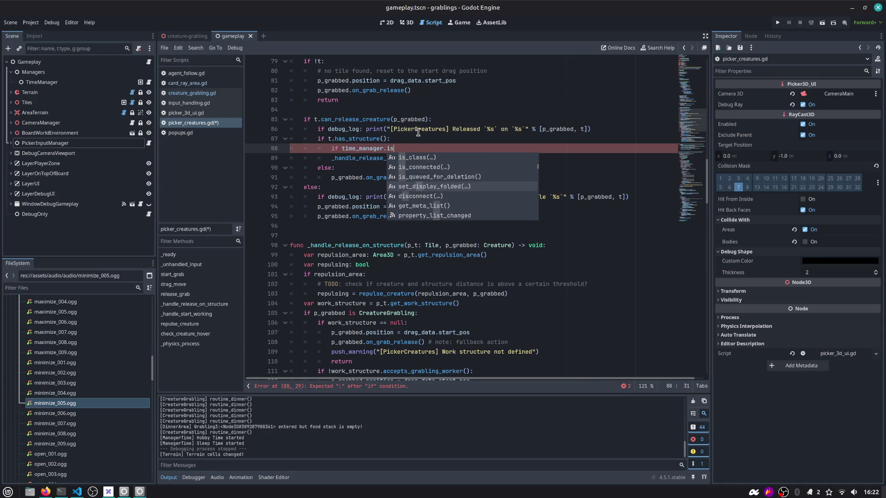
pyautogui.press('Down')
pyautogui.press('Down')
pyautogui.press('Down')
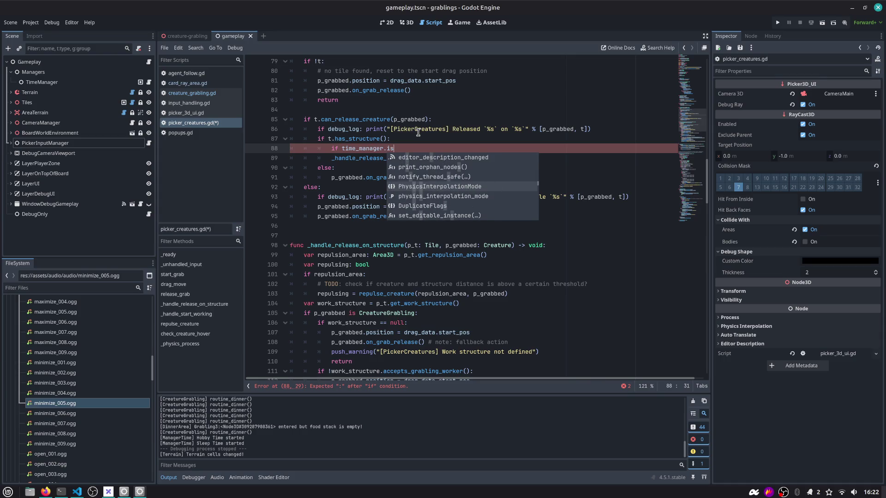
pyautogui.press('BackSpace')
pyautogui.press('BackSpace')
pyautogui.write('morning')
pyautogui.press('BackSpace')
pyautogui.press('BackSpace')
pyautogui.press('BackSpace')
pyautogui.keyDown('ctrl'); pyautogui.click(368, 150); pyautogui.keyUp('ctrl')
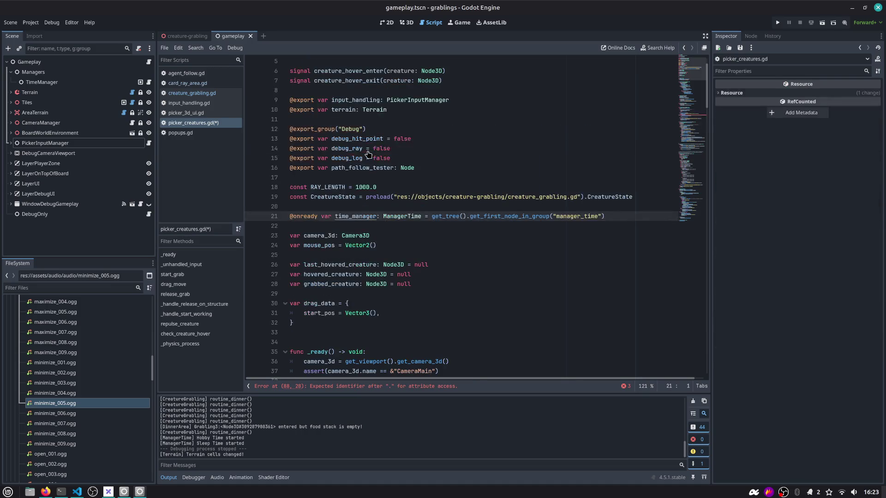
pyautogui.scroll(-12, 356, 220)
pyautogui.scroll(-9, 356, 220)
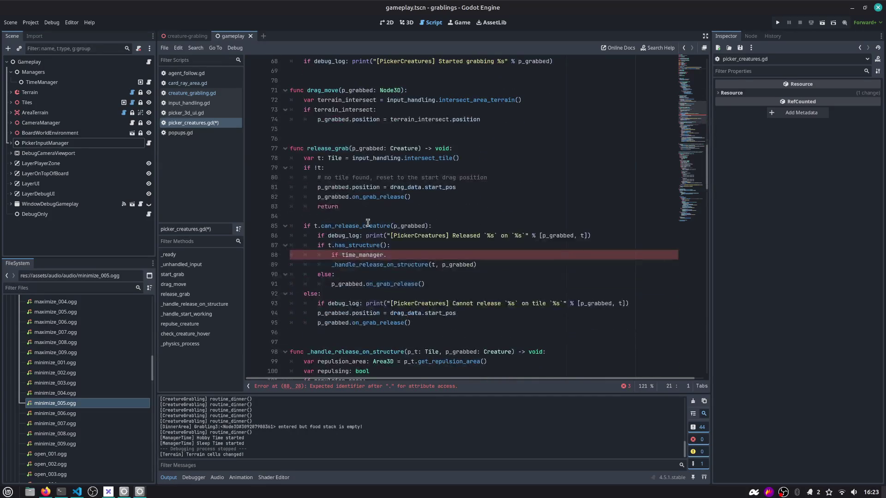
pyautogui.moveTo(367, 235)
pyautogui.hotkey('ctrl', 'alt', 'o')
pyautogui.write('tim')
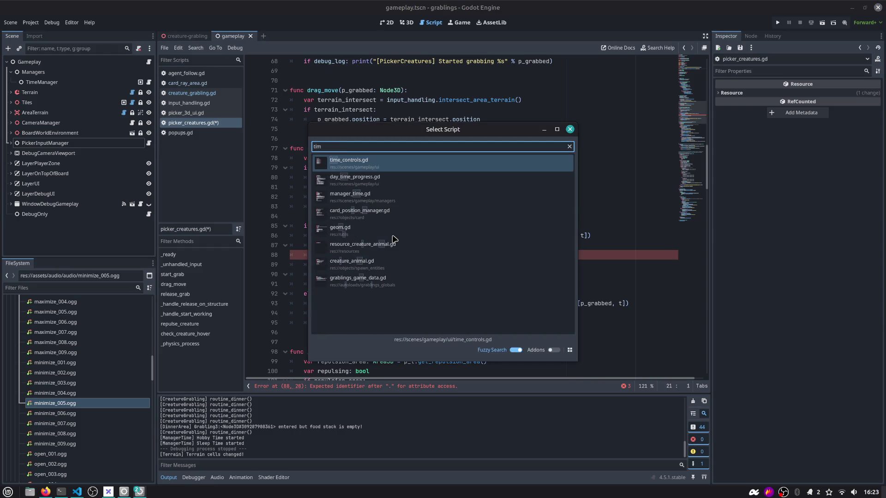
pyautogui.press('BackSpace')
pyautogui.press('BackSpace')
pyautogui.press('BackSpace')
pyautogui.write('manager_t')
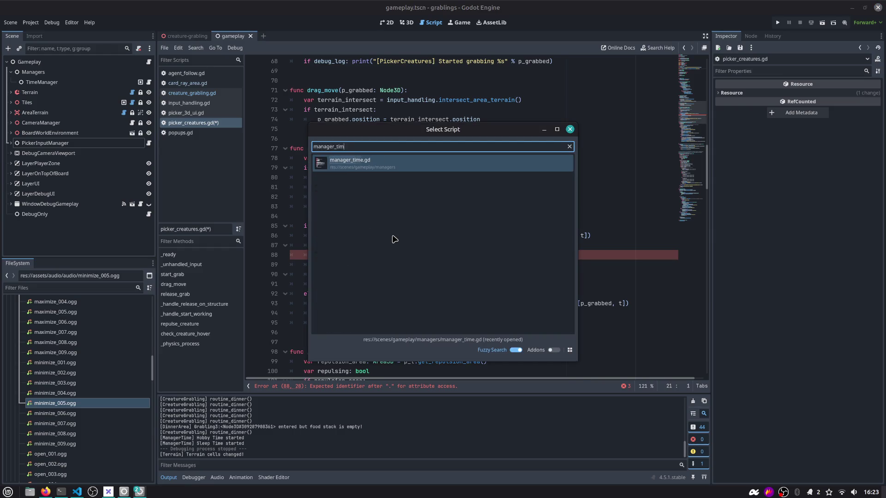
pyautogui.press('Return')
pyautogui.scroll(-3, 393, 239)
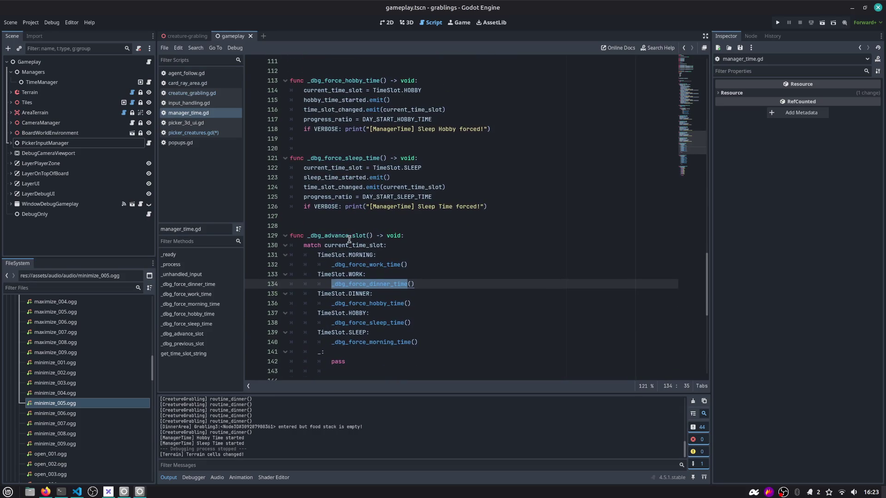
pyautogui.scroll(-2, 349, 240)
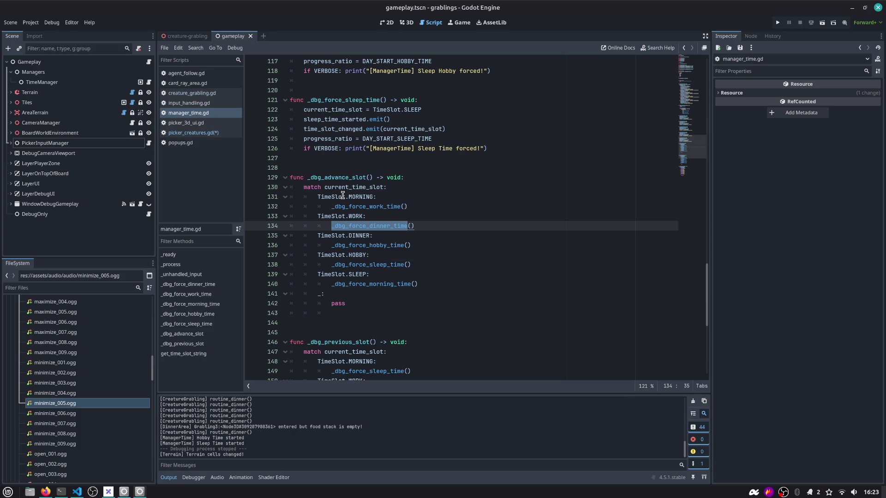
pyautogui.scroll(15, 367, 232)
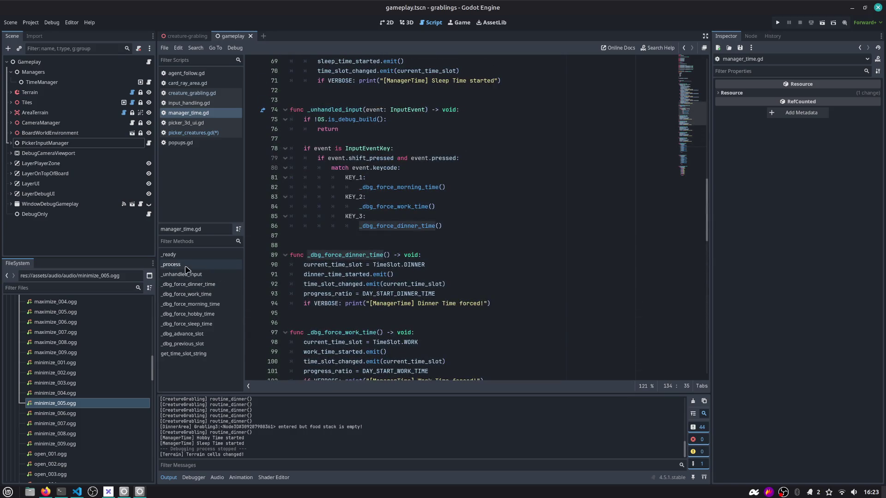
pyautogui.click(185, 354)
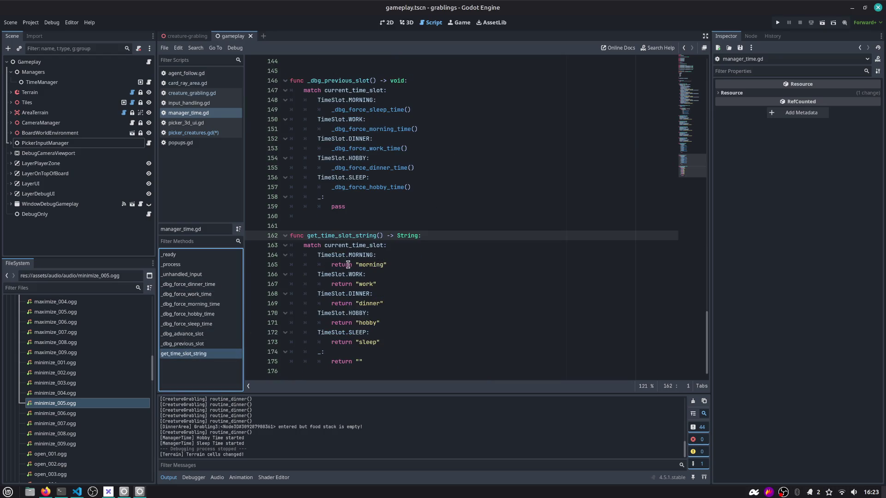
pyautogui.click(354, 236)
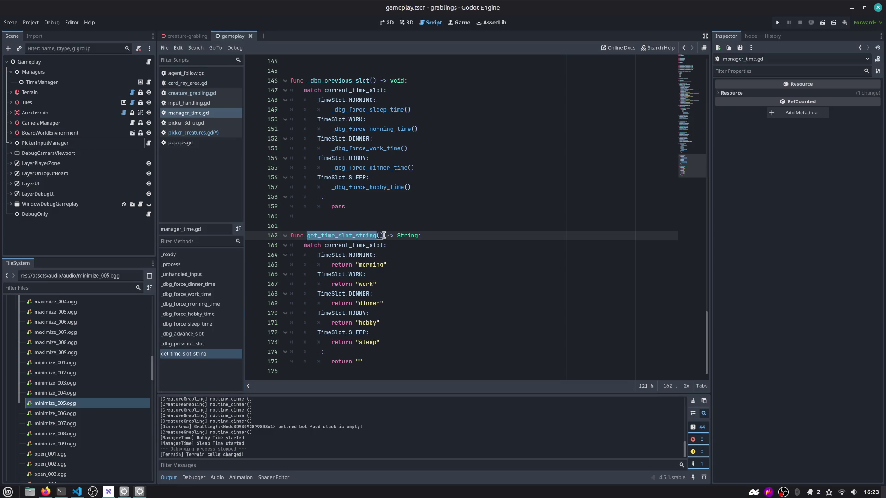
pyautogui.doubleClick(360, 246)
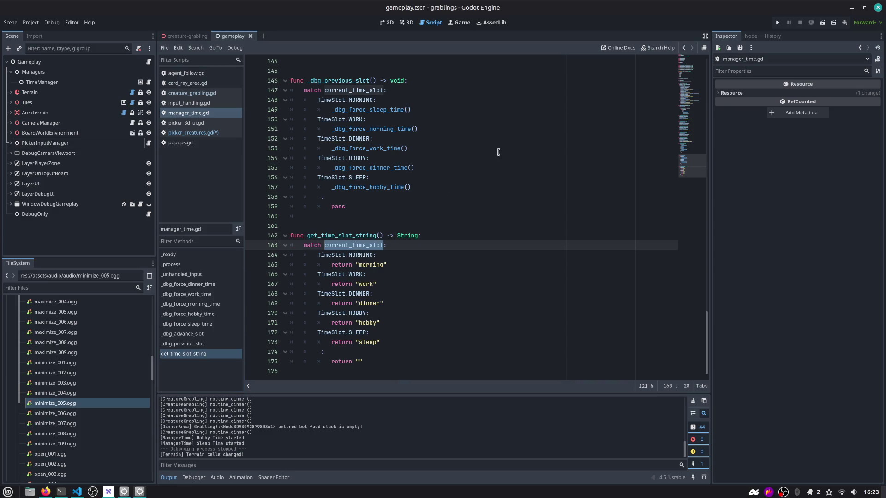
pyautogui.click(685, 48)
pyautogui.click(685, 48)
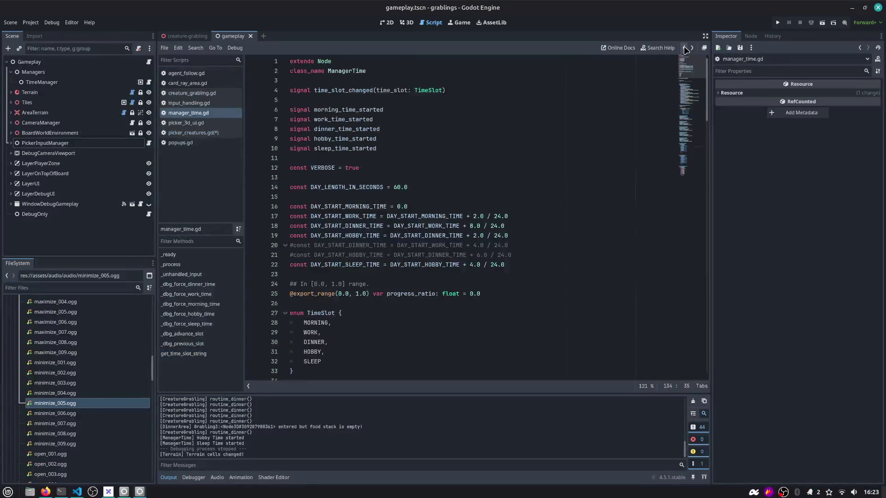
pyautogui.click(685, 48)
# Make line 88 check time_manager.current_time_slot != ManagerTime.DAY_START_WORK_TIME
pyautogui.hotkey('ctrl', 'shift', 'Left')
pyautogui.press('End')
pyautogui.write('current_time_slot')
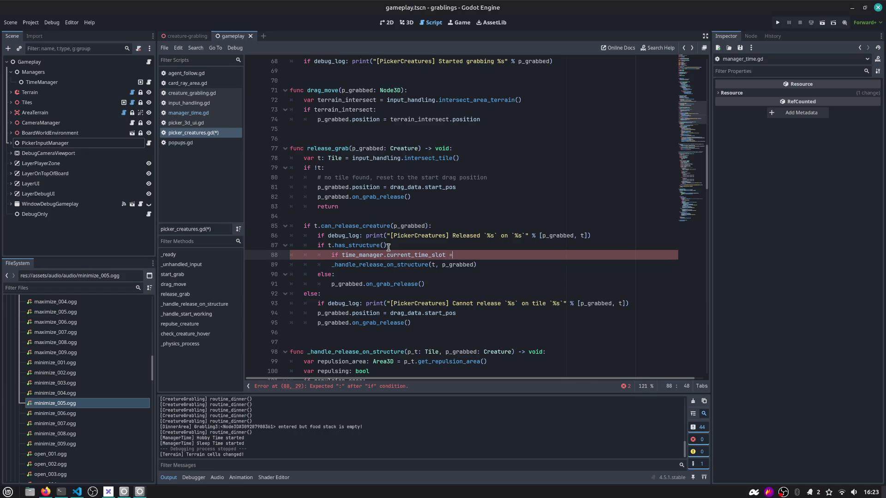
pyautogui.write('= ManagerTime.')
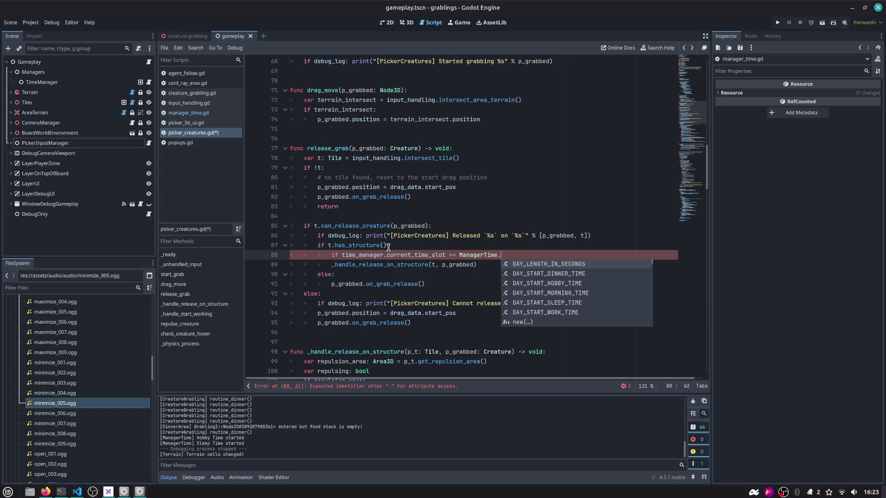
pyautogui.write('work')
pyautogui.press('Return')
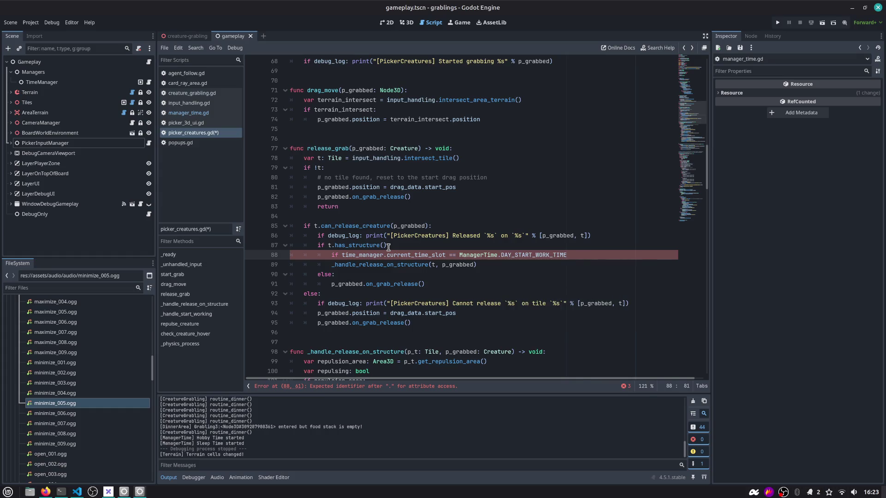
pyautogui.press('Right')
pyautogui.press('Delete')
pyautogui.write('!')
pyautogui.press('End')
pyautogui.write(':')
# Inside the if, call ToastManager.show_toast with 'Grabling can work only during work time!' as a warning
pyautogui.press('Return')
pyautogui.press('BackSpace')
pyautogui.press('BackSpace')
pyautogui.write('To')
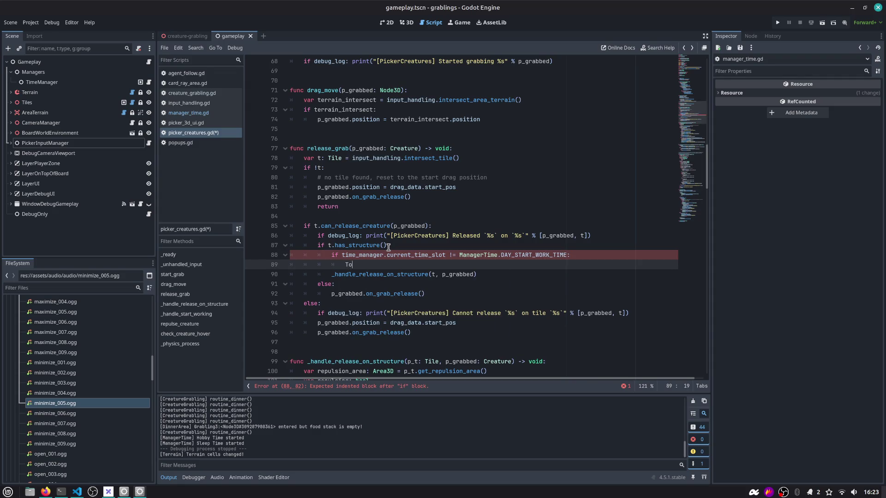
pyautogui.write('astManager.')
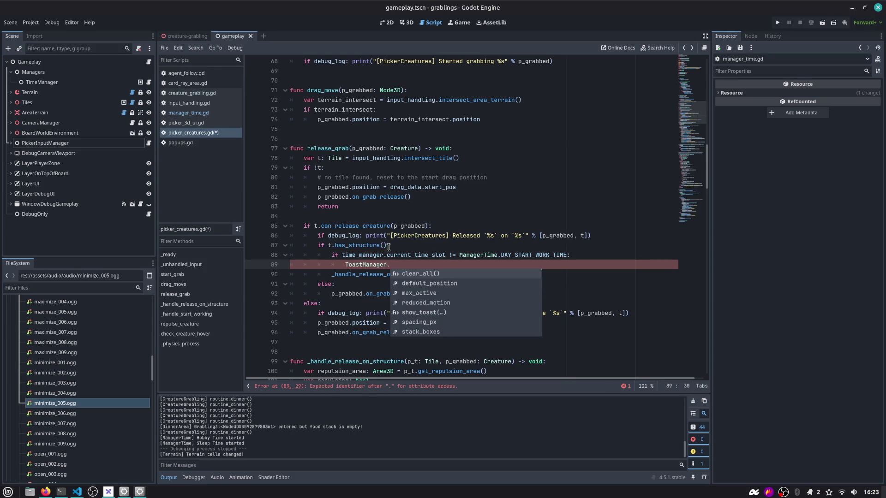
pyautogui.press('Down')
pyautogui.press('Down')
pyautogui.press('Down')
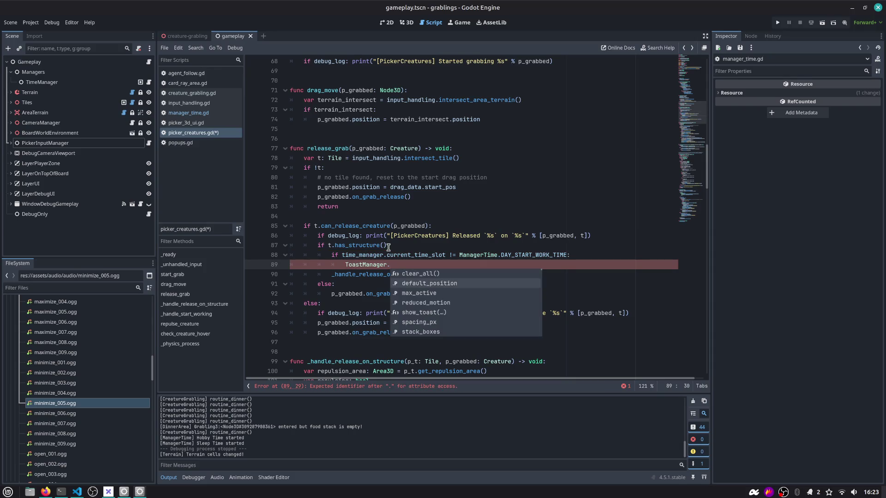
pyautogui.press('Return')
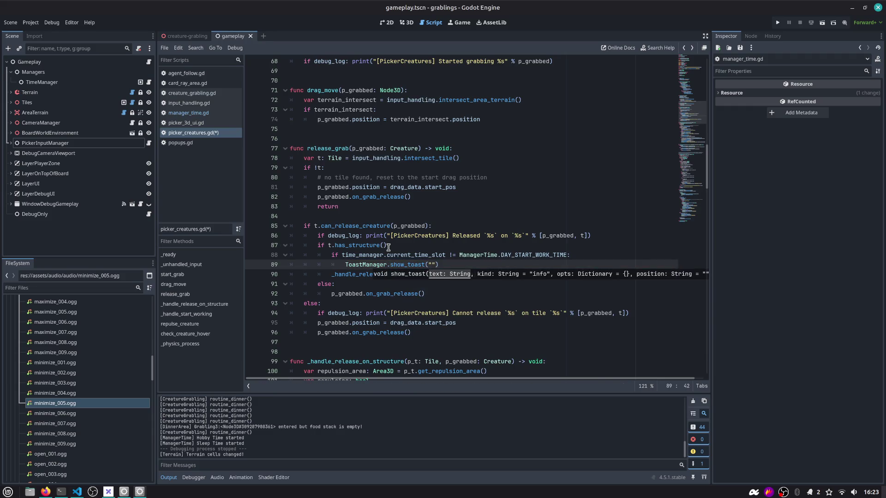
pyautogui.write(', "warning')
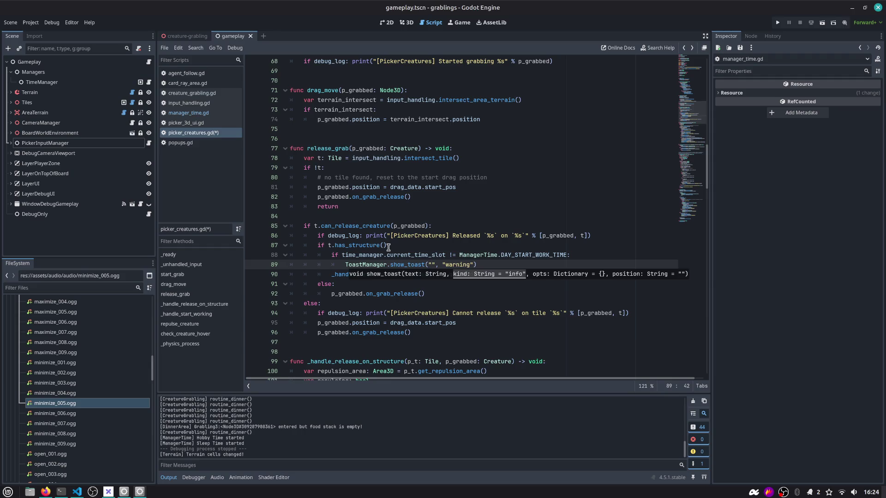
pyautogui.write('Ca')
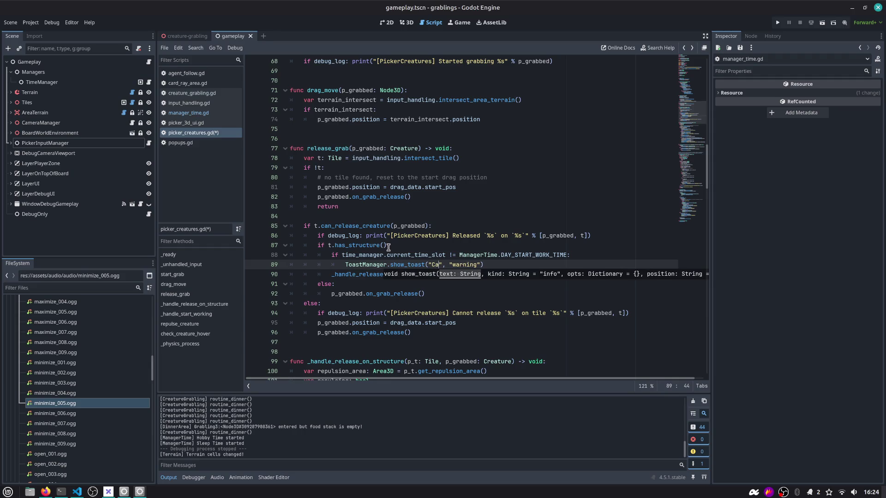
pyautogui.press('BackSpace')
pyautogui.press('BackSpace')
pyautogui.write("Grabling can't")
pyautogui.write(' work on')
pyautogui.hotkey('ctrl', 'shift', 'Left')
pyautogui.hotkey('ctrl', 'shift', 'Left')
pyautogui.press('Left')
pyautogui.press('Left')
pyautogui.press('BackSpace')
pyautogui.press('BackSpace')
pyautogui.hotkey('ctrl', 'Right')
pyautogui.hotkey('ctrl', 'Right')
pyautogui.press('Right')
pyautogui.write('y during ')
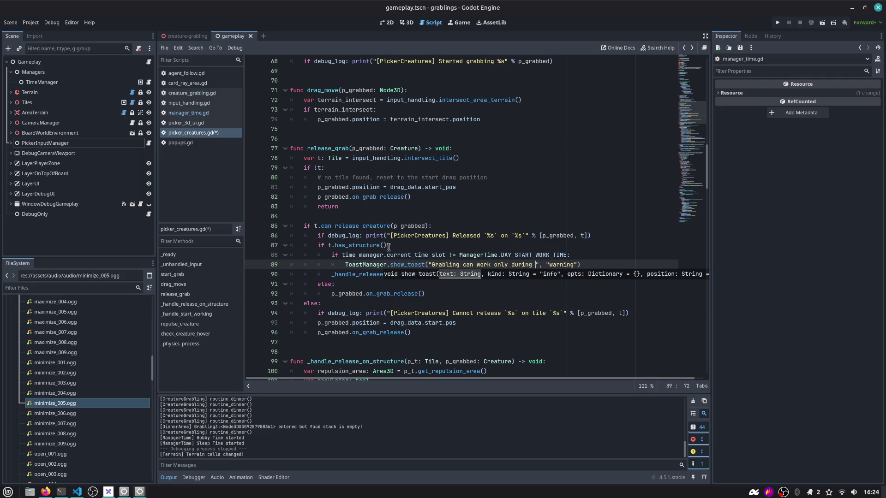
pyautogui.write('work time')
pyautogui.press('BackSpace')
pyautogui.write('!')
pyautogui.press('Left')
pyautogui.press('Left')
pyautogui.press('Left')
# Save the script and search all files for time_manager.current_time_slot
pyautogui.hotkey('ctrl', 's')
pyautogui.hotkey('ctrl', 'shift', 'f')
pyautogui.press('Return')
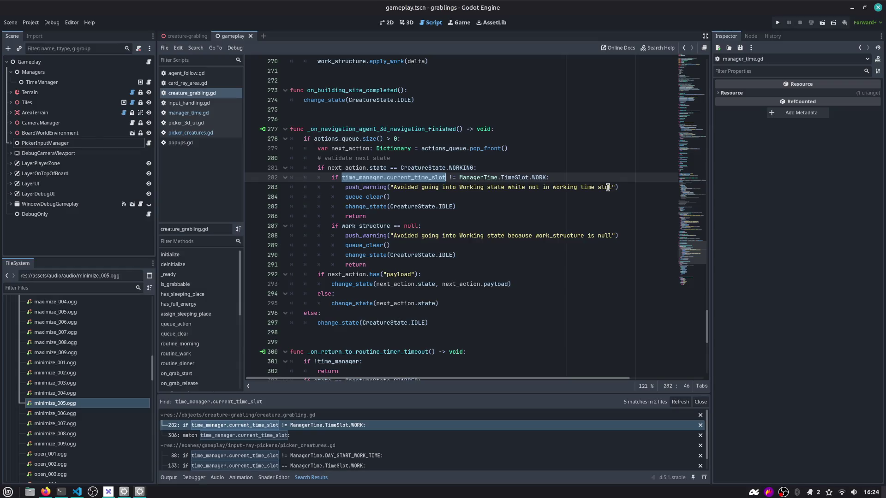
# Run the game, drop the Grabling on the berry bush and lift it off, then pan the board
pyautogui.click(778, 24)
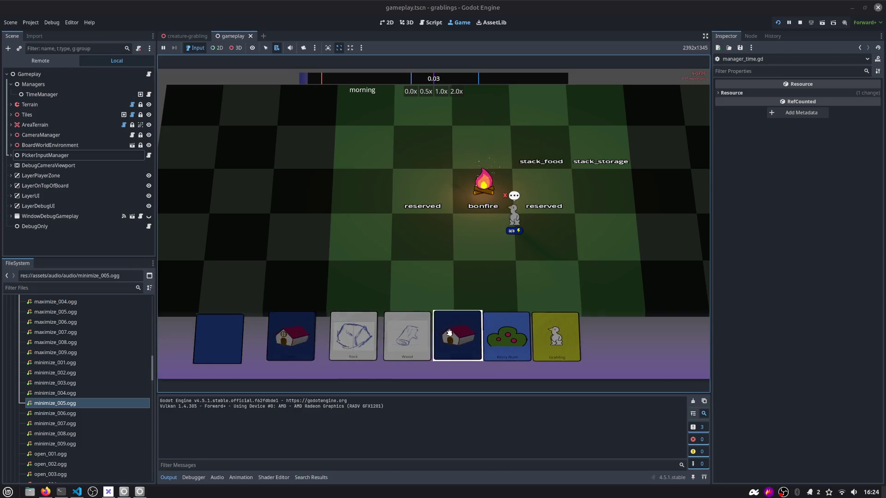
pyautogui.moveTo(511, 219); pyautogui.dragTo(484, 227)
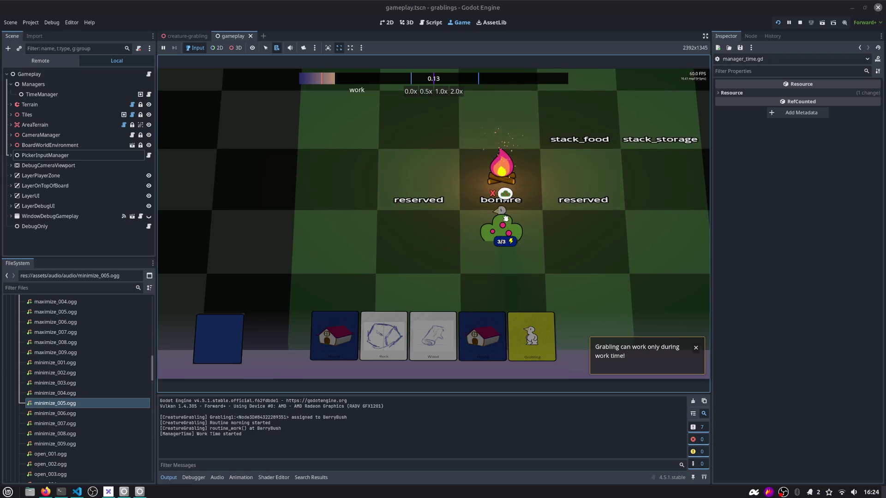
pyautogui.moveTo(505, 218); pyautogui.dragTo(562, 236)
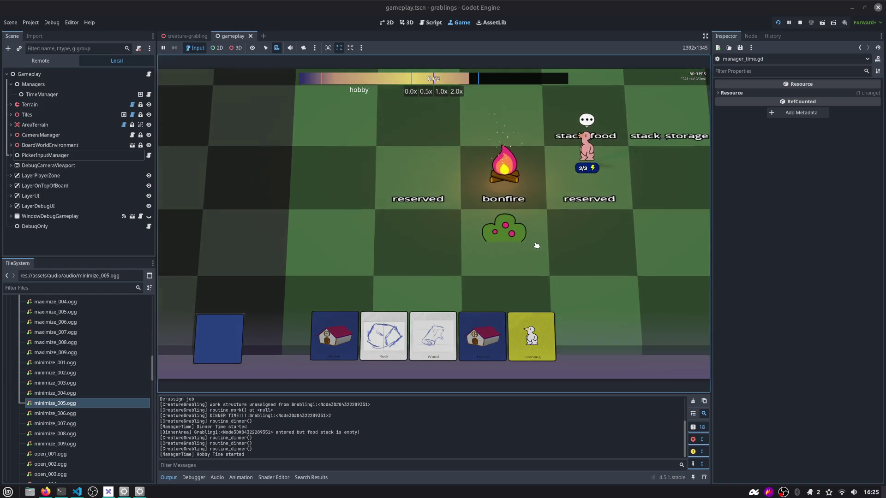
pyautogui.press('d')
pyautogui.press('a')
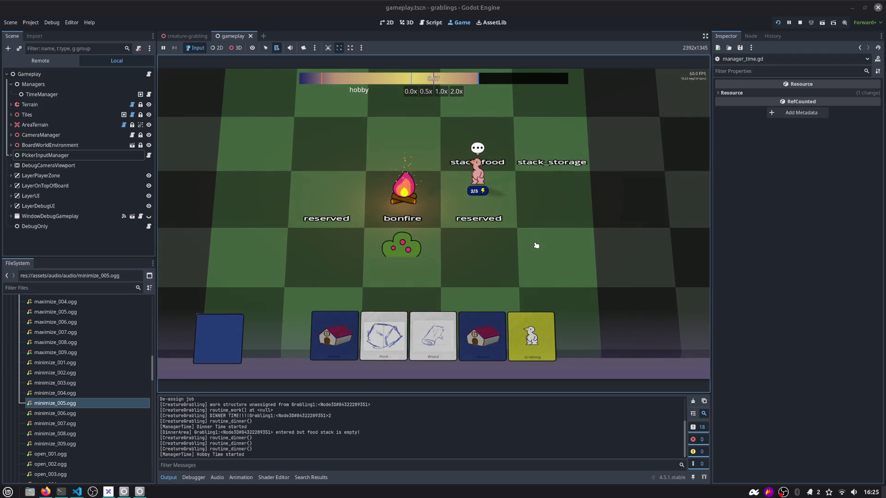
pyautogui.press('a')
pyautogui.press('s')
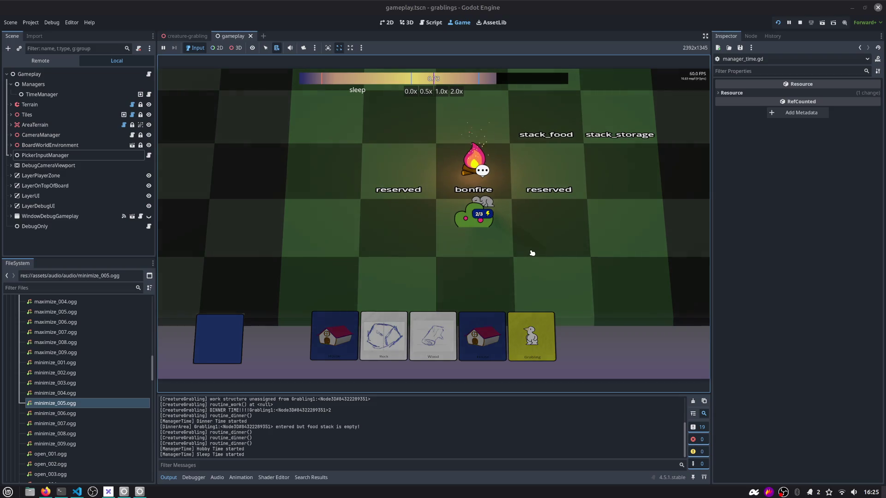
pyautogui.press('d')
pyautogui.press('d')
pyautogui.press('s')
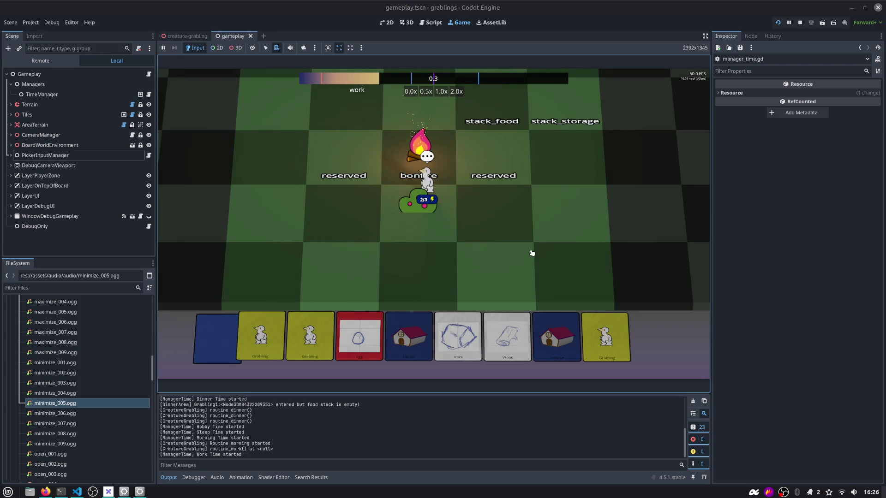
# Search 'twitch chat disconnection' in a new Firefox tab and open the Reddit thread result
pyautogui.hotkey('alt', 'Tab')
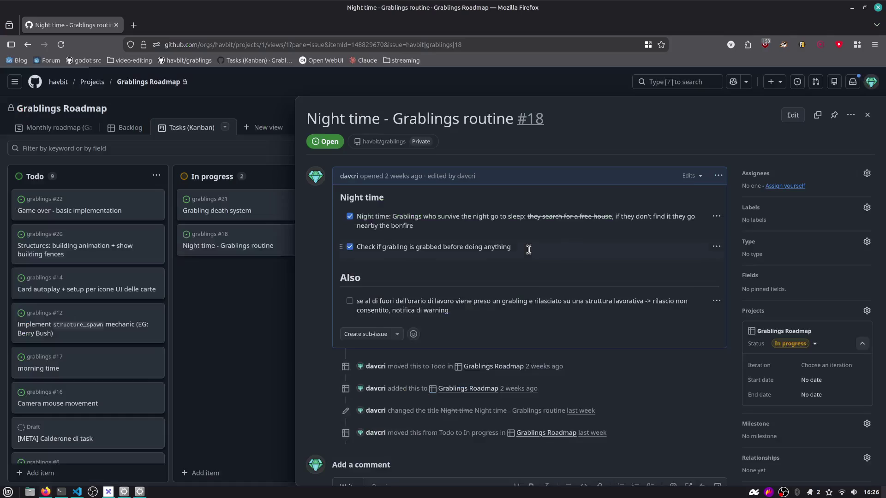
pyautogui.hotkey('ctrl', 't')
pyautogui.write('twitch c')
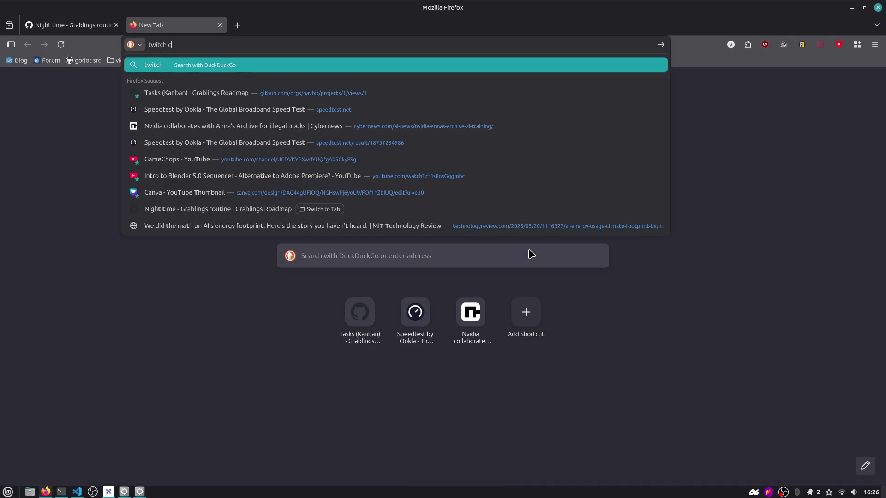
pyautogui.write('hat disconnection')
pyautogui.press('Return')
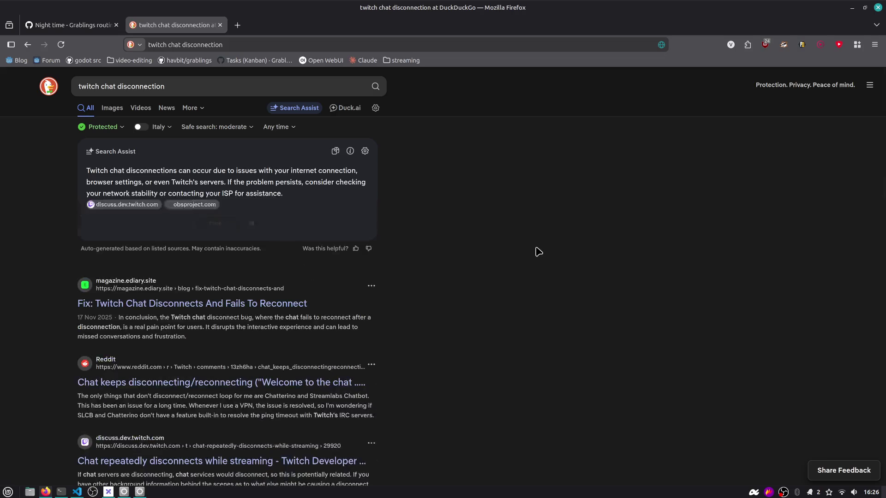
pyautogui.scroll(-4, 340, 277)
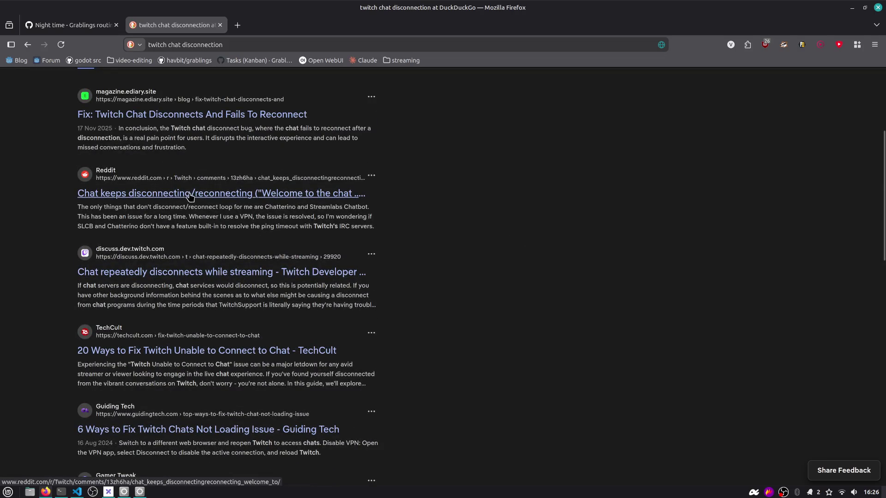
pyautogui.click(269, 198)
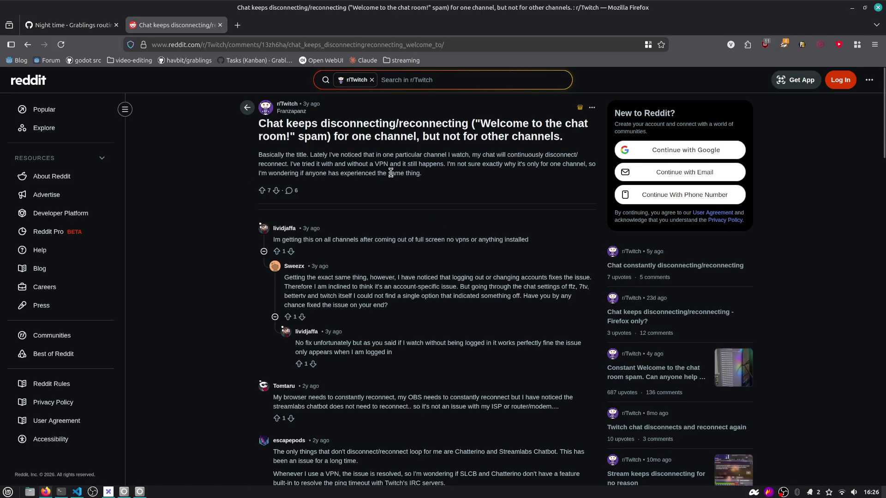
# Skim the Reddit thread about chat disconnecting and reconnecting, then close its tab
pyautogui.scroll(-3, 396, 173)
pyautogui.scroll(3, 401, 173)
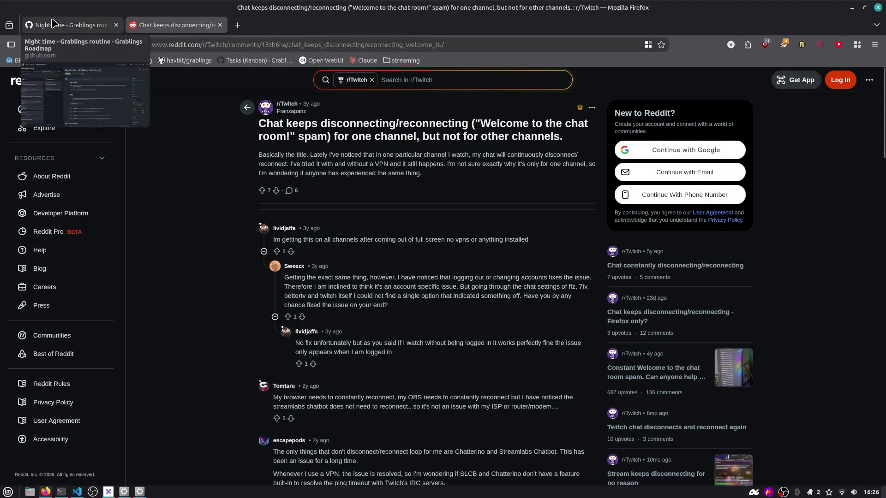
pyautogui.middleClick(190, 25)
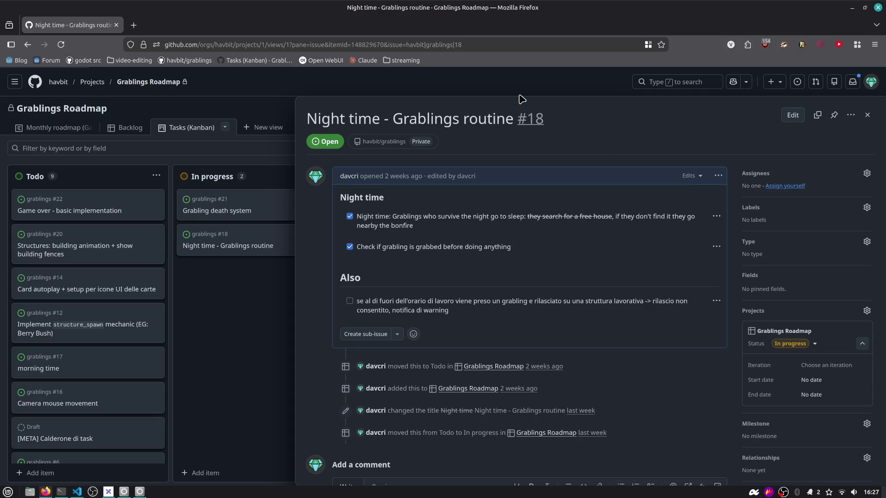
# Back in Godot, stop the running game, then switch to the GitHub issue in the browser
pyautogui.hotkey('alt', 'Tab')
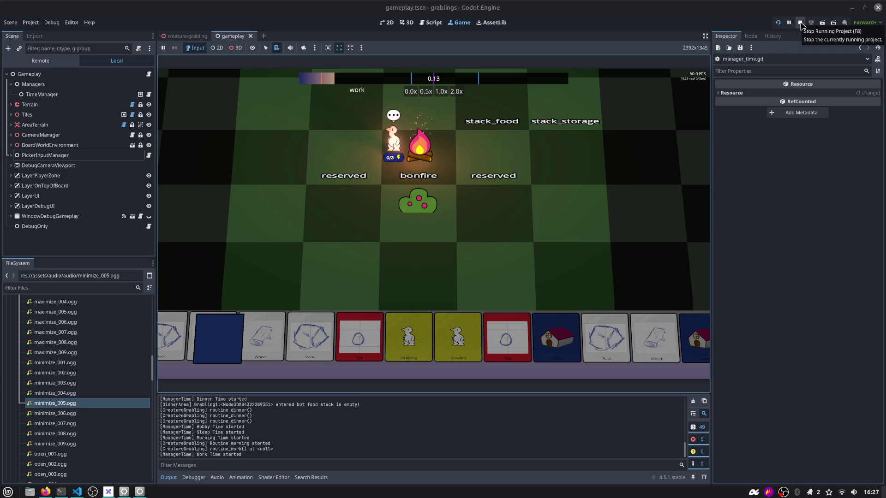
pyautogui.click(799, 23)
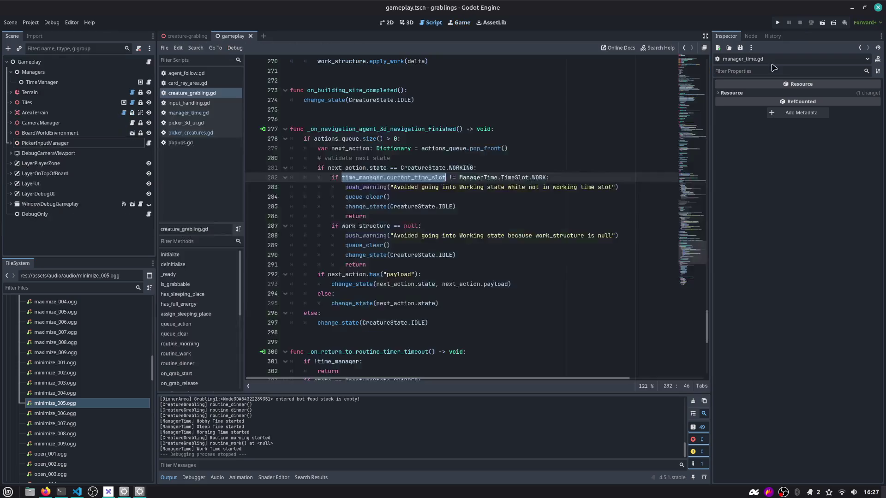
pyautogui.hotkey('alt', 'Tab')
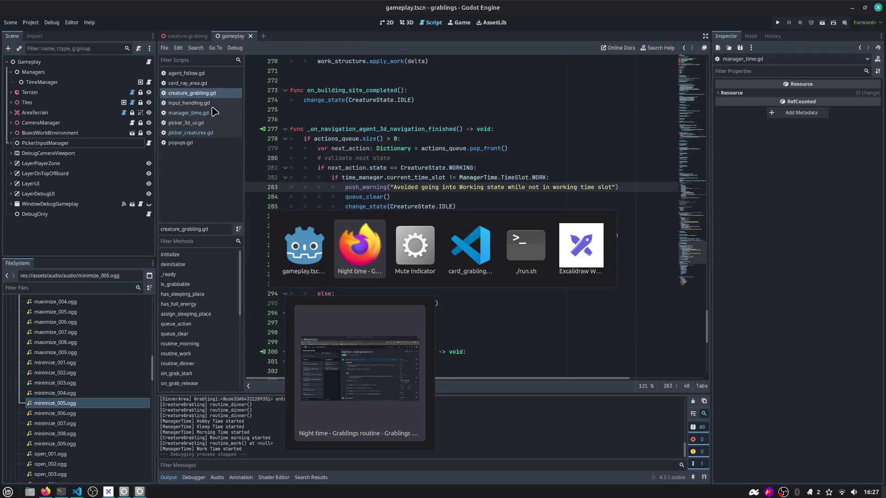
# Review issue #18's task list, then close the issue pane to return to the Kanban board
pyautogui.scroll(-3, 353, 203)
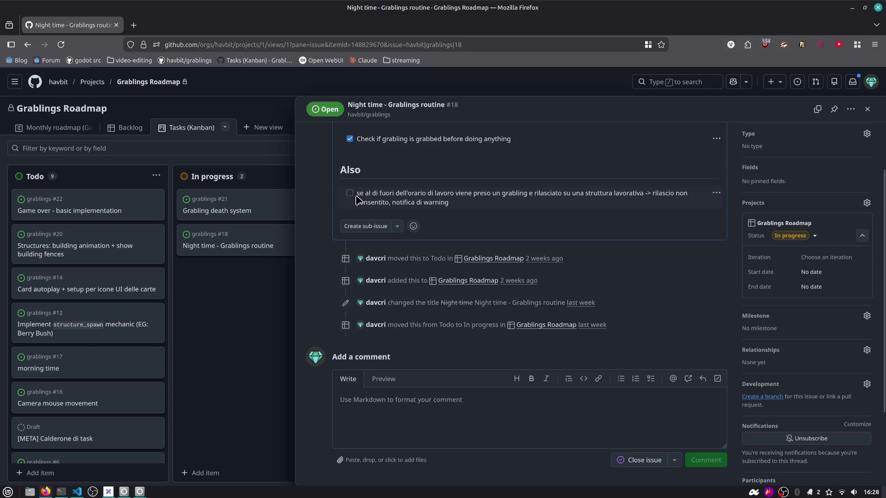
pyautogui.scroll(1, 372, 213)
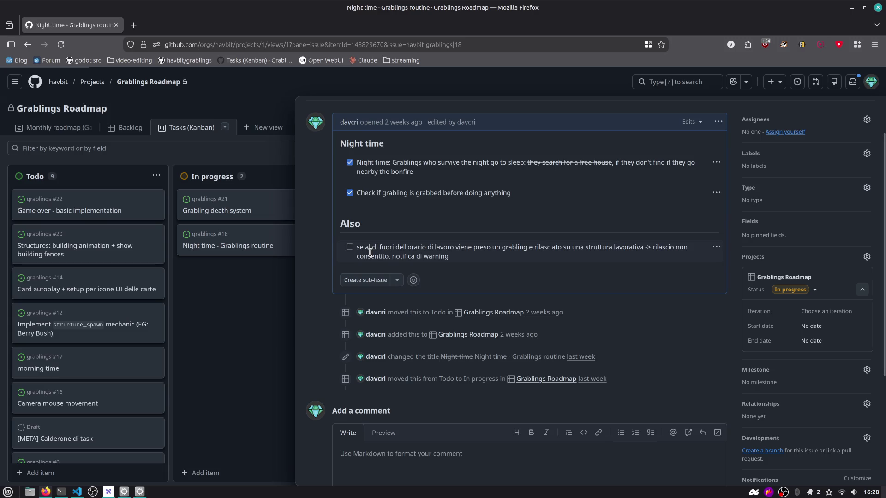
pyautogui.scroll(2, 356, 249)
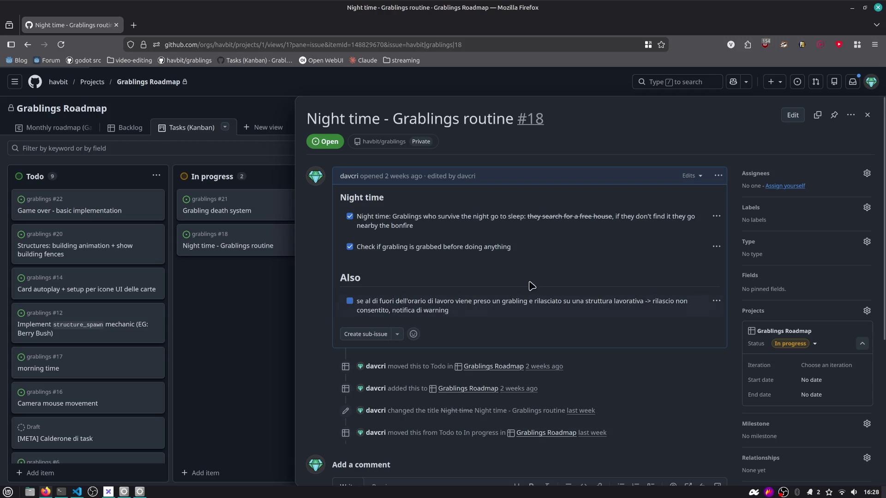
pyautogui.click(867, 114)
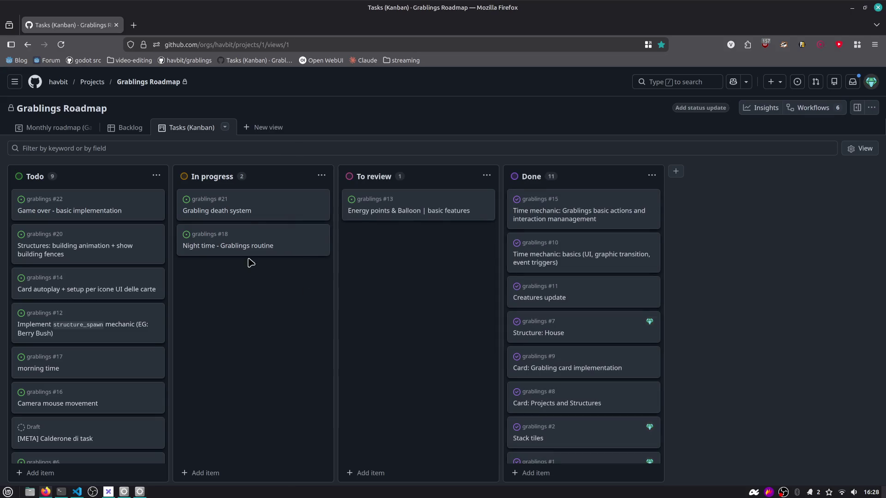
# Drag the Grabling death system card toward To review and briefly open the Night time issue
pyautogui.moveTo(255, 204); pyautogui.dragTo(420, 191)
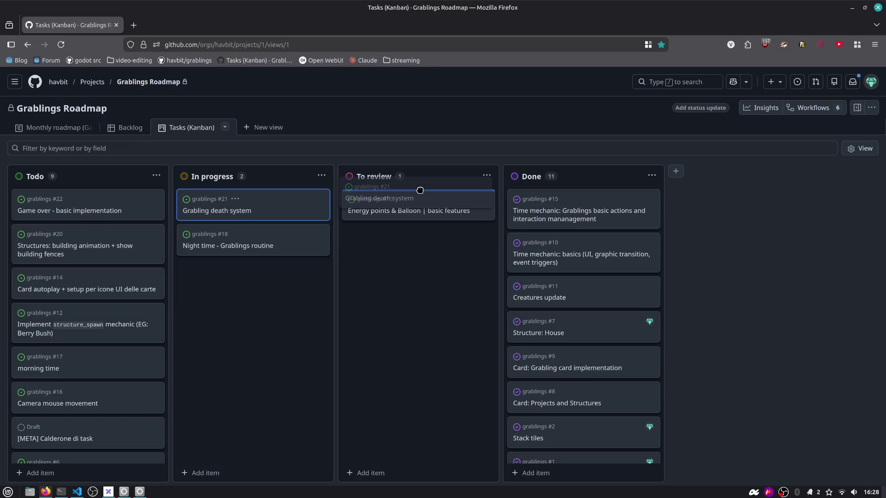
pyautogui.moveTo(420, 190); pyautogui.dragTo(420, 190)
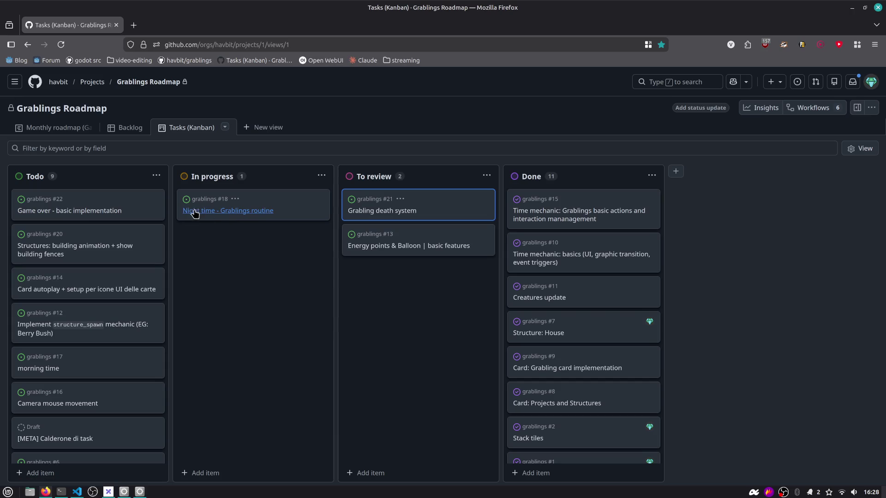
pyautogui.click(213, 212)
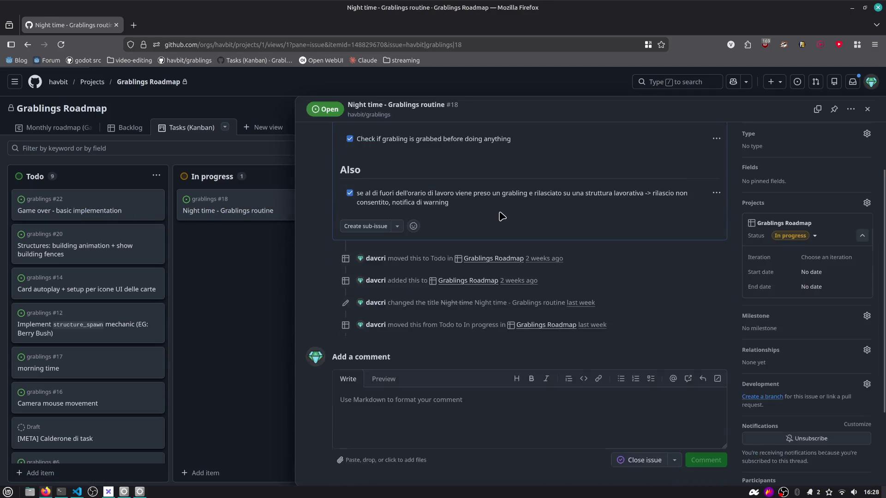
pyautogui.click(867, 116)
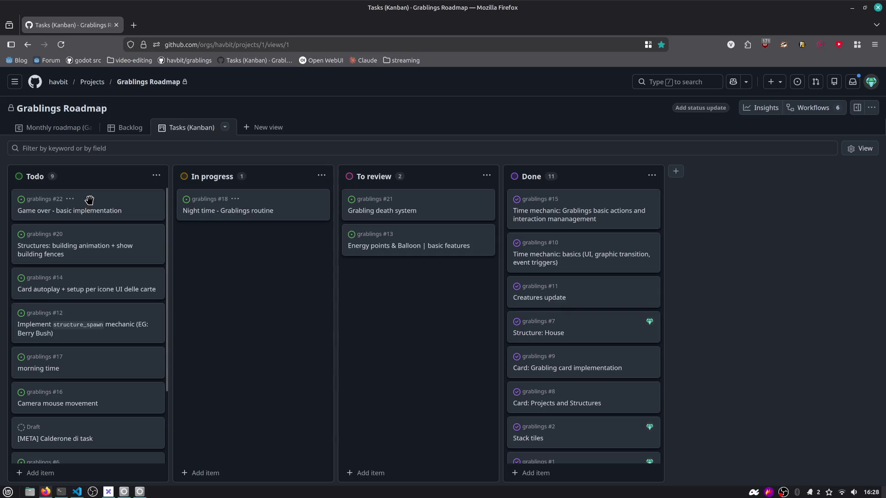
# Move Night time to To review, Game over and Grabling death system into In progress
pyautogui.click(226, 215)
pyautogui.press('Escape')
pyautogui.moveTo(224, 206); pyautogui.dragTo(395, 195)
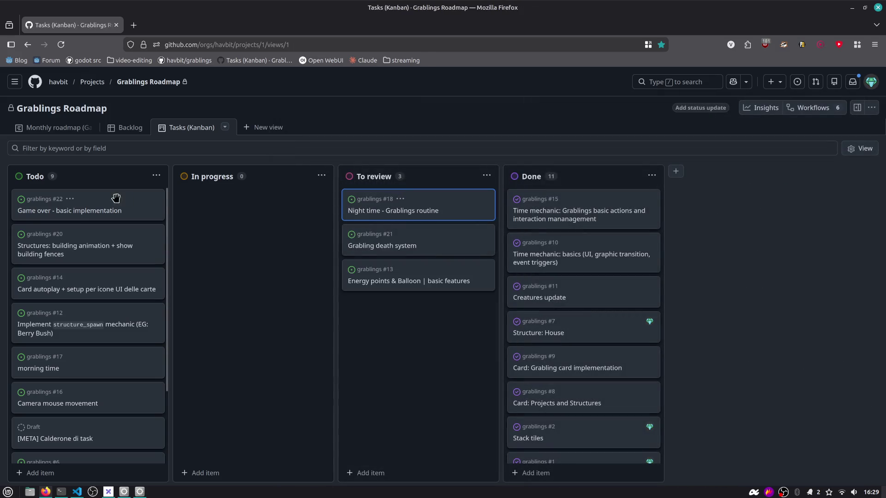
pyautogui.moveTo(80, 200)
pyautogui.mouseDown()
pyautogui.moveTo(72, 206)
pyautogui.moveTo(252, 202)
pyautogui.mouseUp()
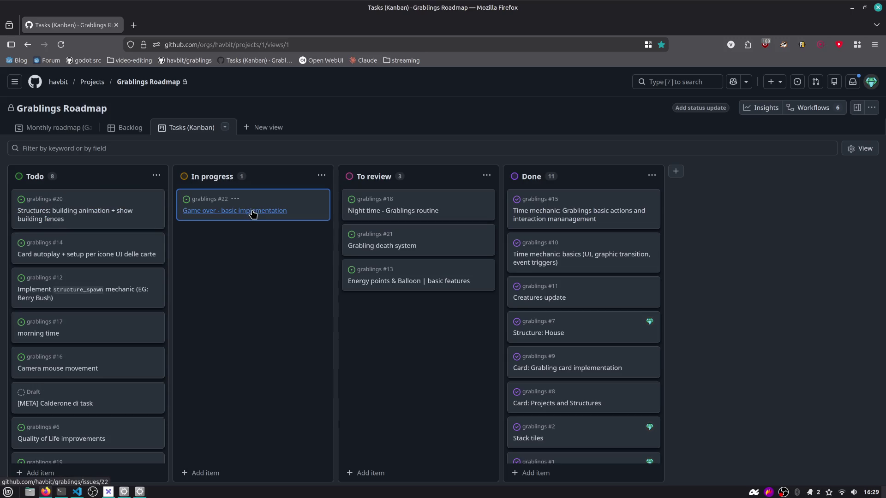
pyautogui.moveTo(419, 234); pyautogui.dragTo(283, 203)
pyautogui.click(217, 211)
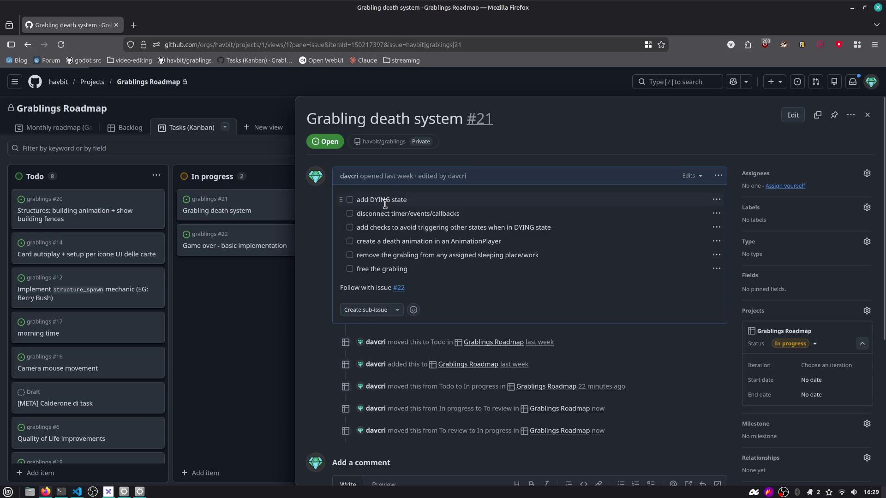
# Read issue #21's six tasks, highlighting items like add DYING state, then return to Godot
pyautogui.moveTo(377, 213); pyautogui.dragTo(473, 217)
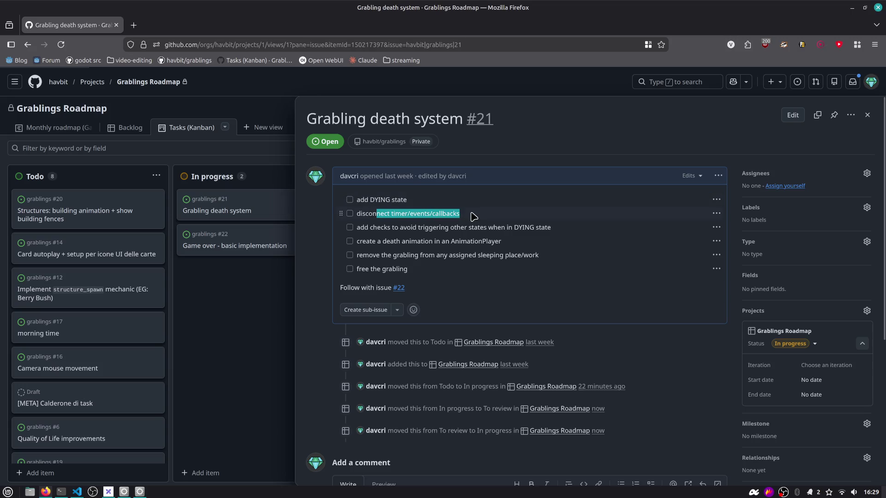
pyautogui.click(411, 221)
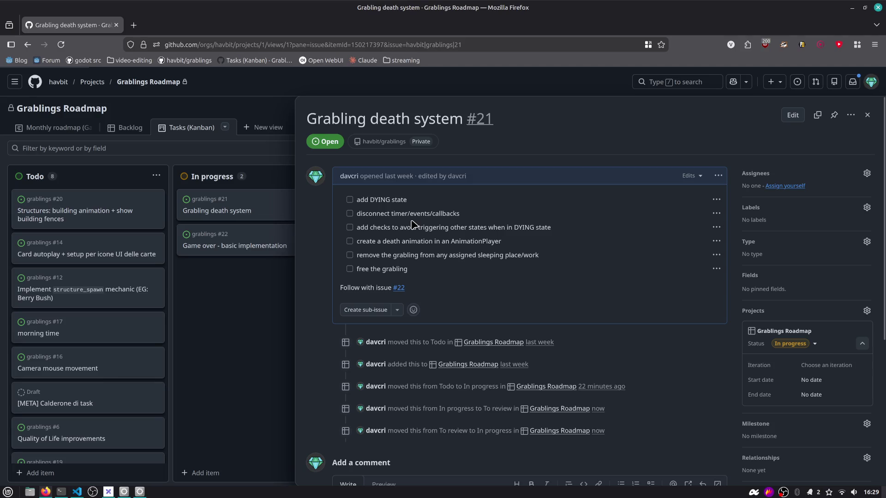
pyautogui.doubleClick(400, 213)
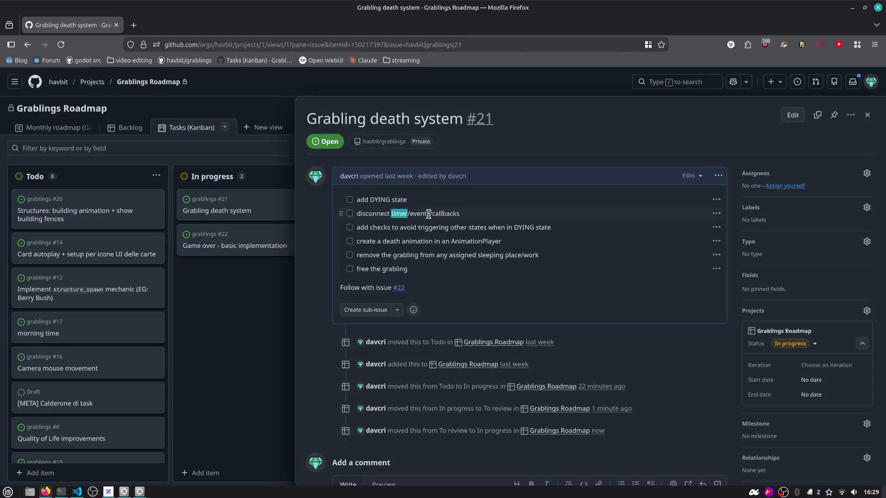
pyautogui.moveTo(403, 227); pyautogui.dragTo(546, 228)
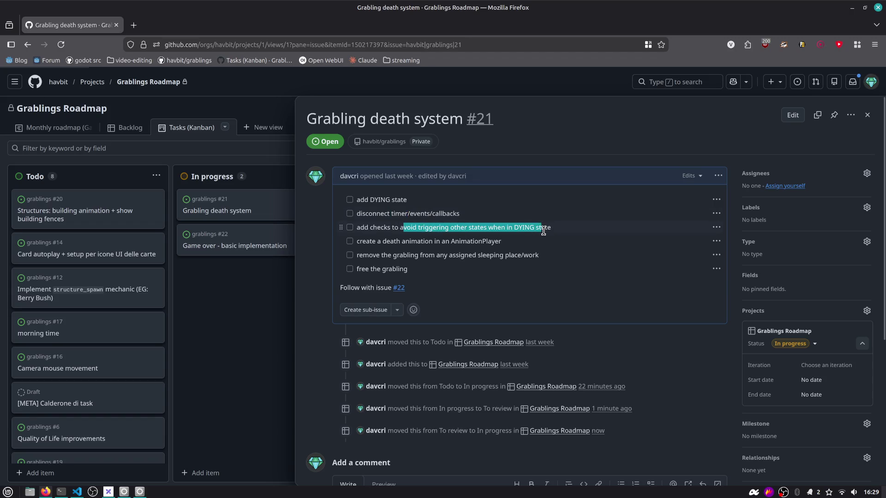
pyautogui.click(482, 240)
pyautogui.moveTo(478, 227); pyautogui.dragTo(558, 233)
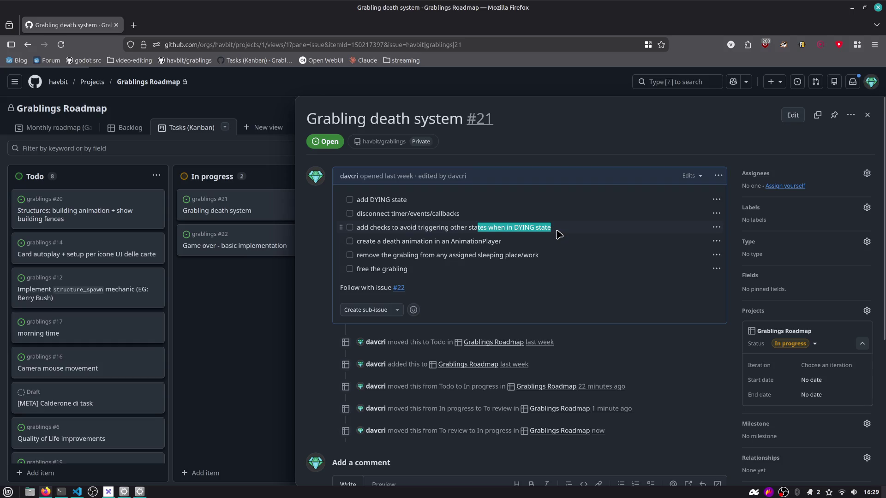
pyautogui.click(559, 233)
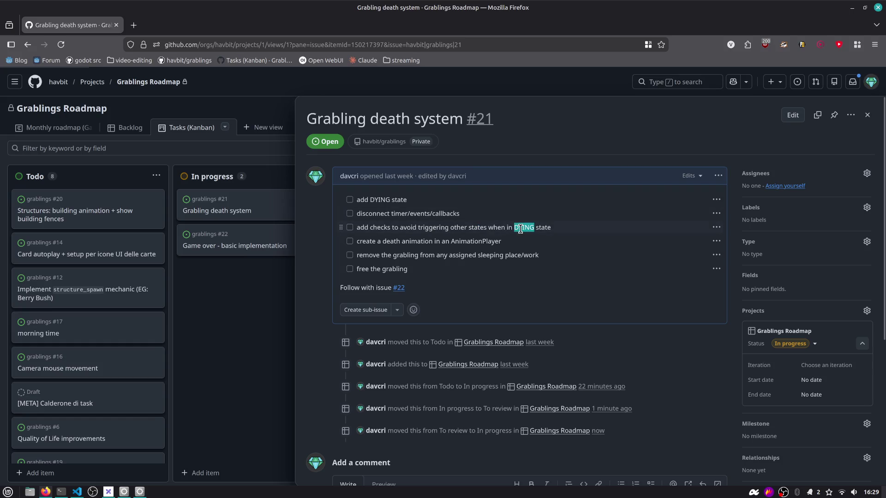
pyautogui.click(511, 238)
pyautogui.moveTo(554, 229); pyautogui.dragTo(350, 202)
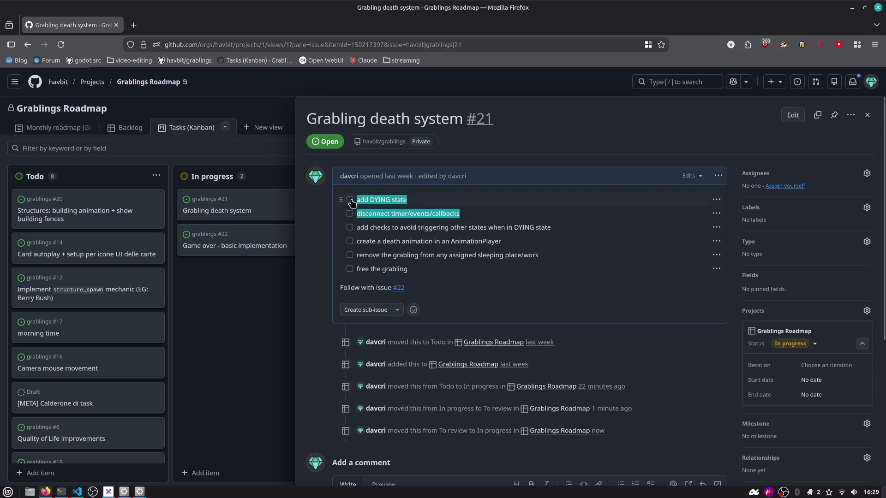
pyautogui.click(445, 217)
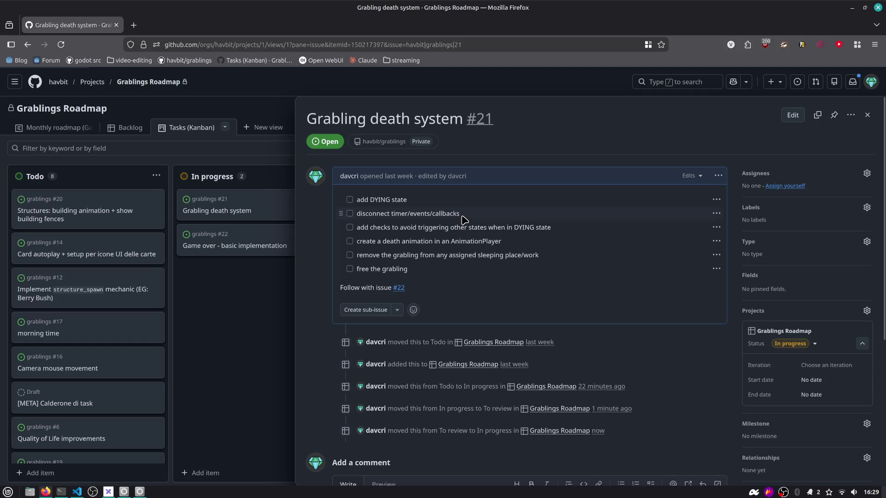
pyautogui.tripleClick(387, 200)
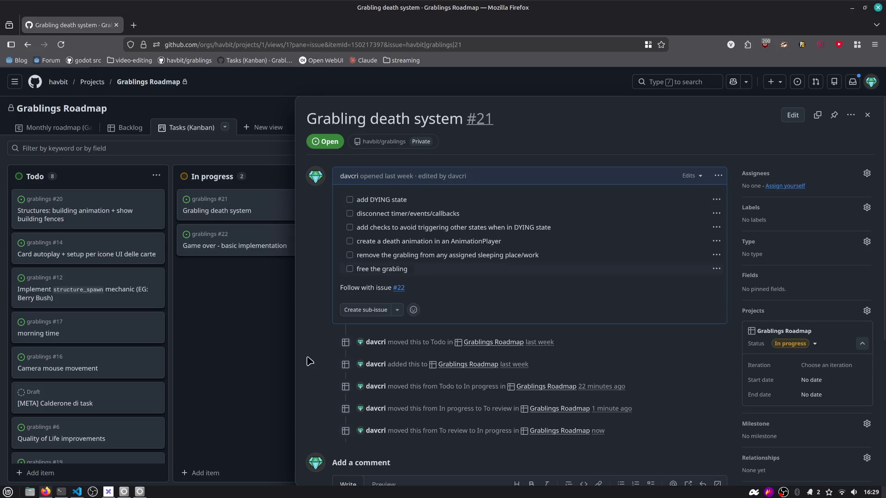
pyautogui.moveTo(77, 493)
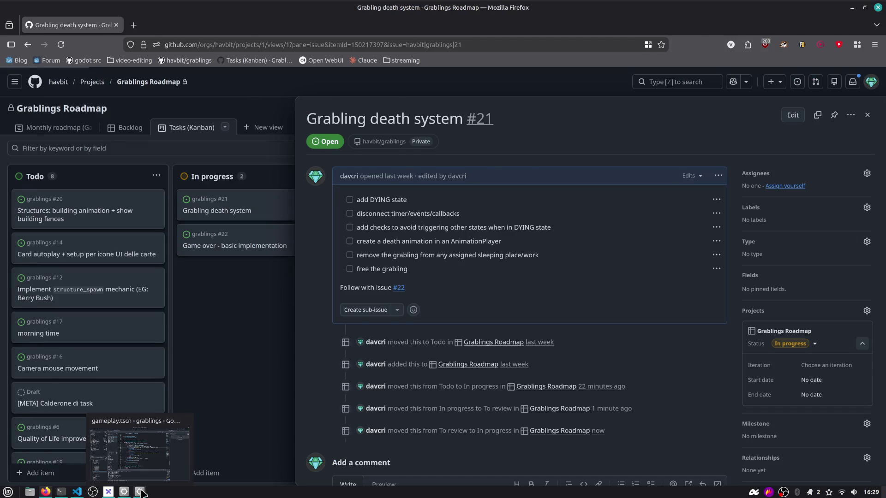
pyautogui.click(141, 492)
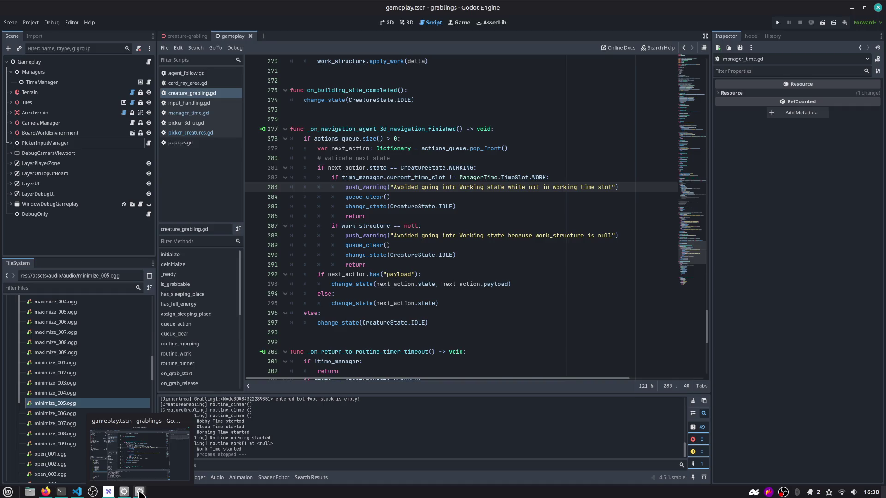
# Zoom the desktop in and out a few times
pyautogui.press('super+equal')
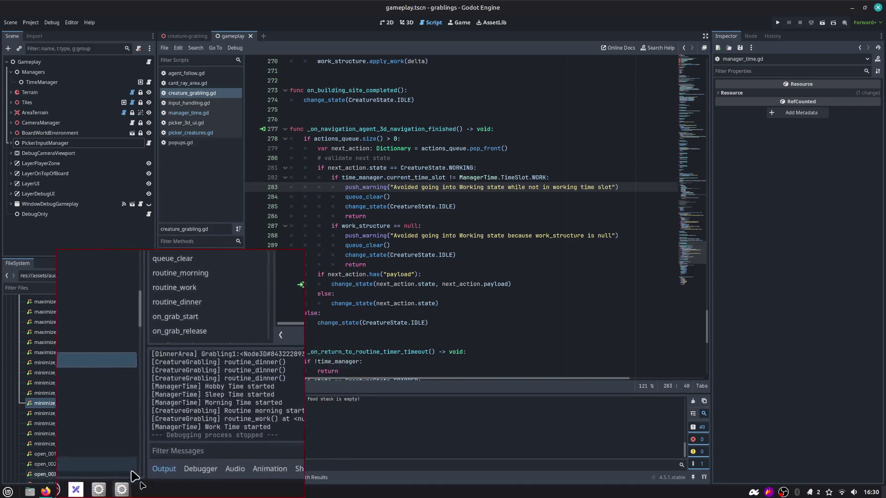
pyautogui.press('super+equal')
pyautogui.press('super+equal')
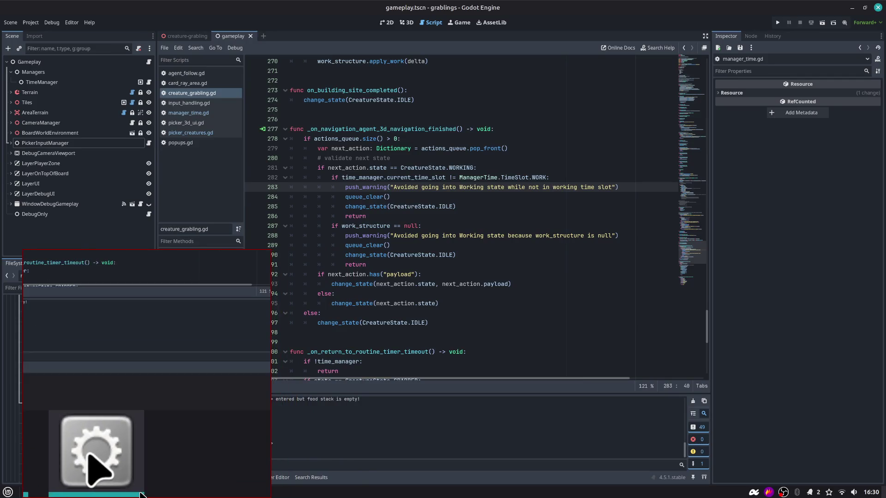
pyautogui.press('super+minus')
pyautogui.press('super+minus')
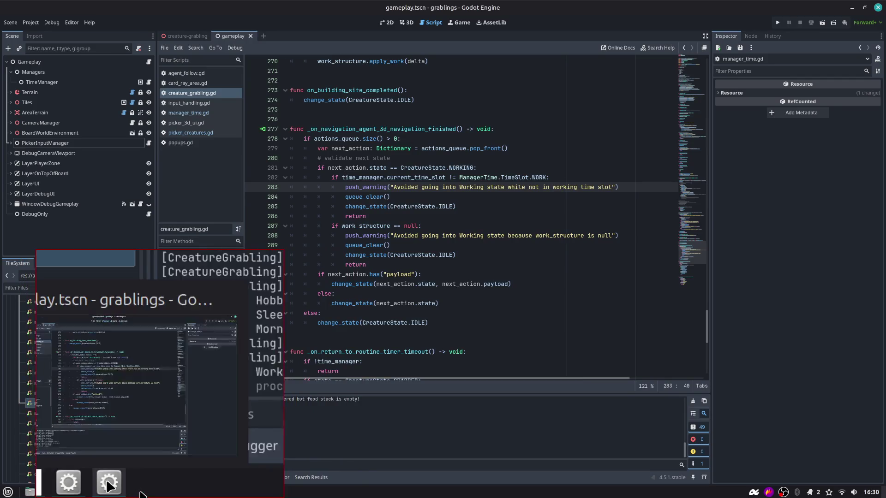
pyautogui.press('super+minus')
pyautogui.press('super+minus')
pyautogui.press('super+minus')
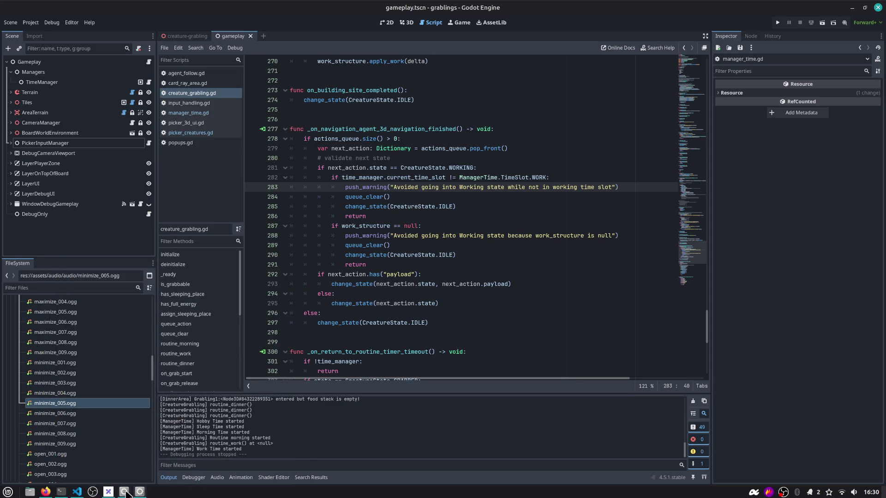
pyautogui.press('super+equal')
pyautogui.press('super+equal')
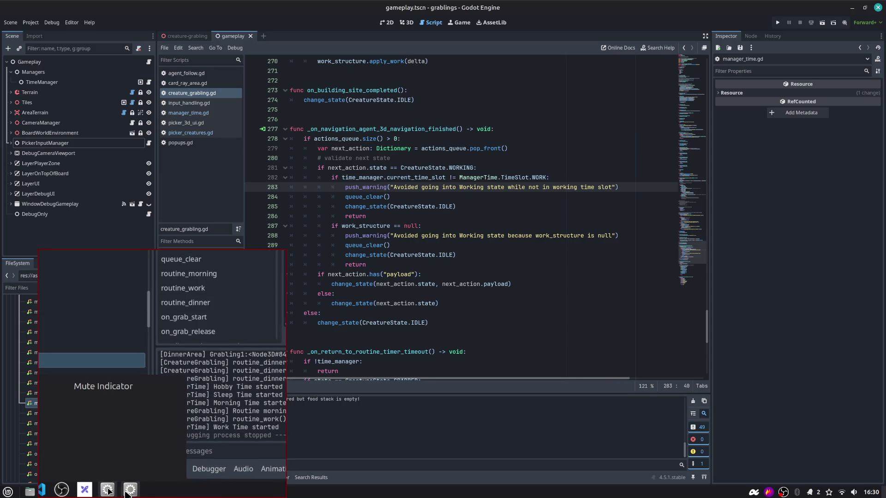
pyautogui.press('super+minus')
pyautogui.press('super+minus')
# Bring up the taskbar application launcher's context menu with Edit menu, About and Configure
pyautogui.moveTo(110, 491)
pyautogui.click(8, 492)
pyautogui.rightClick(8, 492)
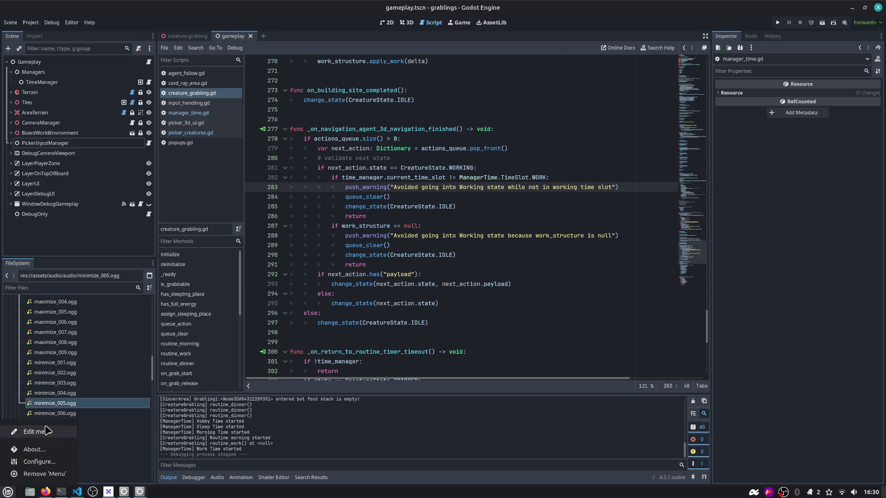
# Open the Godot entry's properties under Games in the Main Menu editor, then close both windows
pyautogui.click(32, 432)
pyautogui.click(79, 78)
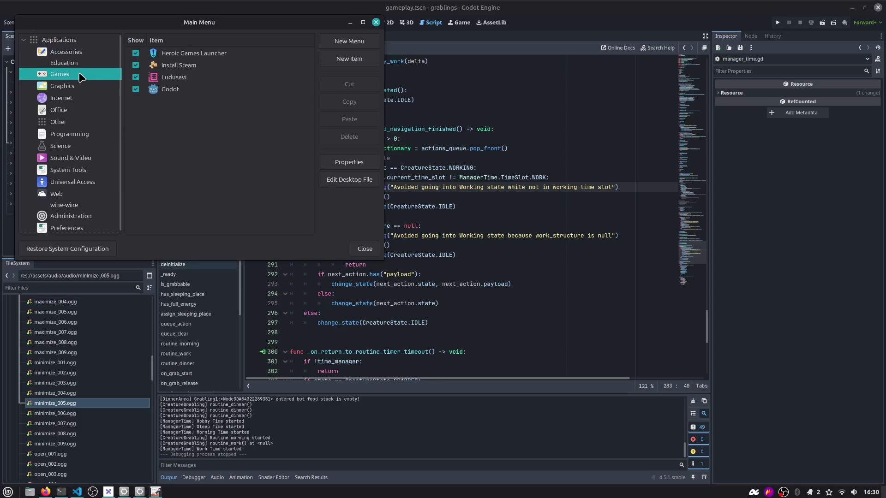
pyautogui.click(178, 89)
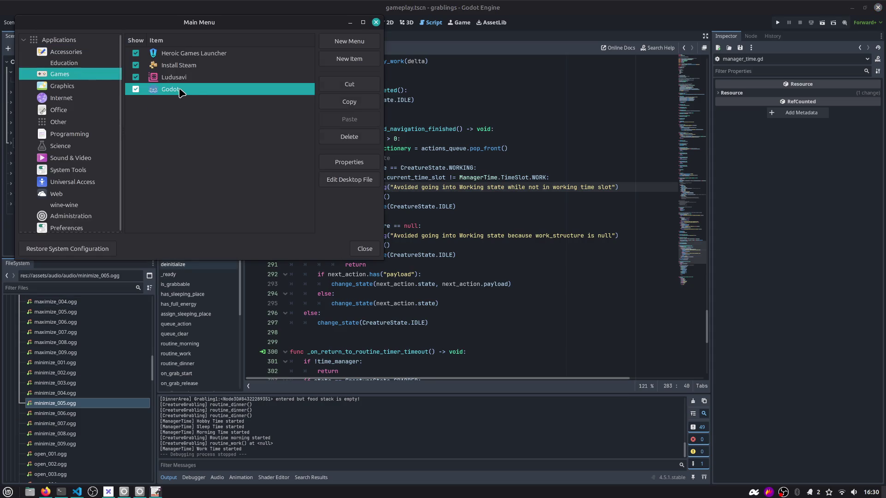
pyautogui.doubleClick(272, 91)
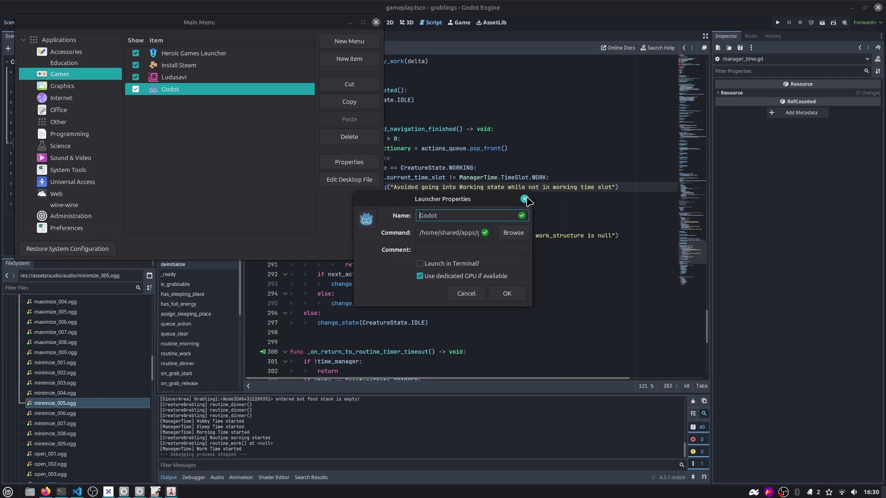
pyautogui.click(525, 199)
pyautogui.click(377, 23)
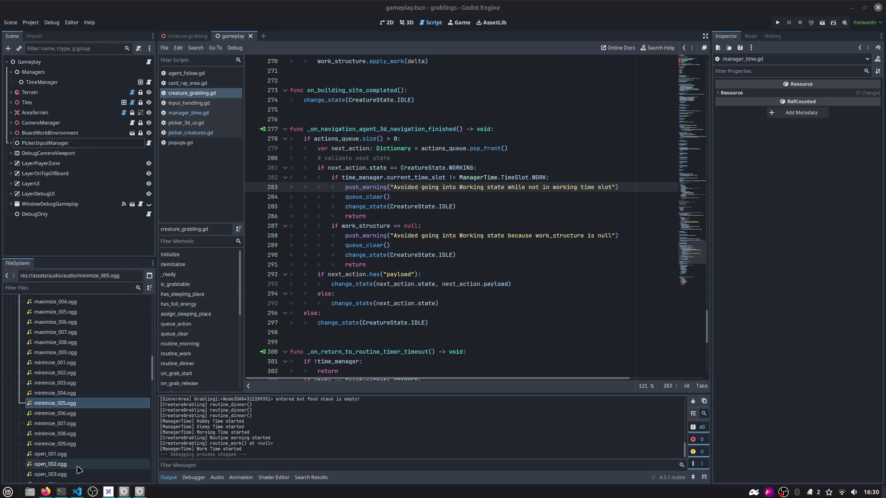
# Review the queue_clear and change_state lines, then close all scripts except creature_grabling.gd
pyautogui.click(374, 197)
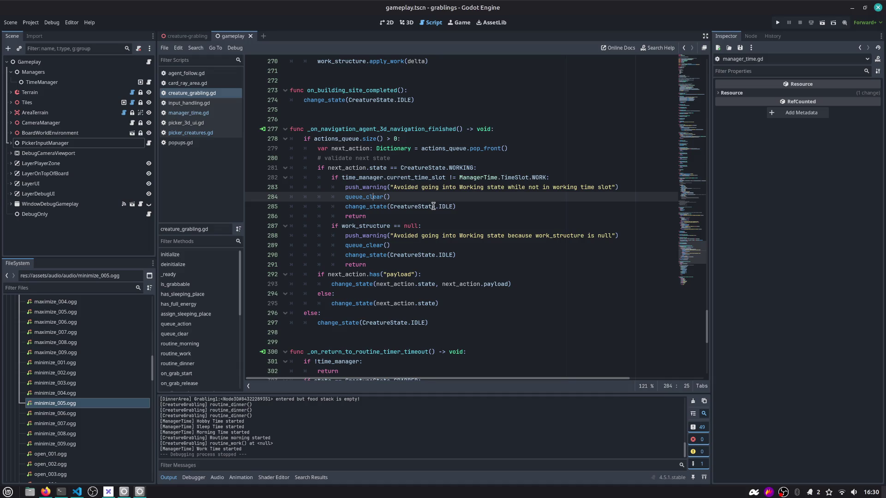
pyautogui.scroll(-2, 394, 208)
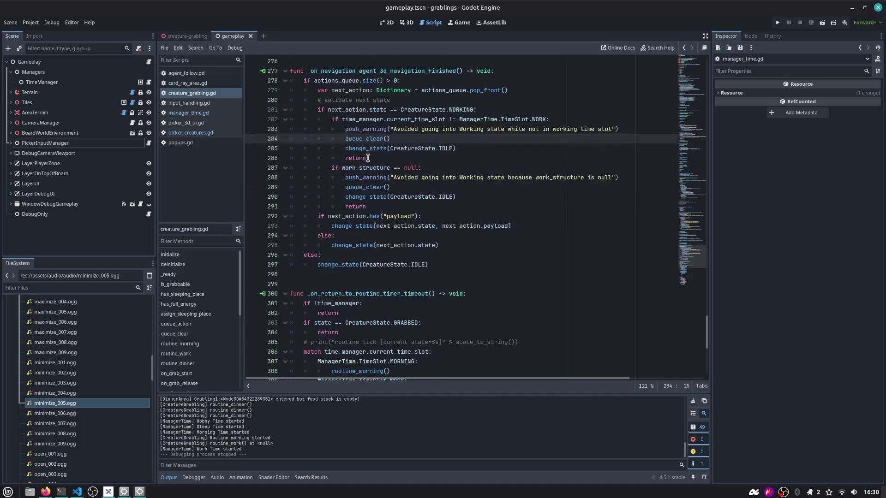
pyautogui.doubleClick(372, 148)
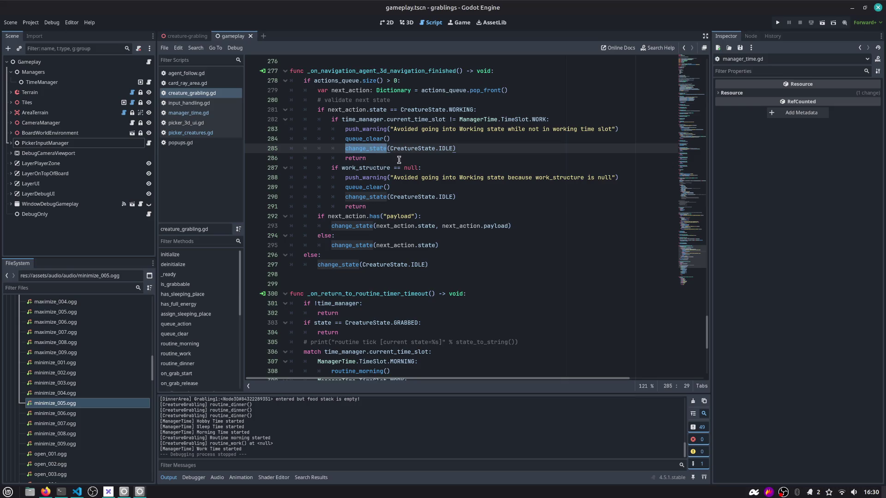
pyautogui.scroll(6, 399, 160)
pyautogui.moveTo(694, 246); pyautogui.dragTo(692, 60)
pyautogui.scroll(-2, 692, 60)
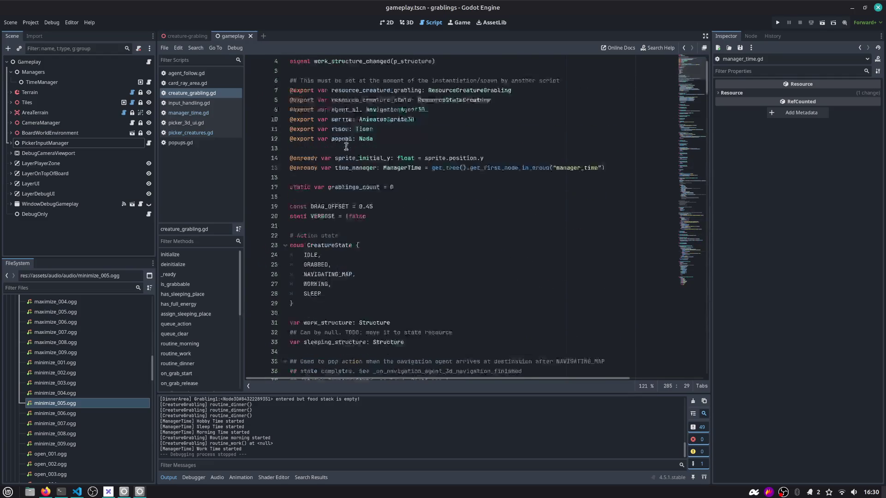
pyautogui.rightClick(200, 94)
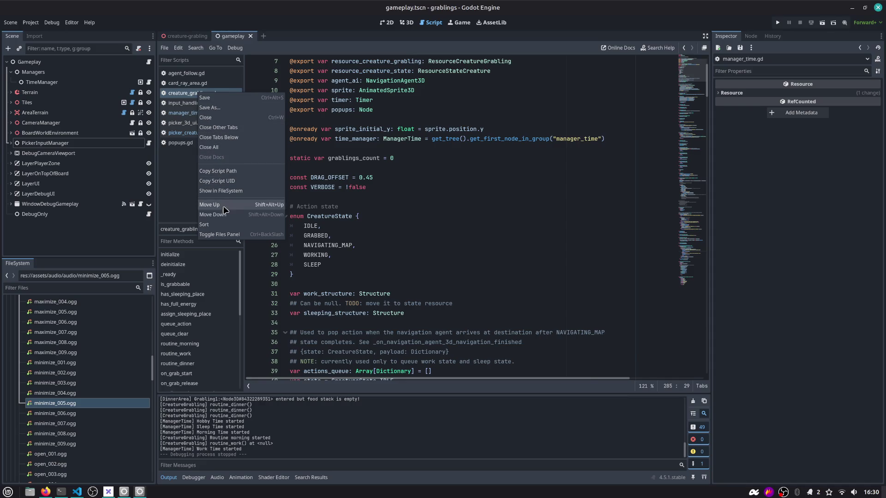
pyautogui.click(224, 127)
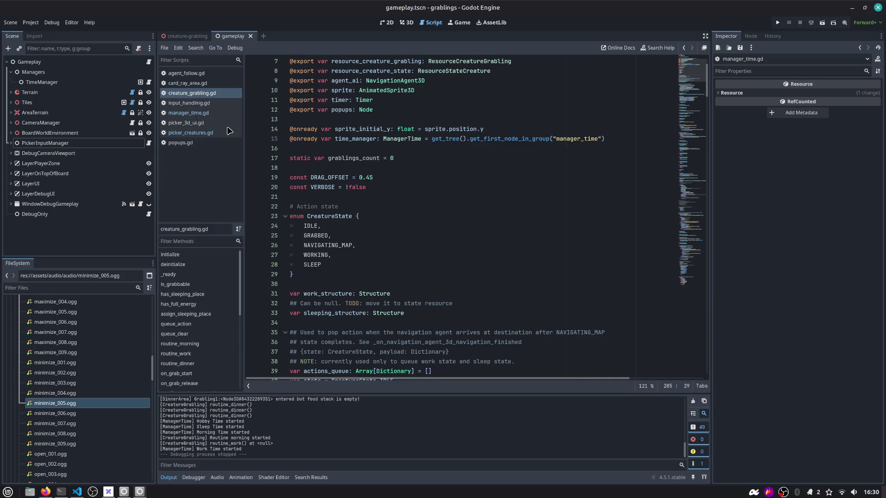
pyautogui.scroll(-5, 682, 79)
pyautogui.scroll(7, 535, 102)
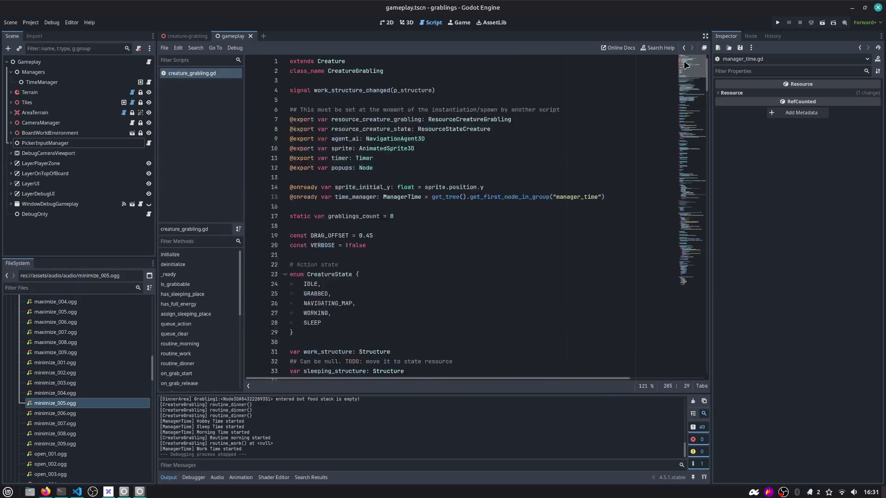
pyautogui.scroll(-3, 404, 125)
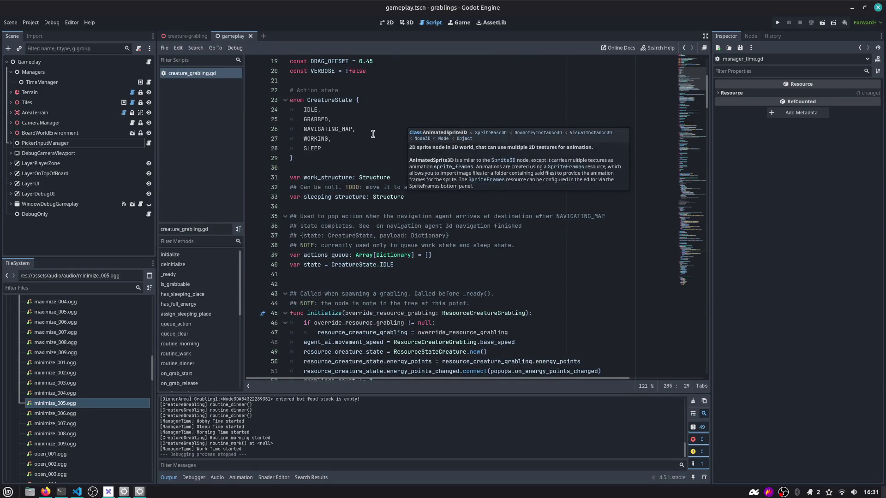
pyautogui.scroll(-2, 367, 158)
pyautogui.scroll(-3, 364, 158)
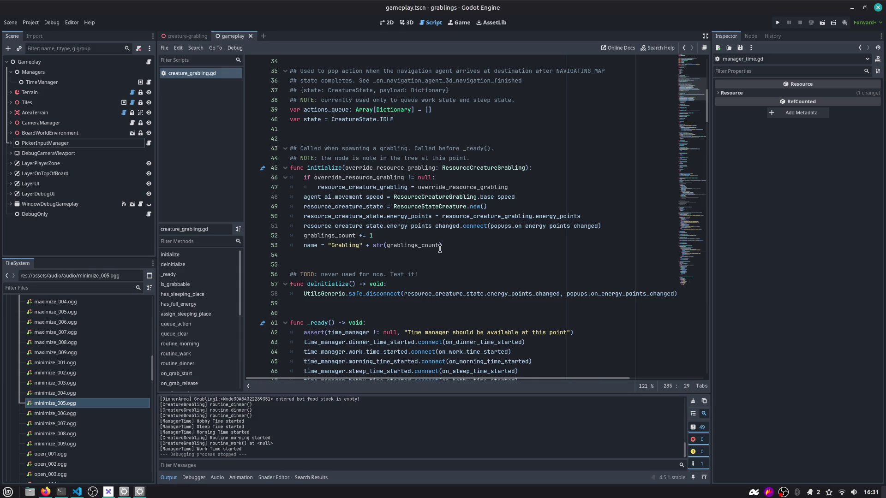
pyautogui.scroll(-5, 440, 248)
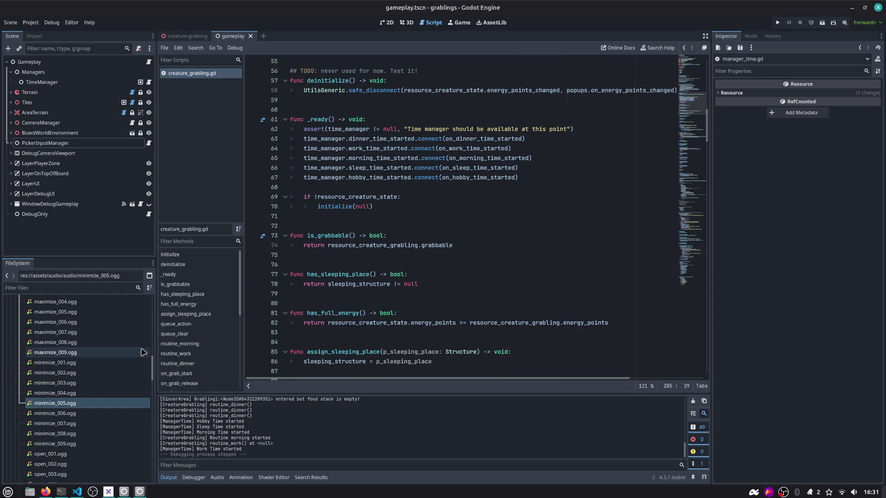
pyautogui.moveTo(142, 492)
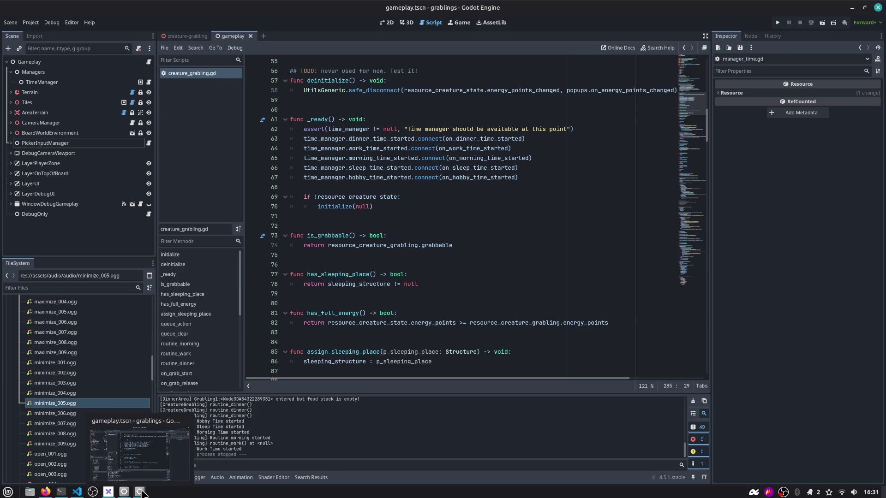
pyautogui.click(142, 492)
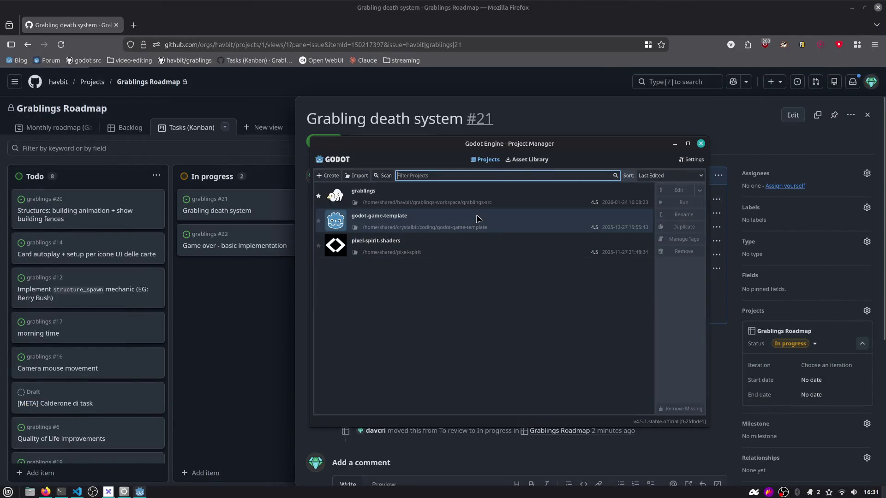
# Open the grablings project from the Project Manager, maximize its editor, and bring up Visual Studio Code
pyautogui.doubleClick(395, 201)
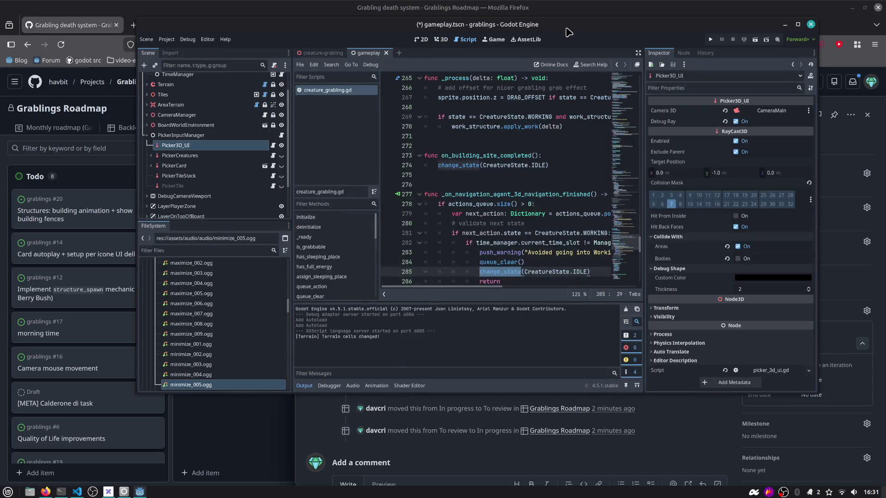
pyautogui.doubleClick(569, 30)
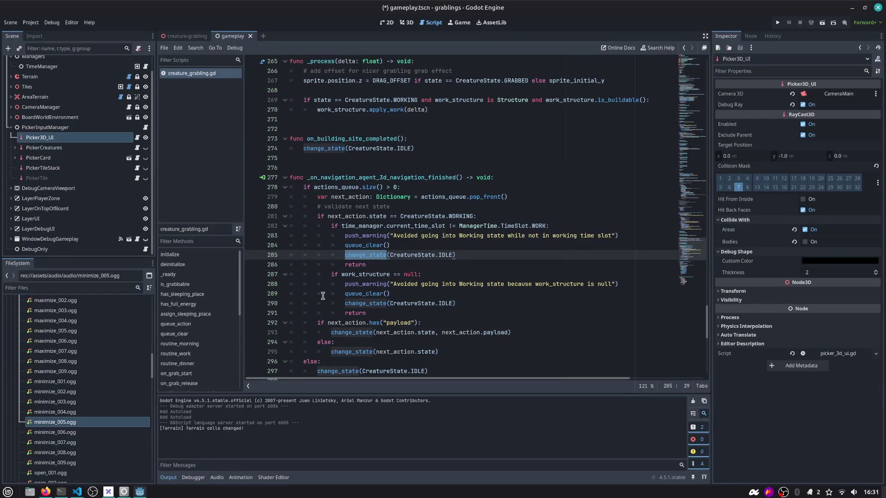
pyautogui.scroll(-2, 435, 179)
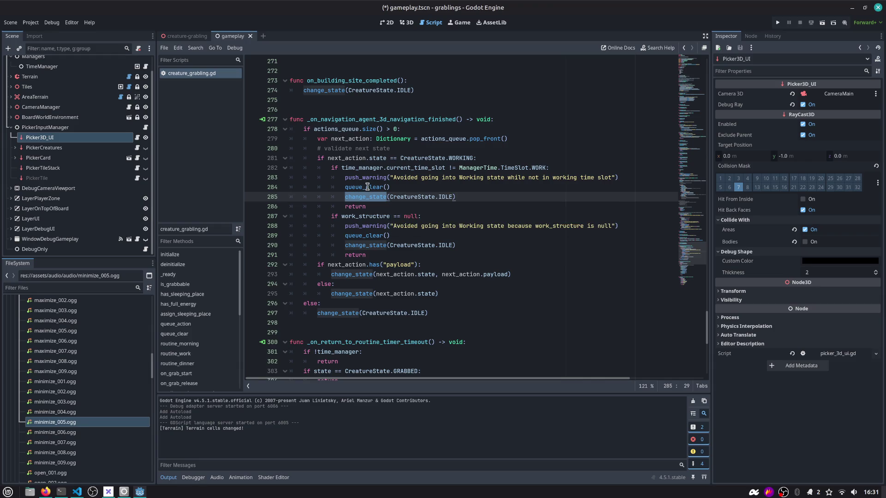
pyautogui.click(77, 492)
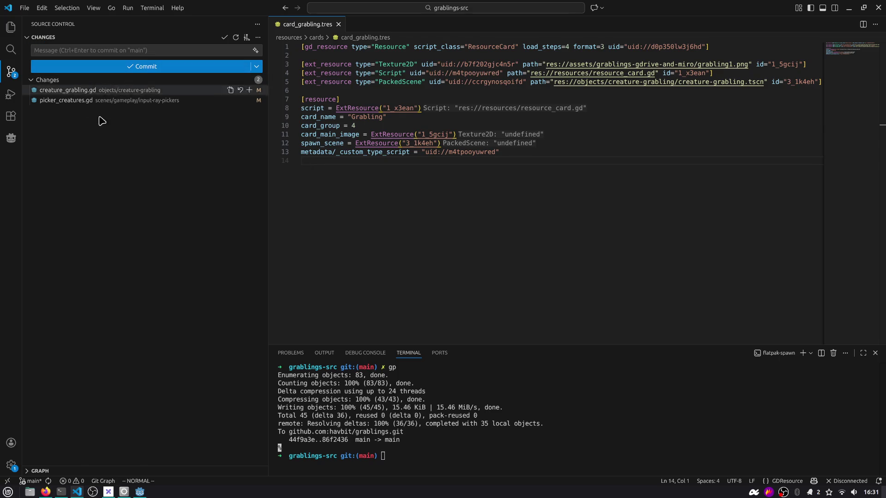
# Look over the two modified scripts in Source Control's Changes group, then minimize VS Code
pyautogui.rightClick(160, 113)
pyautogui.click(146, 117)
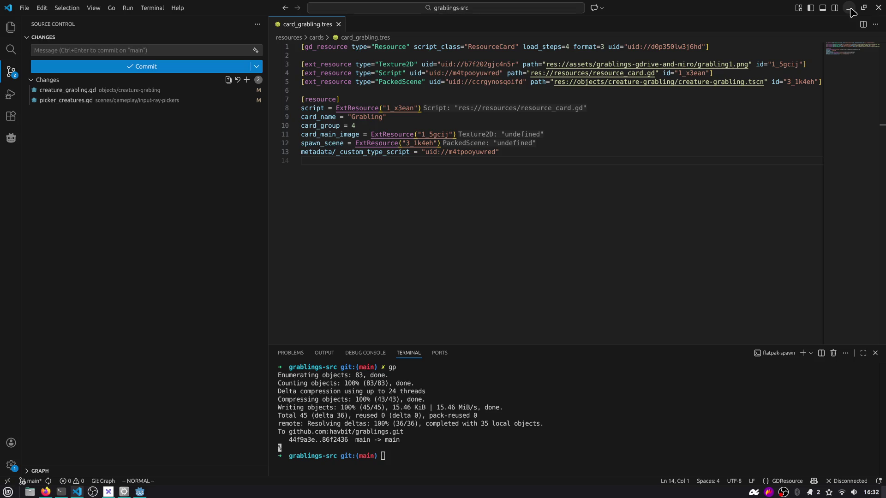
pyautogui.click(850, 10)
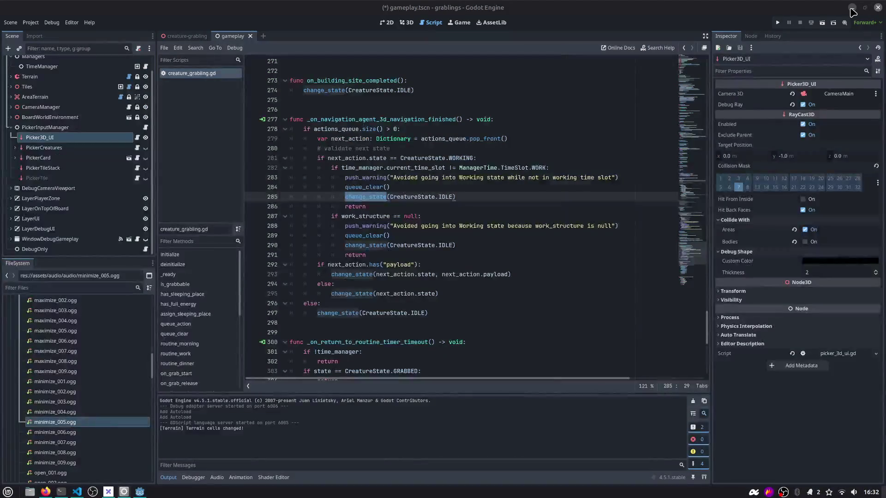
# Open the preview_3d.tscn scene in the 3D view with the quick scene opener
pyautogui.click(591, 82)
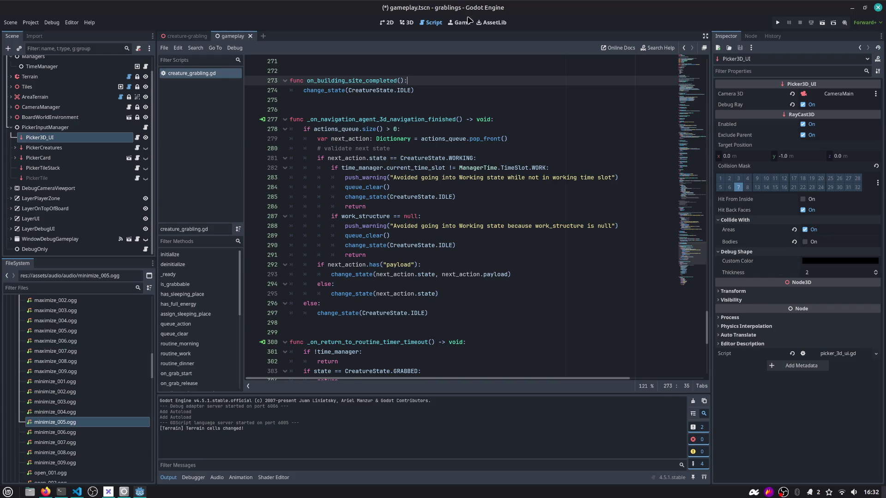
pyautogui.click(408, 23)
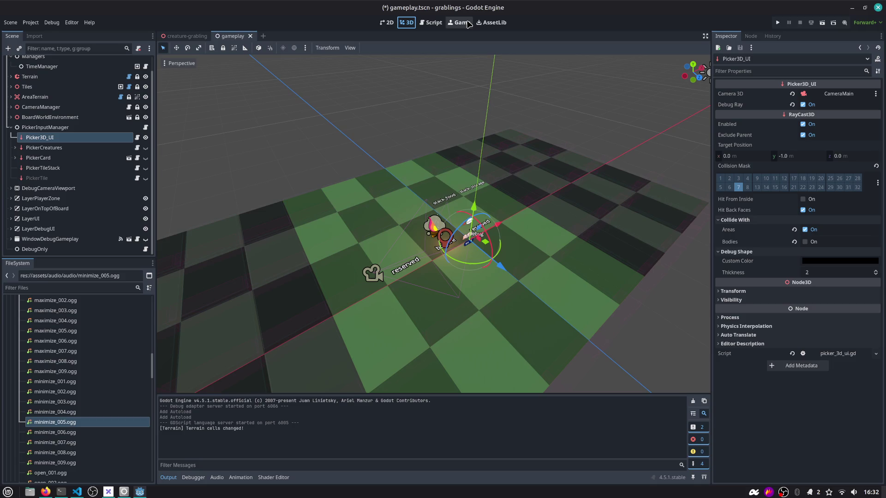
pyautogui.hotkey('ctrl', 'shift', 'o')
pyautogui.write('preview')
pyautogui.press('Return')
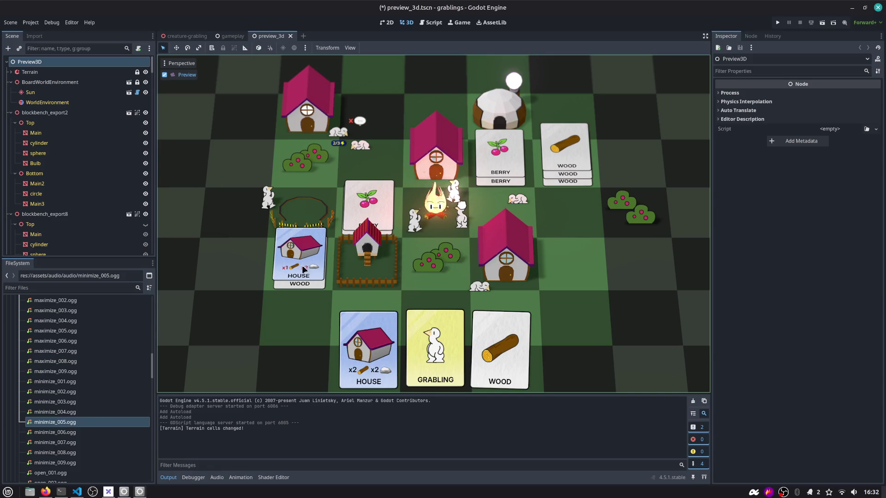
# Switch between the scene tabs, run the project, and switch to the GitHub issue in Firefox
pyautogui.click(230, 36)
pyautogui.click(190, 37)
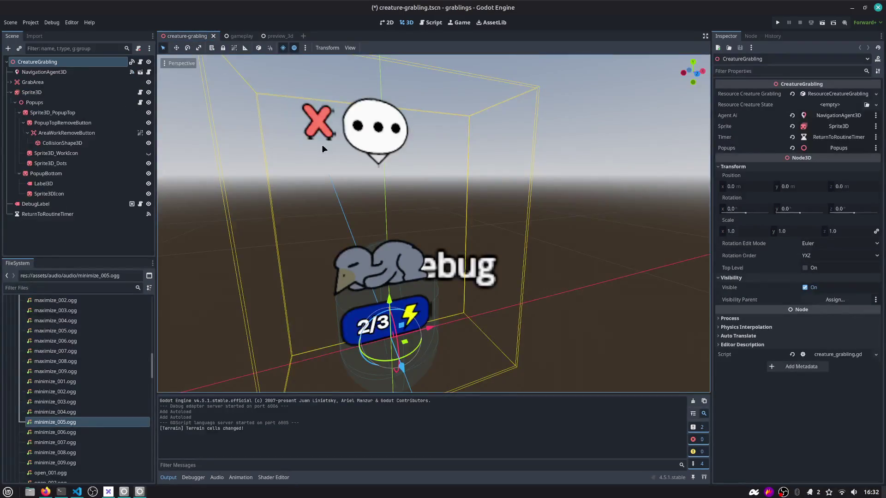
pyautogui.click(777, 22)
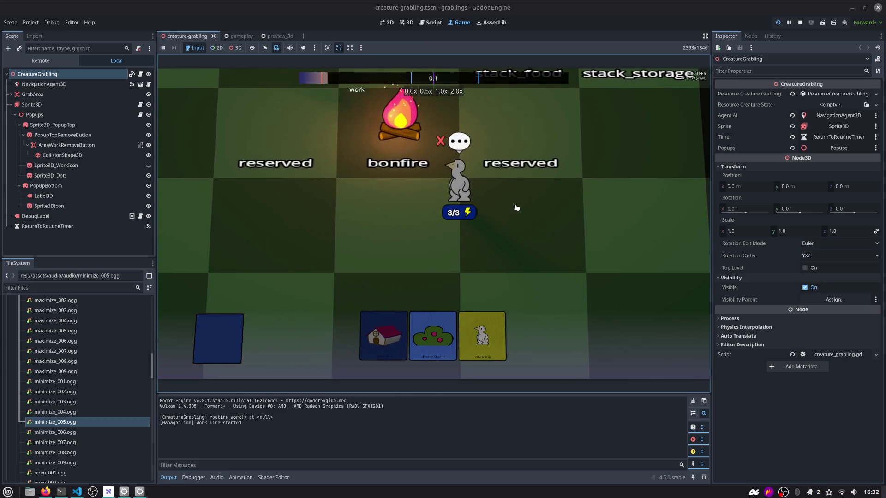
pyautogui.hotkey('alt', 'Tab')
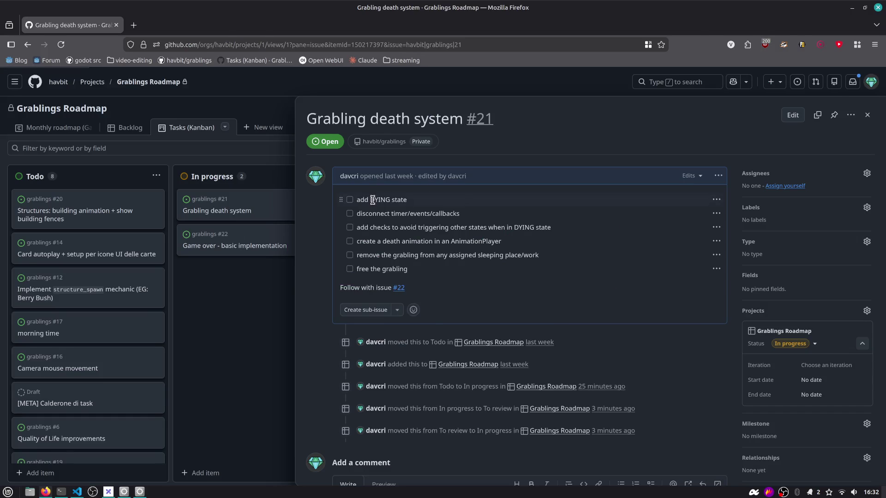
# Return to Godot, stop the running game with F8, and place the caret on line 279
pyautogui.hotkey('alt', 'Tab')
pyautogui.press('F8')
pyautogui.click(430, 22)
pyautogui.click(423, 139)
pyautogui.moveTo(424, 137)
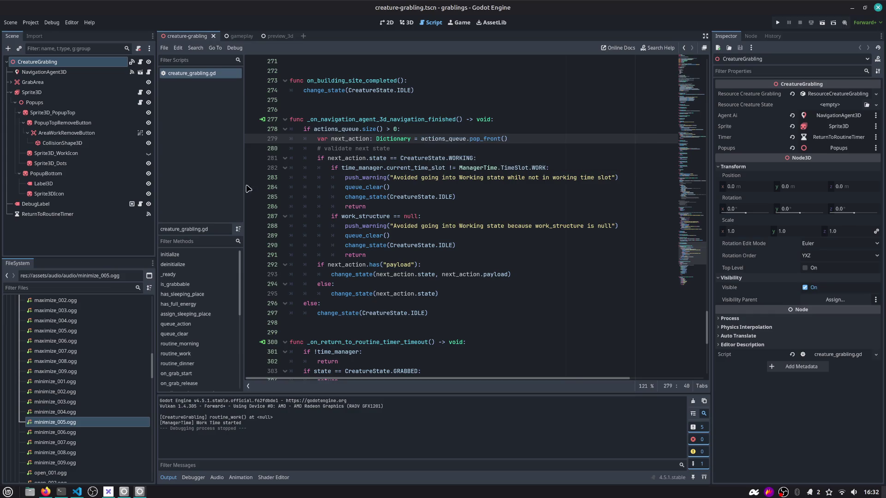
# Try the quick scene and script openers, dismissing each without opening anything
pyautogui.click(330, 100)
pyautogui.click(553, 168)
pyautogui.hotkey('ctrl', 'shift', 'o')
pyautogui.press('Escape')
pyautogui.hotkey('ctrl', 'shift', 'o')
pyautogui.hotkey('ctrl', 'alt', 'o')
pyautogui.press('Escape')
# Browse the code navigation menus and function list without jumping anywhere
pyautogui.click(219, 242)
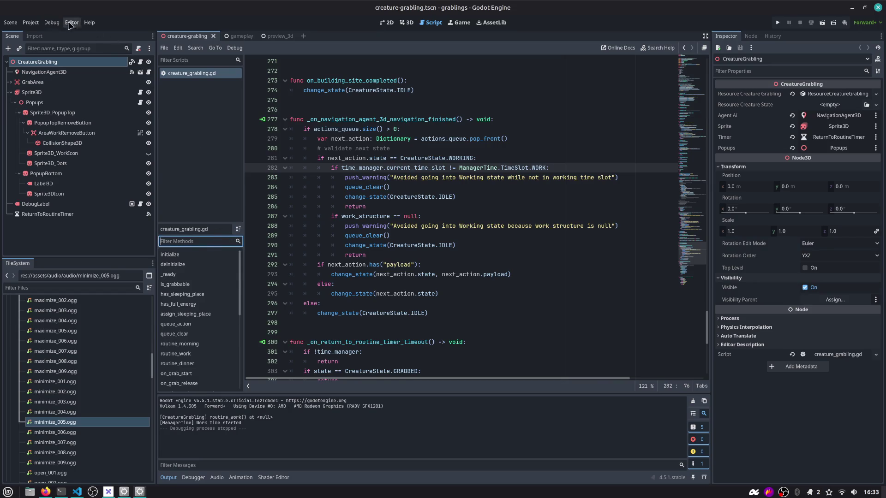
pyautogui.click(233, 48)
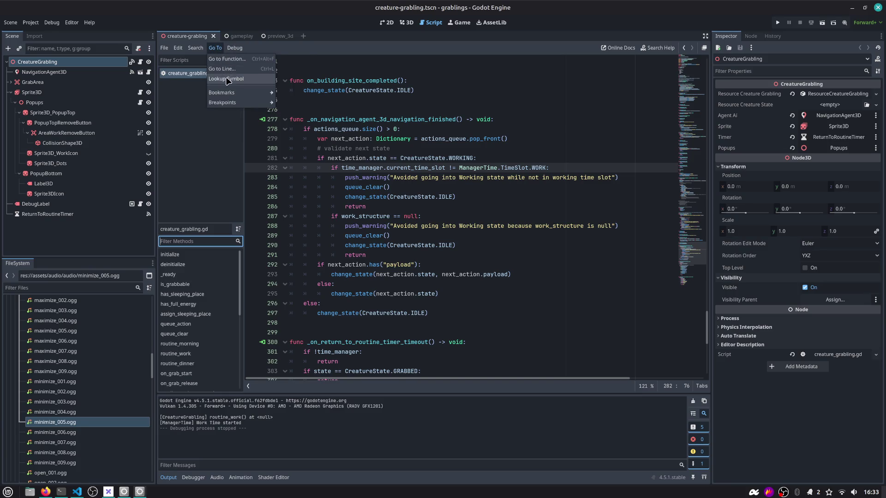
pyautogui.click(226, 78)
pyautogui.click(219, 51)
pyautogui.click(226, 79)
pyautogui.click(215, 48)
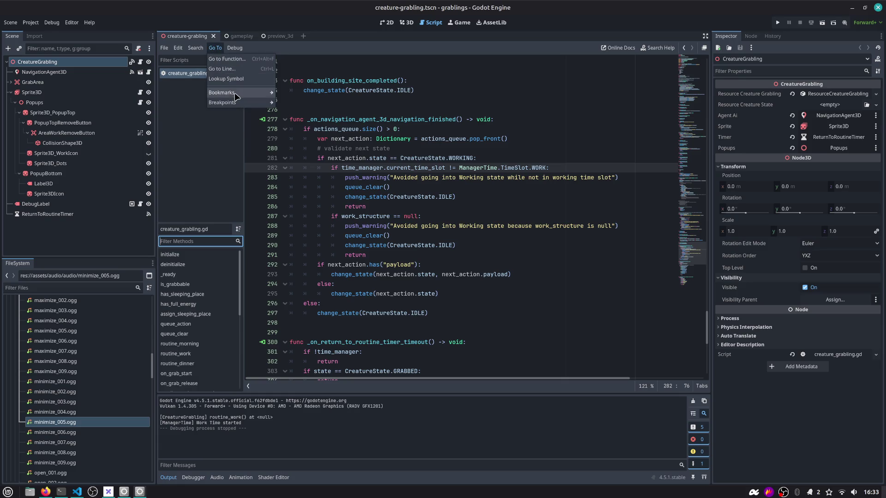
pyautogui.click(228, 59)
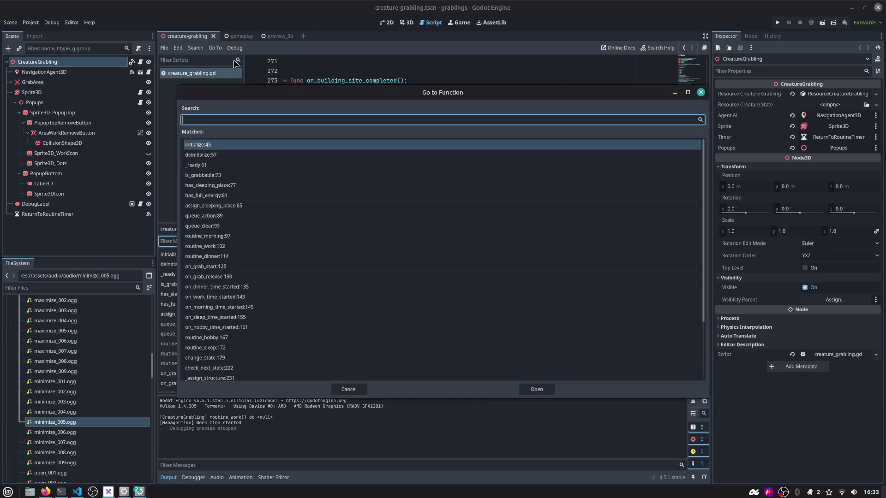
pyautogui.press('Escape')
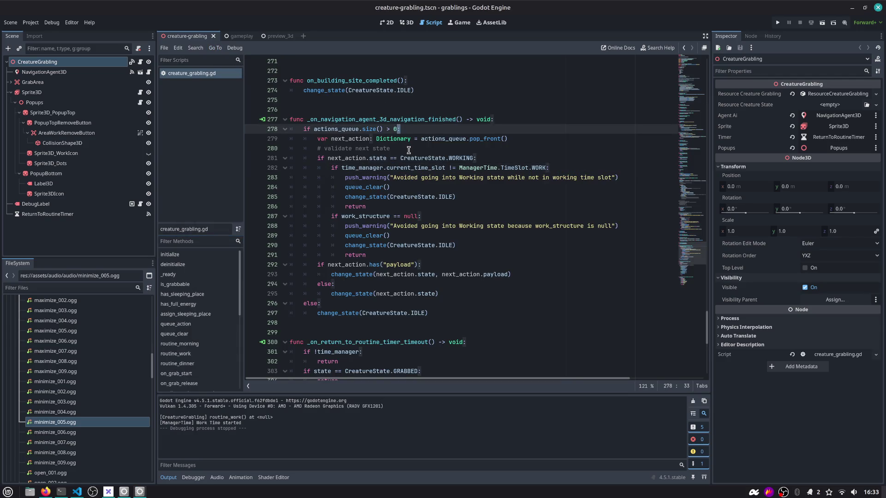
# Jump to the initialize function and inspect its resource_creature_grabling and resource_creature_state lines
pyautogui.hotkey('ctrl', 'alt', 'f')
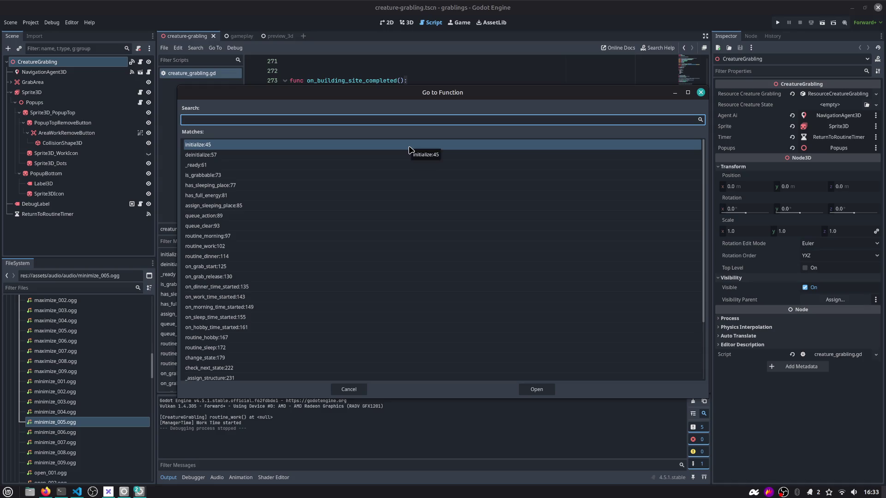
pyautogui.write('in')
pyautogui.press('Return')
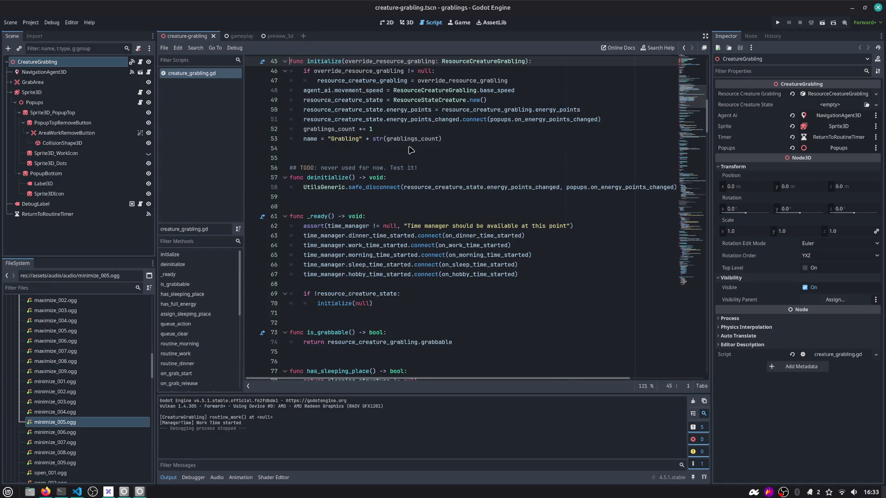
pyautogui.scroll(2, 410, 150)
pyautogui.doubleClick(370, 120)
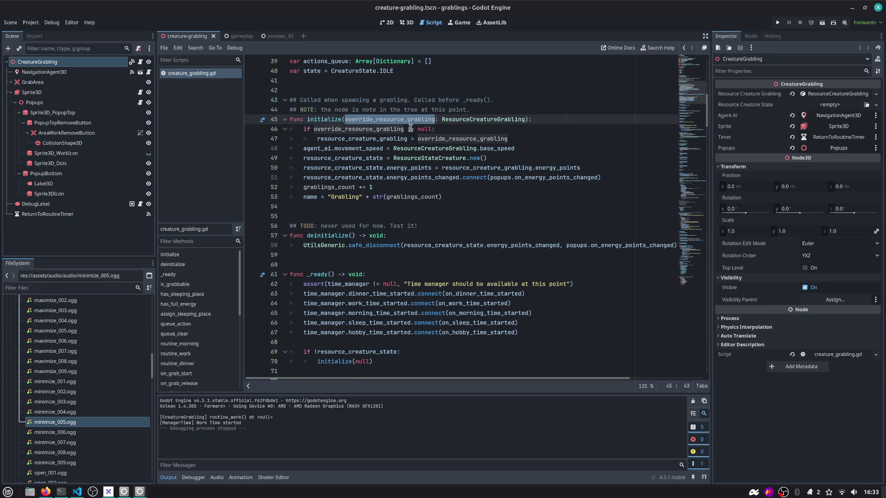
pyautogui.scroll(1, 372, 160)
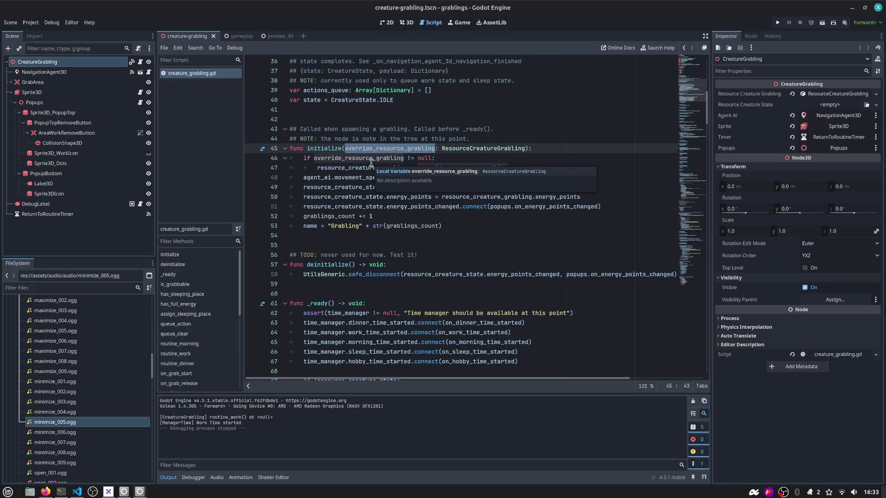
pyautogui.doubleClick(410, 168)
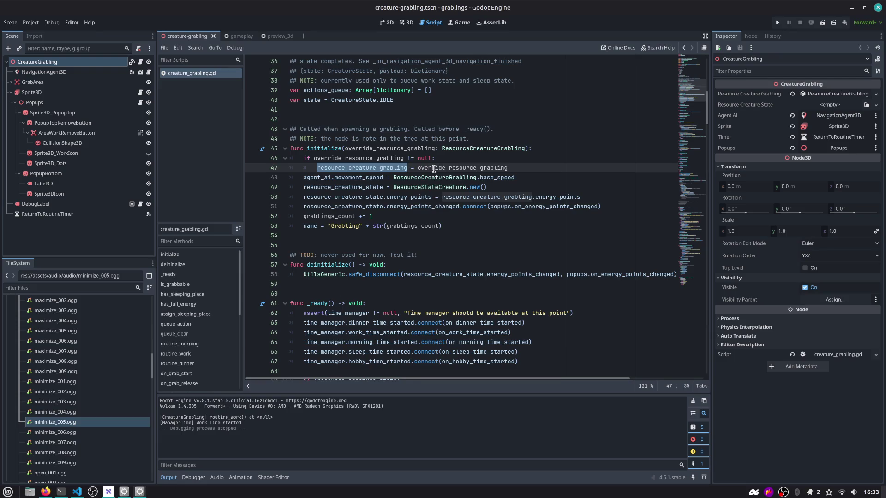
pyautogui.click(387, 207)
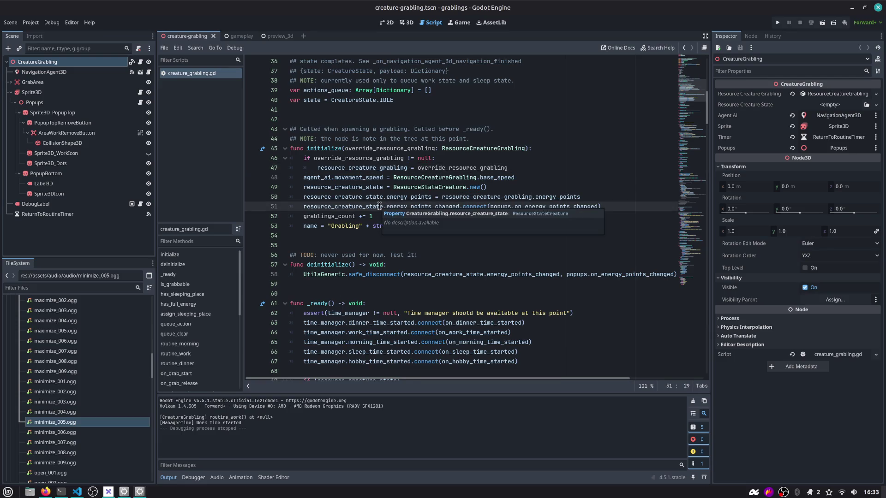
# Duplicate line 50 as resource_creature_state.energy_points = 1 and save the script
pyautogui.press('Up')
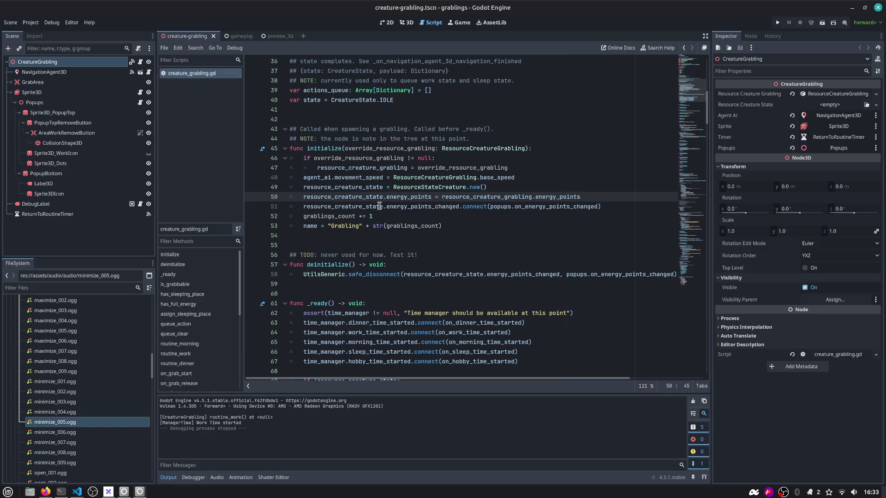
pyautogui.write('#')
pyautogui.press('Delete')
pyautogui.press('Delete')
pyautogui.hotkey('ctrl', 'alt', 'Down')
pyautogui.hotkey('ctrl', 'shift', 'Left')
pyautogui.hotkey('ctrl', 'shift', 'Left')
pyautogui.hotkey('ctrl', 'shift', 'Left')
pyautogui.hotkey('ctrl', 'shift', 'Left')
pyautogui.hotkey('ctrl', 'shift', 'Right')
pyautogui.write('= 1')
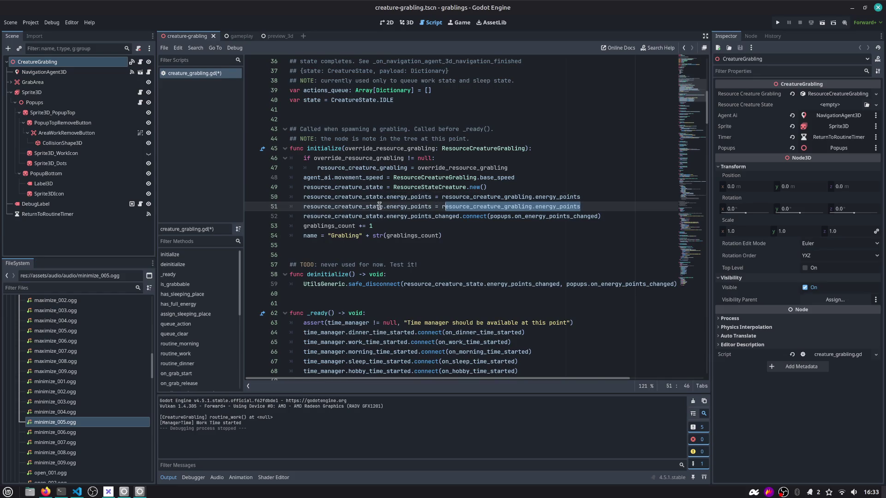
pyautogui.hotkey('ctrl', 's')
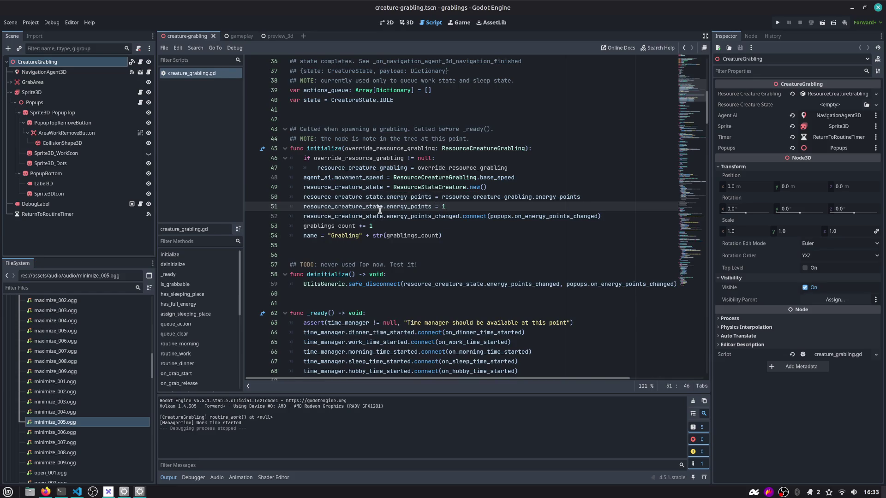
# Highlight energy_points uses and search the script for on_energy_points_changed
pyautogui.doubleClick(388, 208)
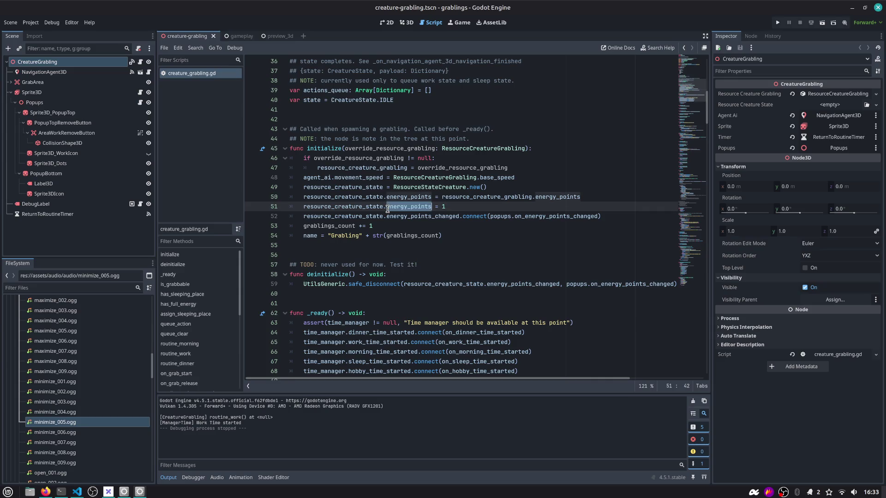
pyautogui.doubleClick(531, 217)
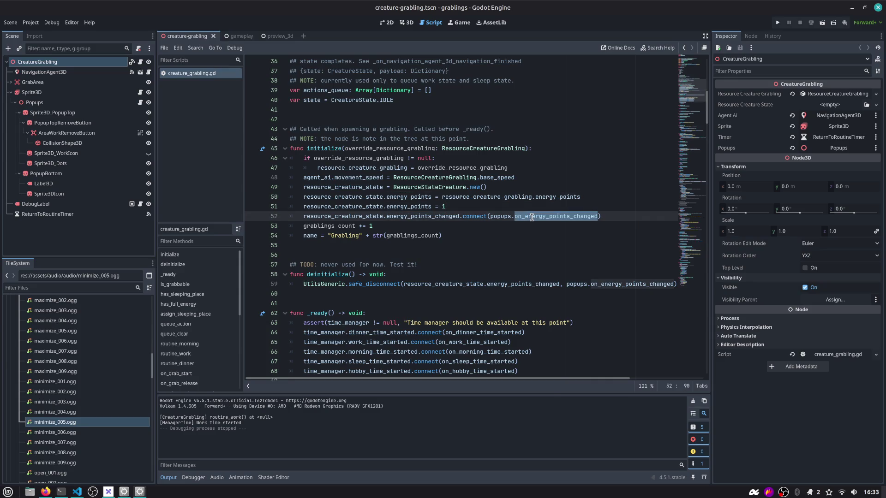
pyautogui.hotkey('ctrl', 'f')
pyautogui.press('Return')
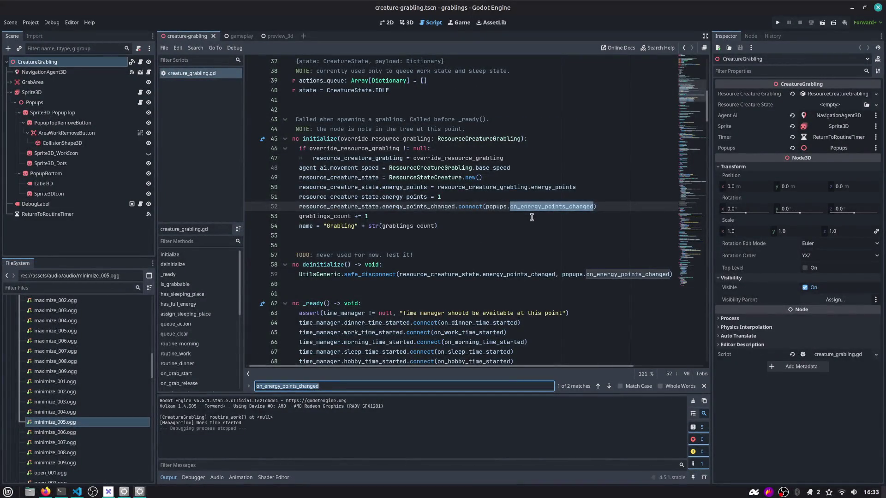
pyautogui.hscroll(-1, 531, 216)
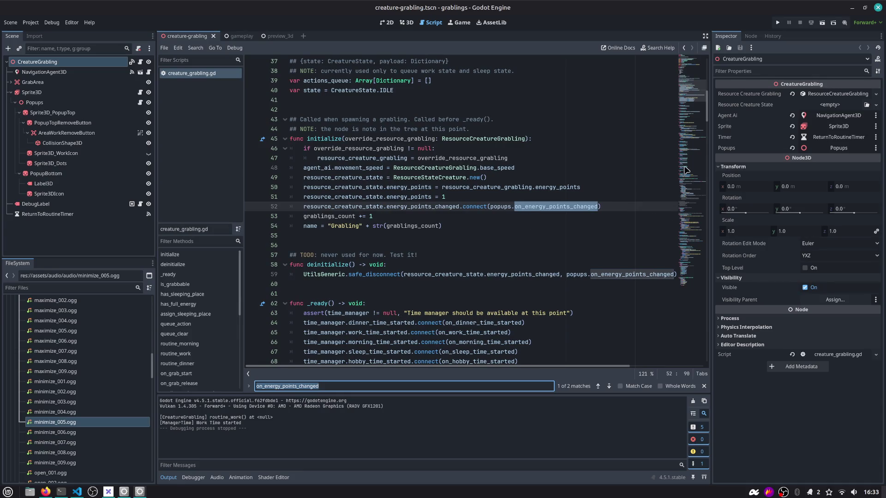
pyautogui.scroll(12, 569, 151)
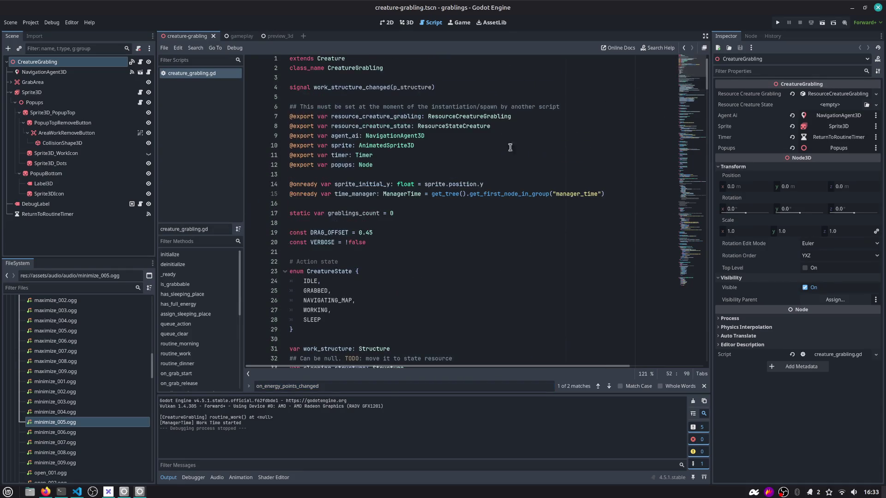
# Add a DYING entry after SLEEP in the CreatureState enum
pyautogui.click(341, 319)
pyautogui.write(',')
pyautogui.press('Return')
pyautogui.write('DYING')
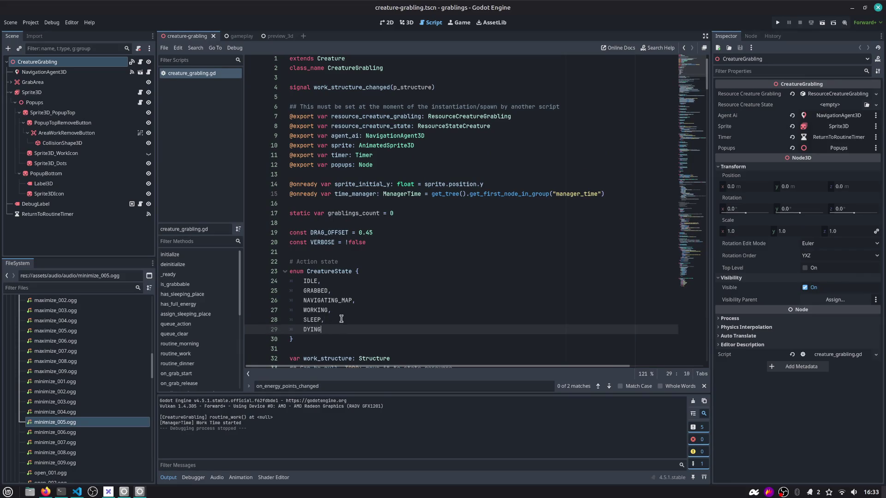
pyautogui.press('Escape')
pyautogui.scroll(-3, 676, 89)
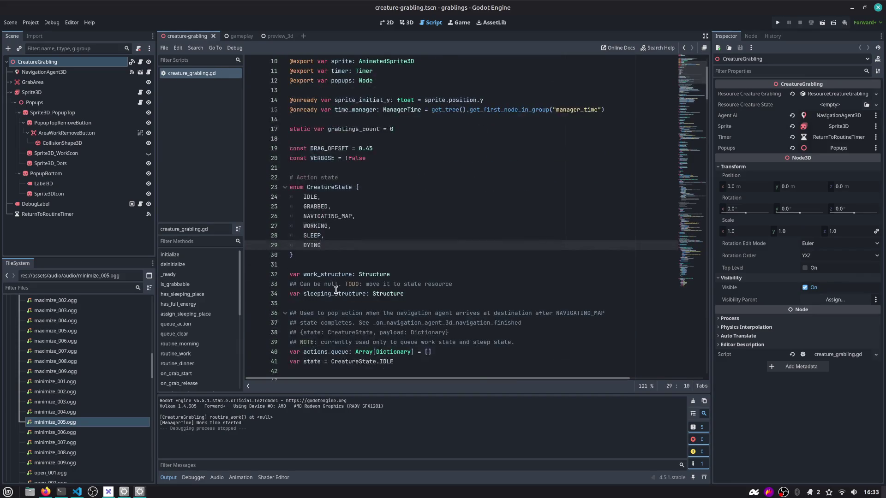
pyautogui.scroll(-20, 514, 289)
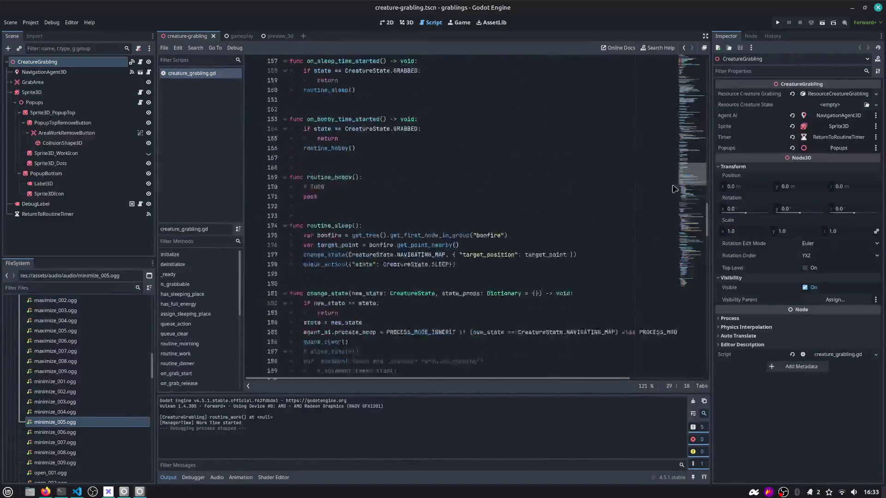
pyautogui.scroll(3, 369, 277)
pyautogui.scroll(-5, 201, 322)
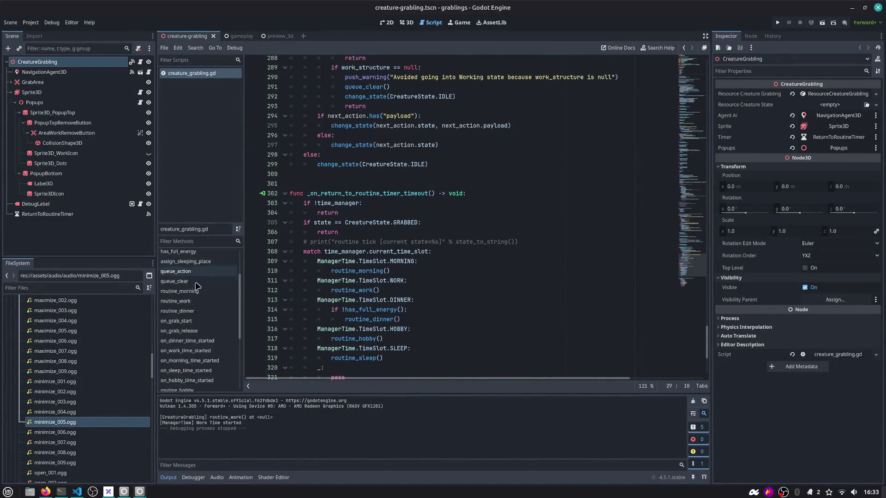
pyautogui.scroll(5, 200, 321)
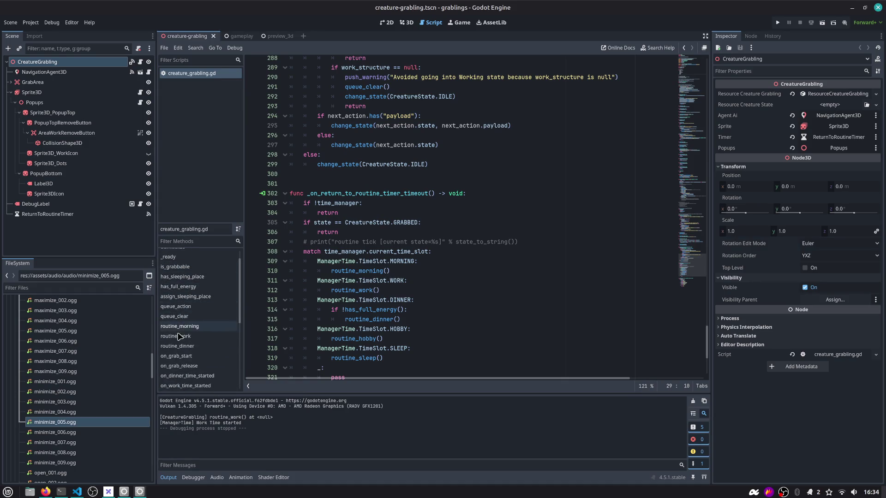
# Declare a new func kill() -> void above assign_sleeping_place
pyautogui.click(187, 298)
pyautogui.click(379, 208)
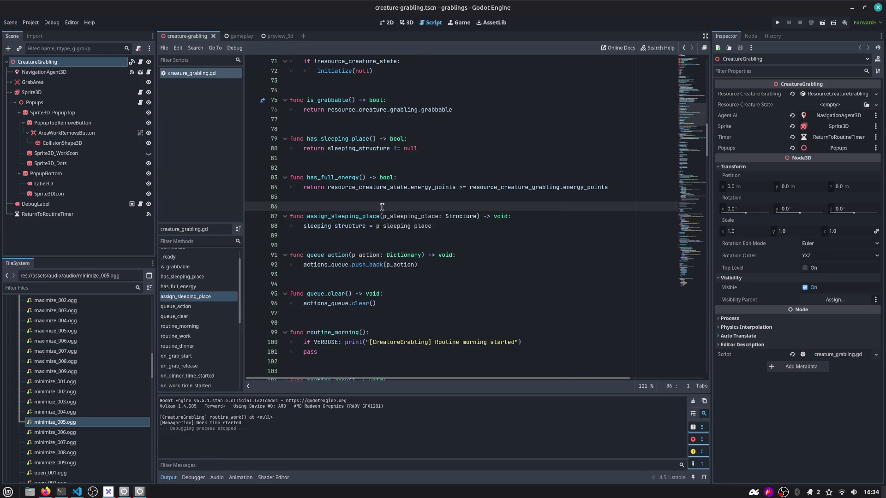
pyautogui.press('Return')
pyautogui.press('Return')
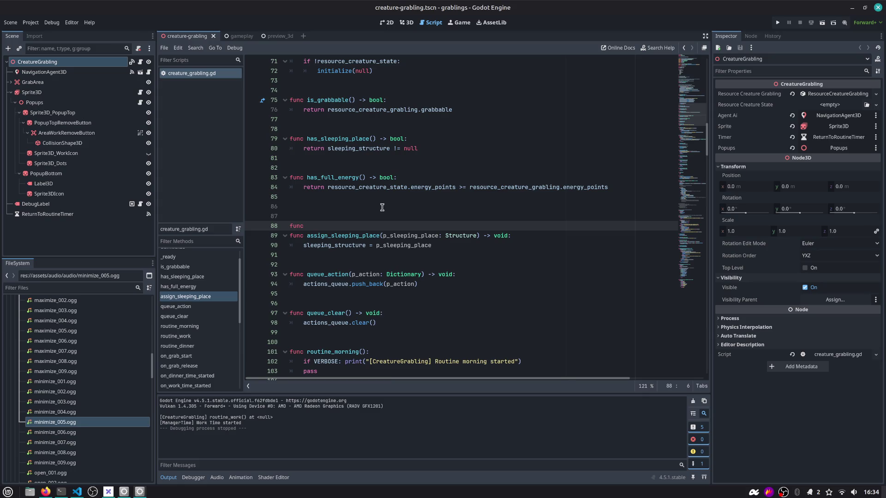
pyautogui.write('func di')
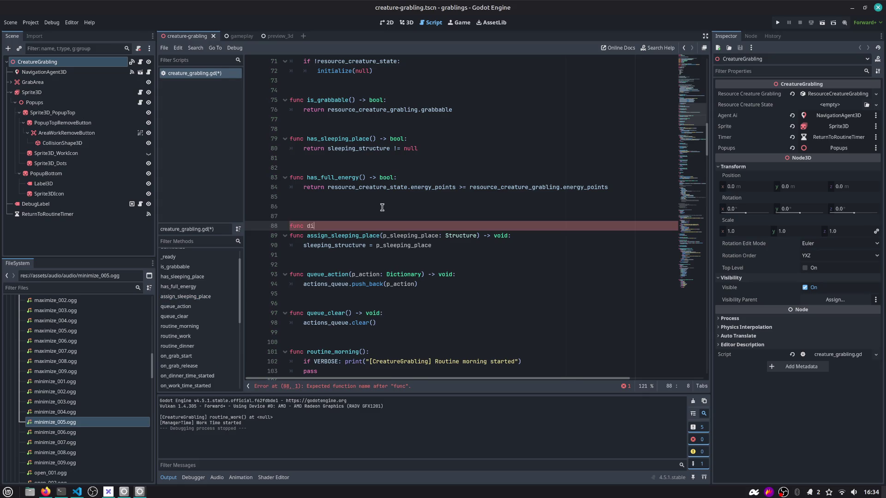
pyautogui.write('e():')
pyautogui.press('Return')
pyautogui.press('Up')
pyautogui.write('ill')
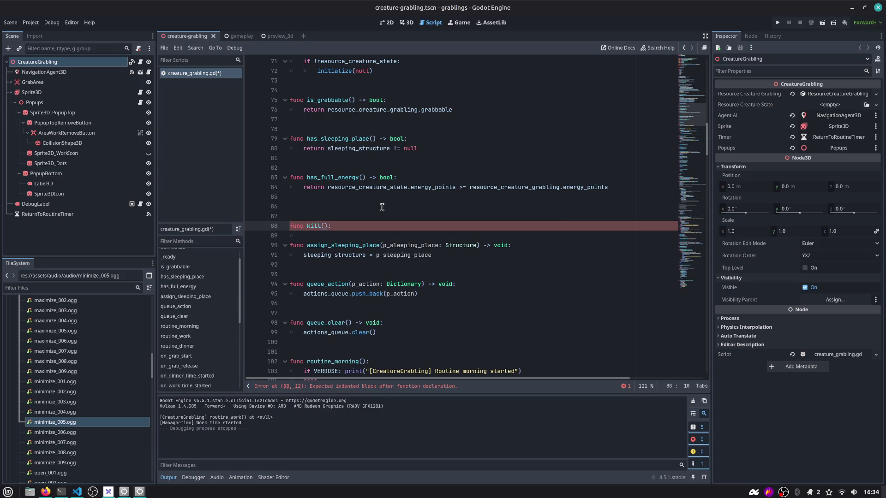
pyautogui.write('-> void')
pyautogui.press('Return')
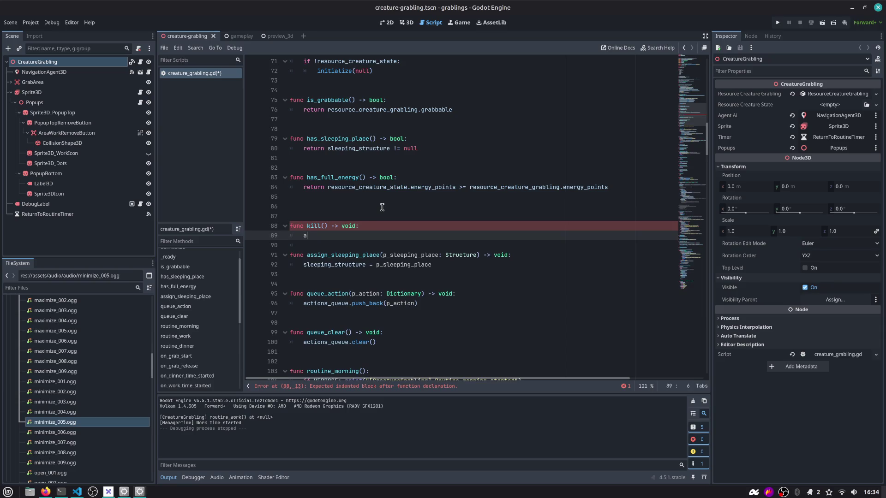
# Make kill() call change_state(CreatureState.DYING) and save the script
pyautogui.write('change')
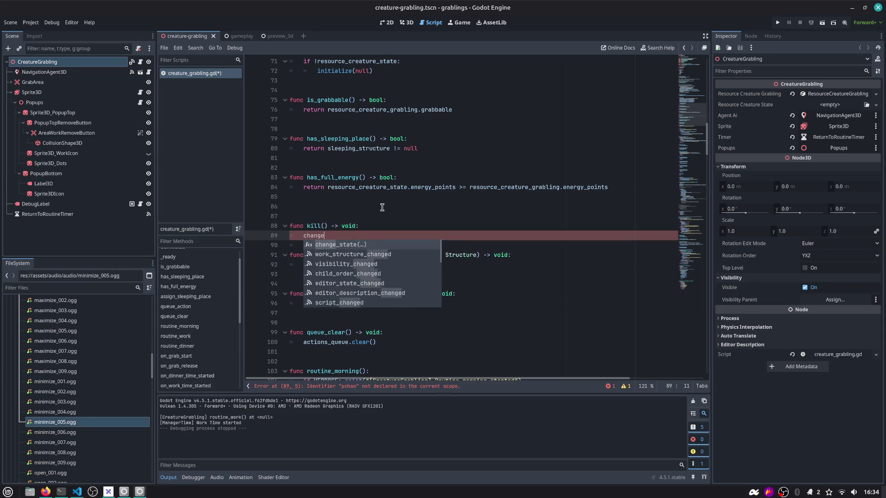
pyautogui.press('Return')
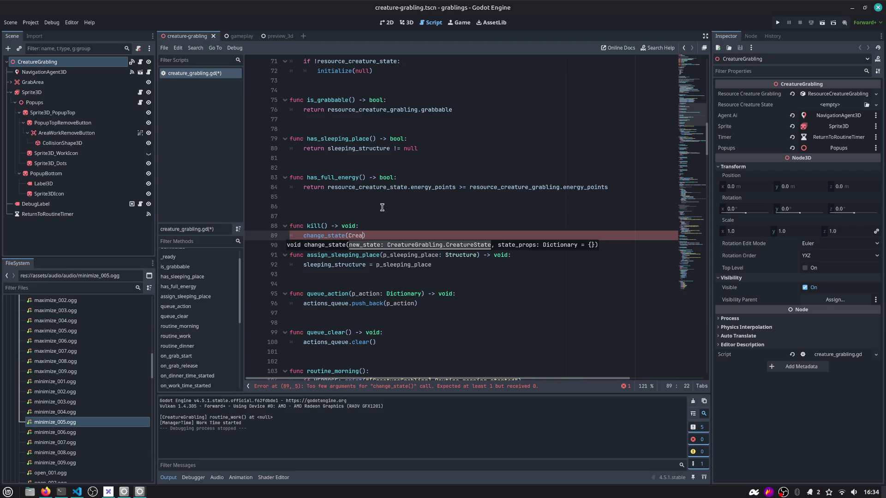
pyautogui.press('Return')
pyautogui.write('.DYI')
pyautogui.press('Return')
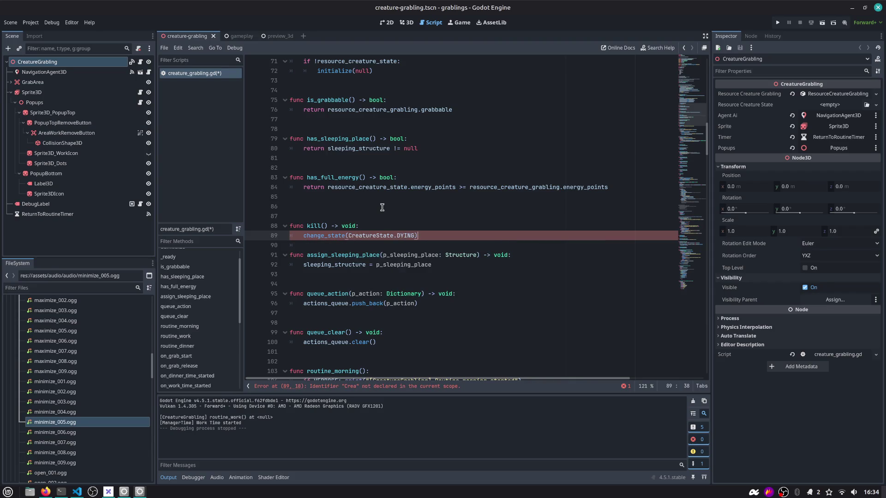
pyautogui.hotkey('ctrl', 's')
# Add a pass line to kill()'s body and collapse the Sprite3D node
pyautogui.press('Return')
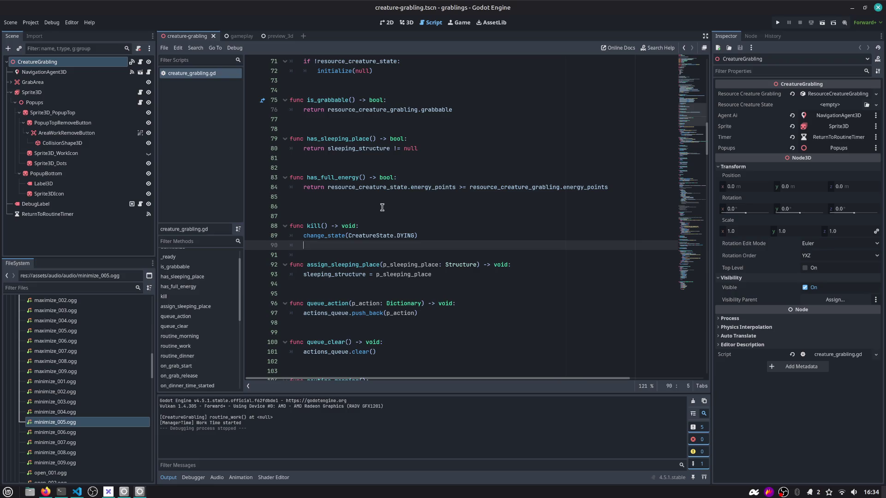
pyautogui.write('pasas')
pyautogui.press('BackSpace')
pyautogui.press('BackSpace')
pyautogui.write('ss')
pyautogui.click(10, 92)
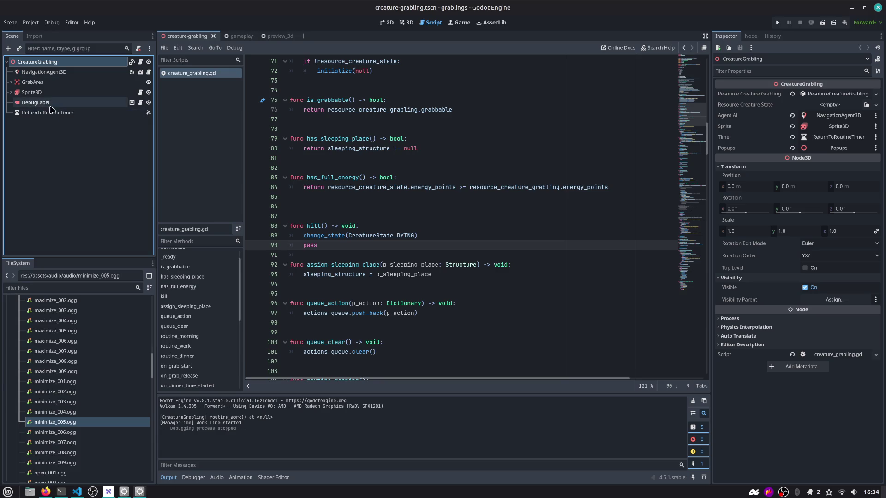
pyautogui.click(361, 243)
pyautogui.hotkey('shift', 'Home')
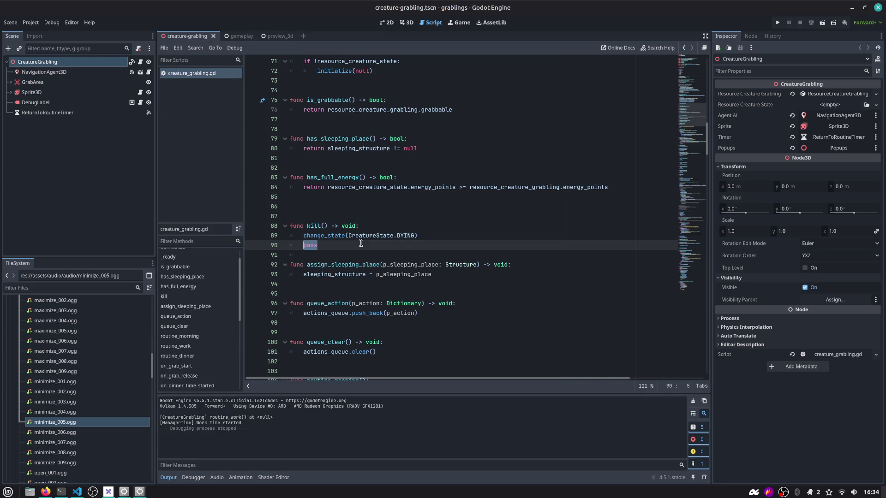
pyautogui.write('grab_')
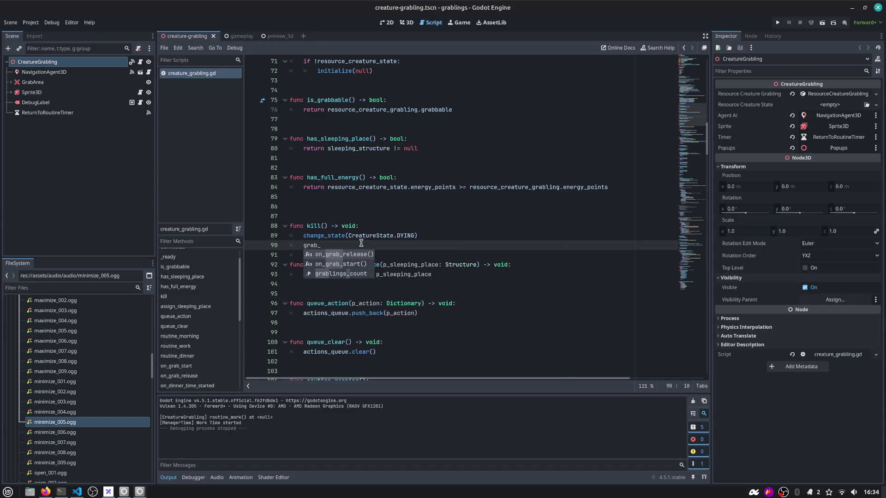
pyautogui.press('BackSpace')
pyautogui.press('BackSpace')
pyautogui.press('BackSpace')
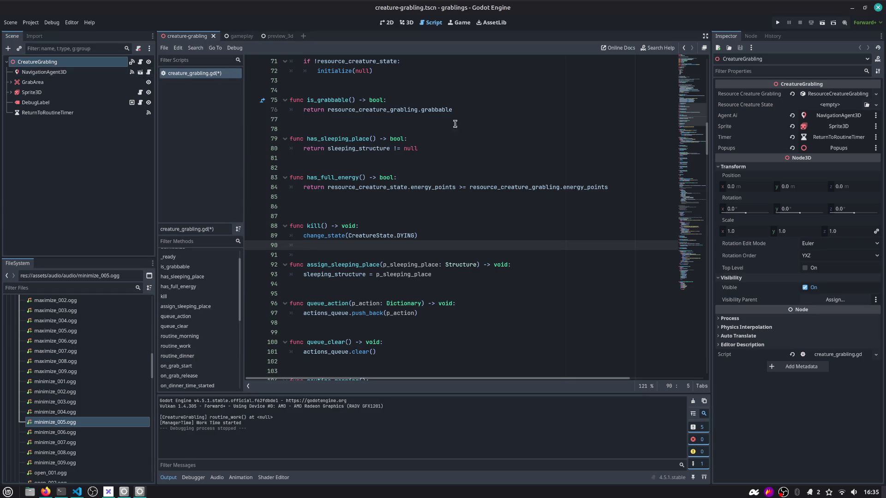
pyautogui.moveTo(700, 110); pyautogui.dragTo(697, 43)
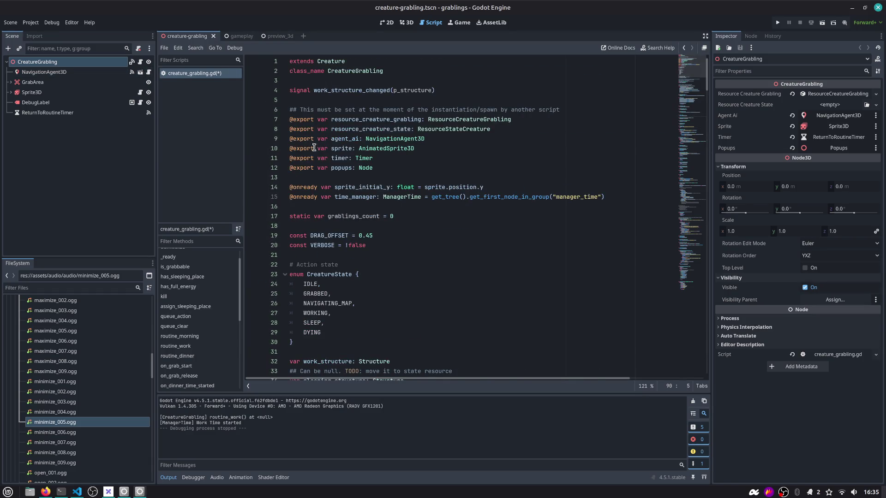
pyautogui.click(401, 167)
pyautogui.press('Return')
pyautogui.write('xcpo')
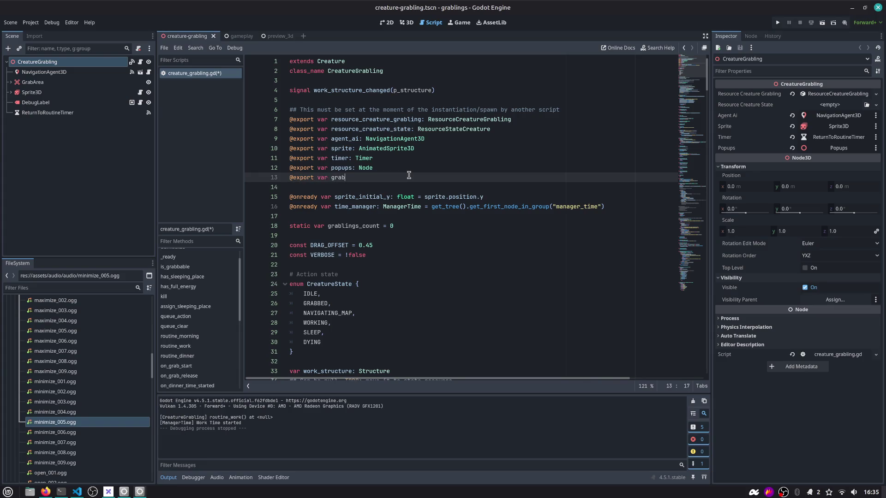
pyautogui.write('D')
pyautogui.hotkey('ctrl', 'Left')
pyautogui.hotkey('ctrl', 'shift', 'Right')
pyautogui.hotkey('ctrl', 'c')
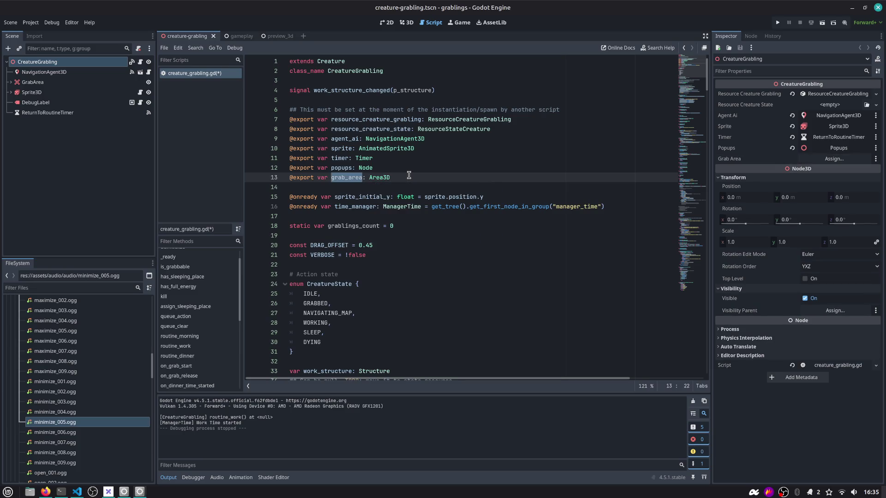
# Jump to kill() and paste grab_area on a new line after change_state
pyautogui.hotkey('ctrl', 'f')
pyautogui.press('Escape')
pyautogui.hotkey('ctrl', 'alt', 'f')
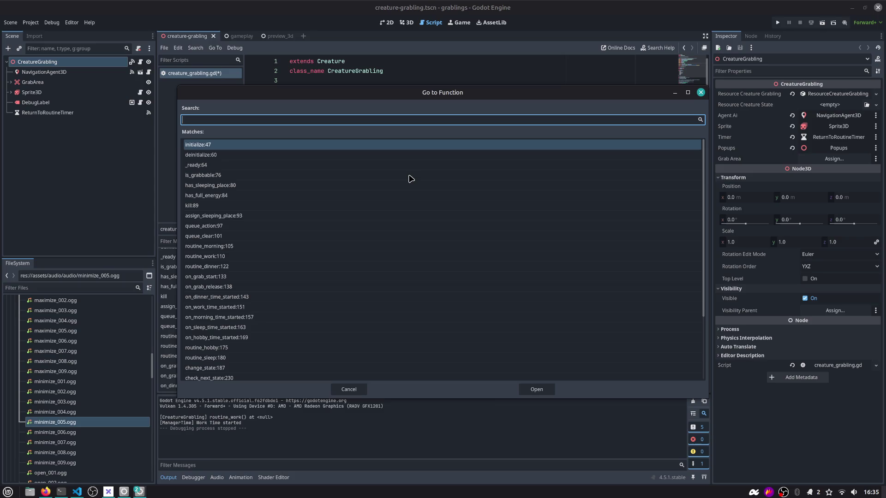
pyautogui.write('kill')
pyautogui.press('Return')
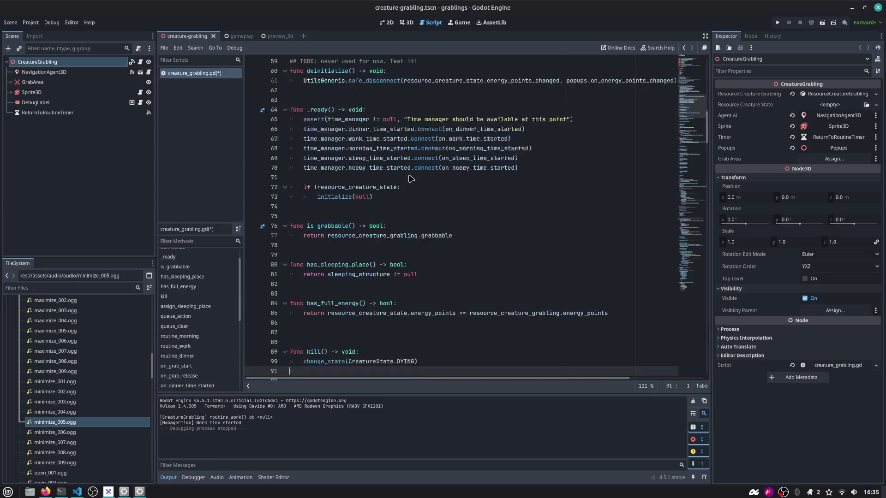
pyautogui.press('End')
pyautogui.press('Return')
pyautogui.hotkey('ctrl', 'v')
# Complete the line as grab_area.process_mode = Node.PROCESS_MODE_DISABLED and save the script
pyautogui.write('proc')
pyautogui.press('Return')
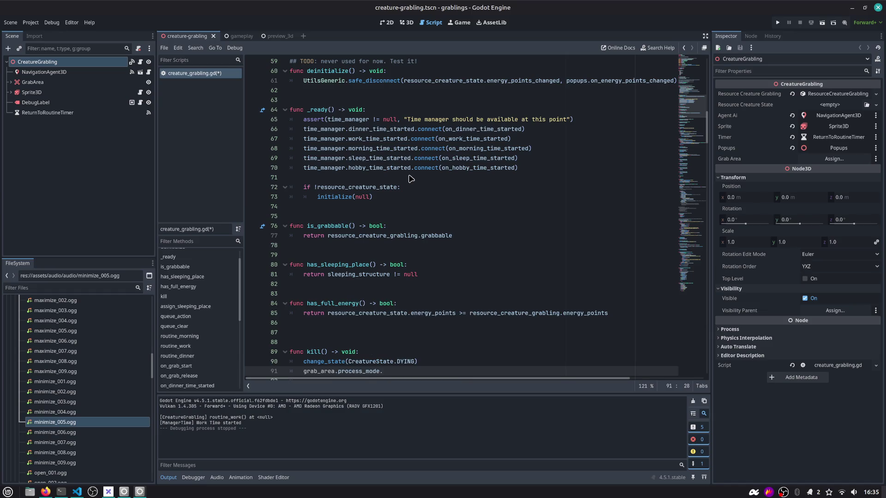
pyautogui.scroll(-3, 398, 167)
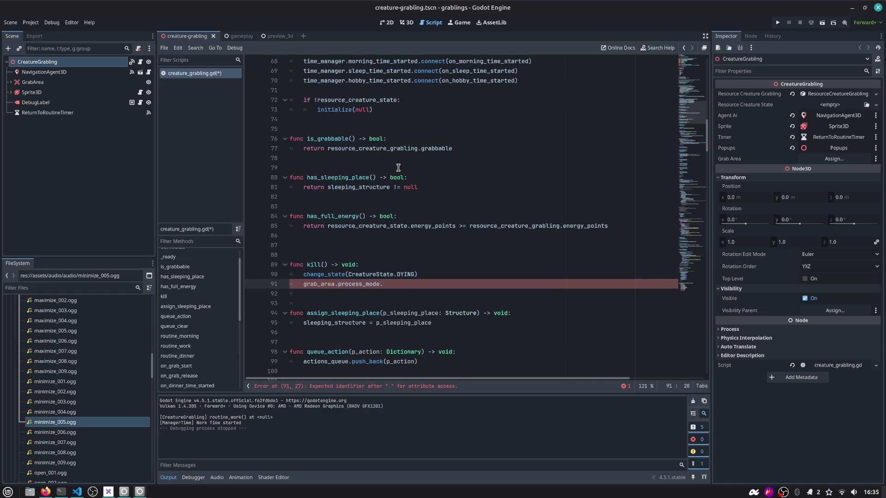
pyautogui.press('BackSpace')
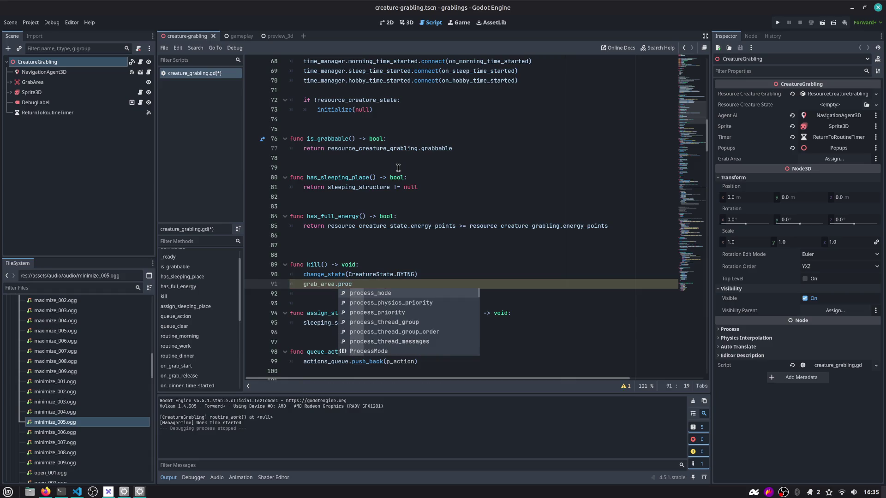
pyautogui.write('=')
pyautogui.press('Down')
pyautogui.press('Return')
pyautogui.hotkey('ctrl', 's')
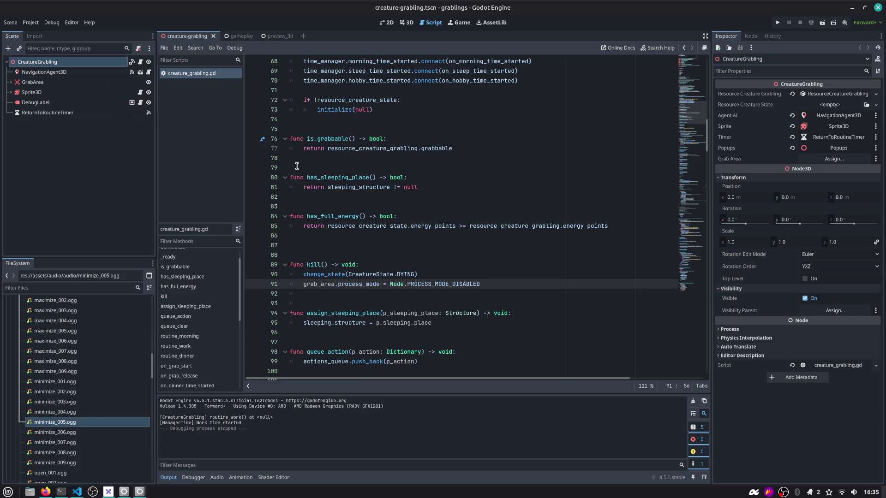
# Expand GrabArea and Sprite3D, collapse Popups, and add an empty line 92 in kill()
pyautogui.click(11, 82)
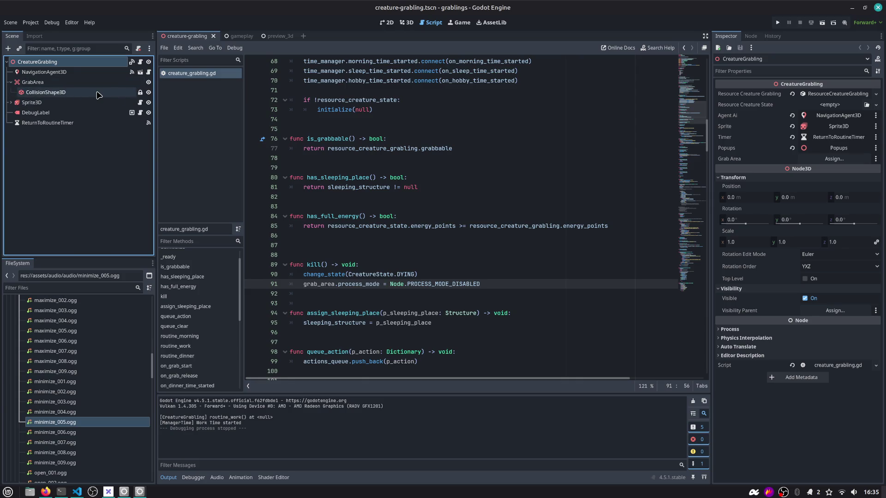
pyautogui.click(337, 283)
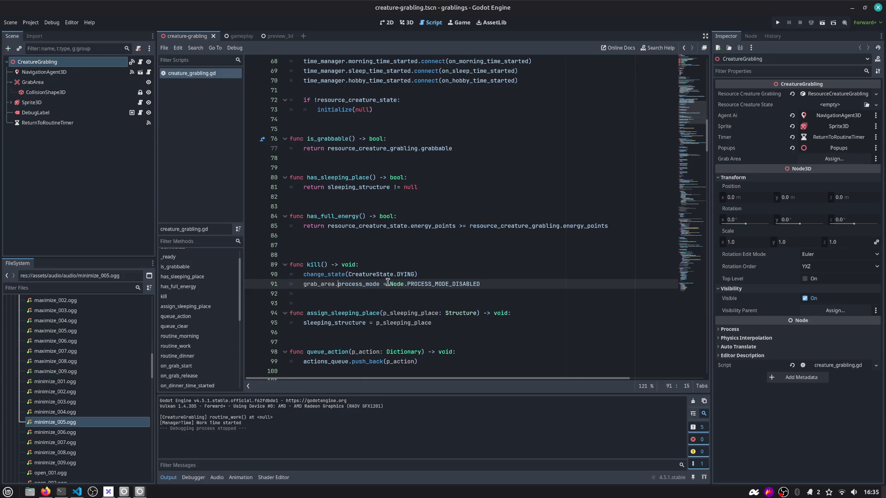
pyautogui.hotkey('shift', 'End')
pyautogui.press('End')
pyautogui.press('Return')
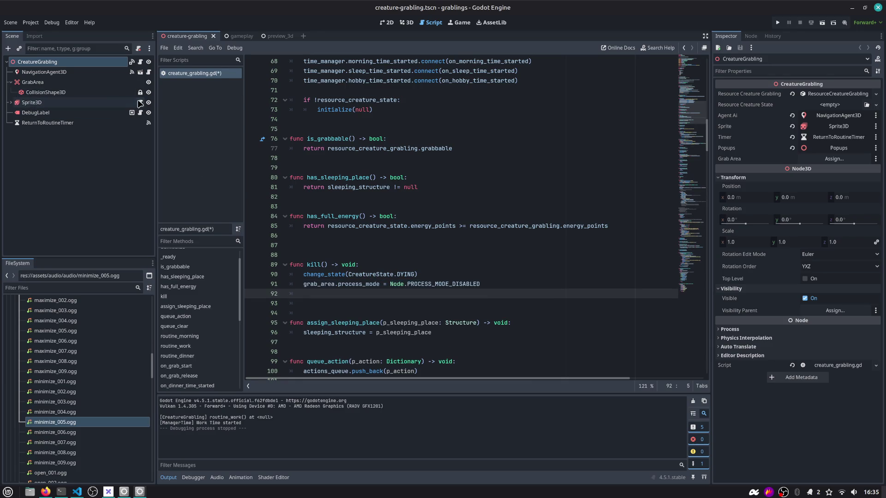
pyautogui.click(11, 103)
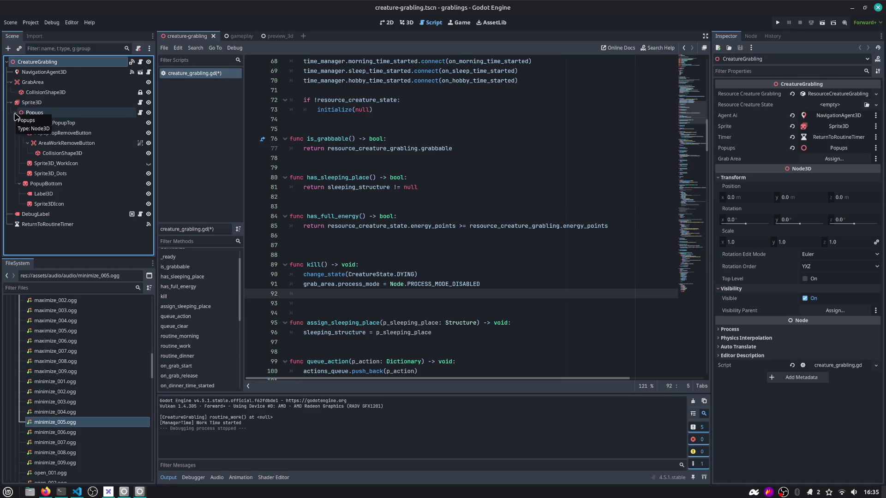
pyautogui.click(15, 113)
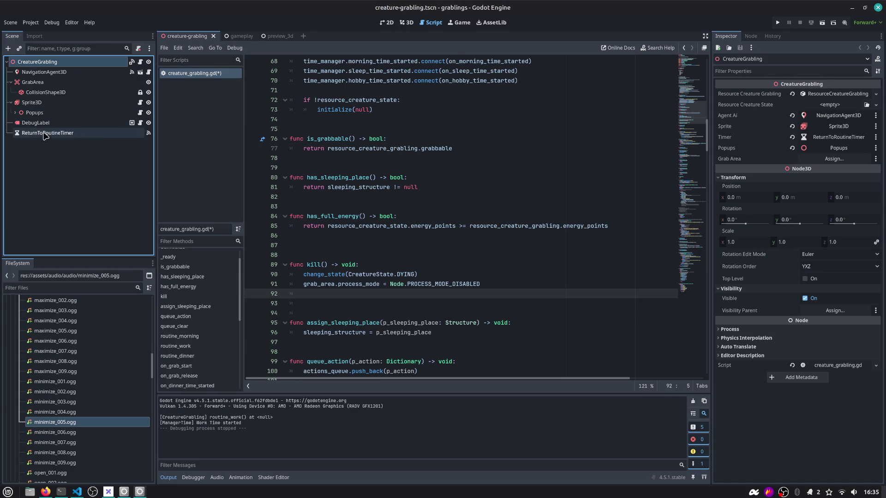
pyautogui.click(329, 289)
# Add timer.stop() and timer.process_mode = Node.PROCESS_MODE_DISABLED to kill(), then save
pyautogui.write('timer./s')
pyautogui.write('o')
pyautogui.press('Return')
pyautogui.press('Return')
pyautogui.press('Up')
pyautogui.press('Up')
pyautogui.press('Down')
pyautogui.press('Down')
pyautogui.write('timer.pro')
pyautogui.press('Down')
pyautogui.press('Return')
pyautogui.write('=')
pyautogui.press('Down')
pyautogui.press('Down')
pyautogui.press('Down')
pyautogui.press('Down')
pyautogui.press('Up')
pyautogui.press('Up')
pyautogui.press('Up')
pyautogui.press('Return')
pyautogui.hotkey('ctrl', 's')
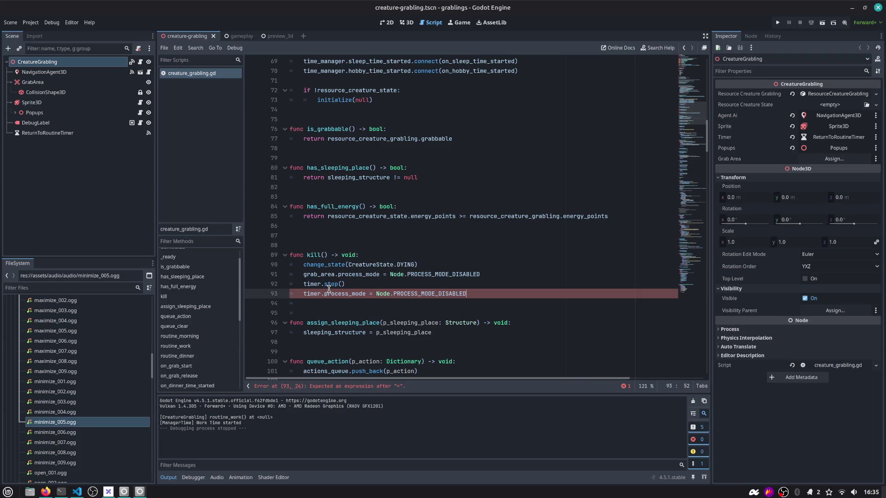
pyautogui.press('Up')
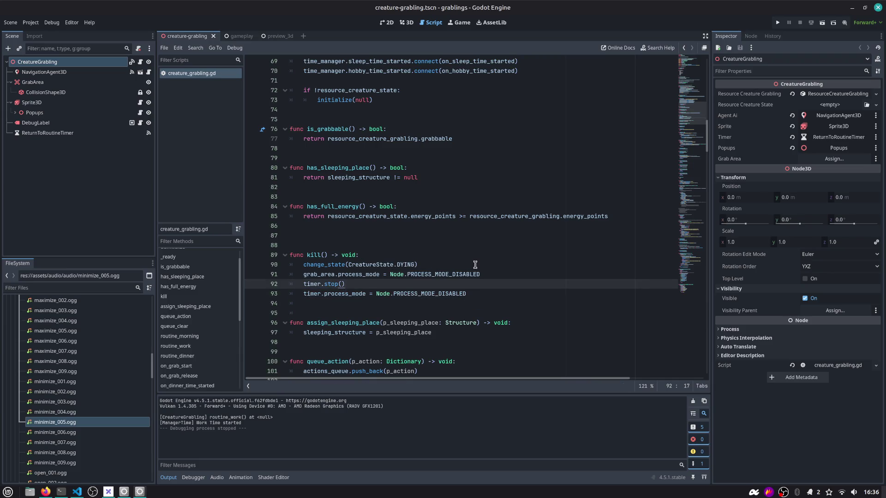
# Move timer.stop() above the grab_area line and delete the blank line above kill()
pyautogui.hotkey('alt', 'Up')
pyautogui.press('Down')
pyautogui.press('Down')
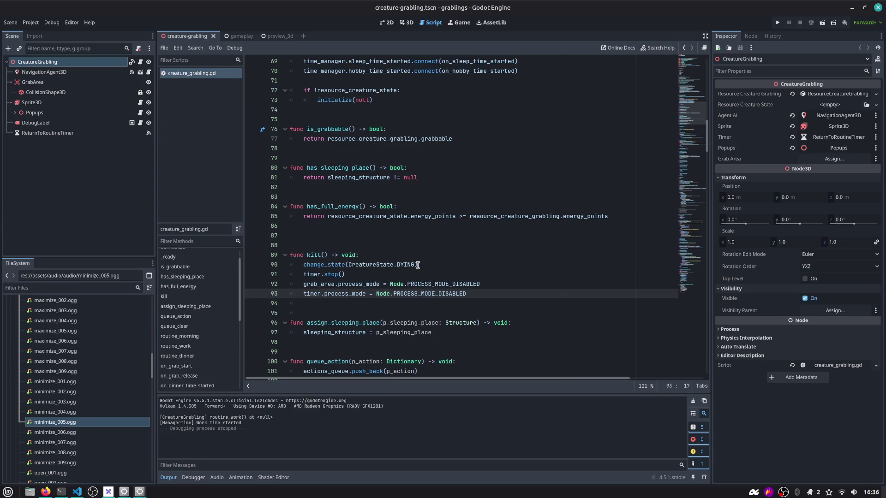
pyautogui.click(421, 264)
pyautogui.click(318, 245)
pyautogui.press('Delete')
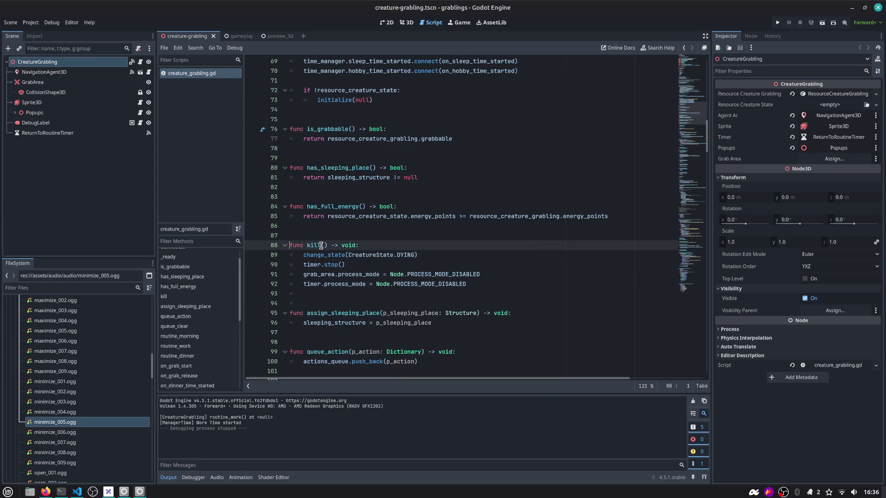
# Search the script for 'change_state' and jump to the match
pyautogui.hotkey('ctrl', 'f')
pyautogui.write('change_sgtate')
pyautogui.press('BackSpace')
pyautogui.press('BackSpace')
pyautogui.press('BackSpace')
pyautogui.write('tate')
pyautogui.press('Return')
pyautogui.press('Escape')
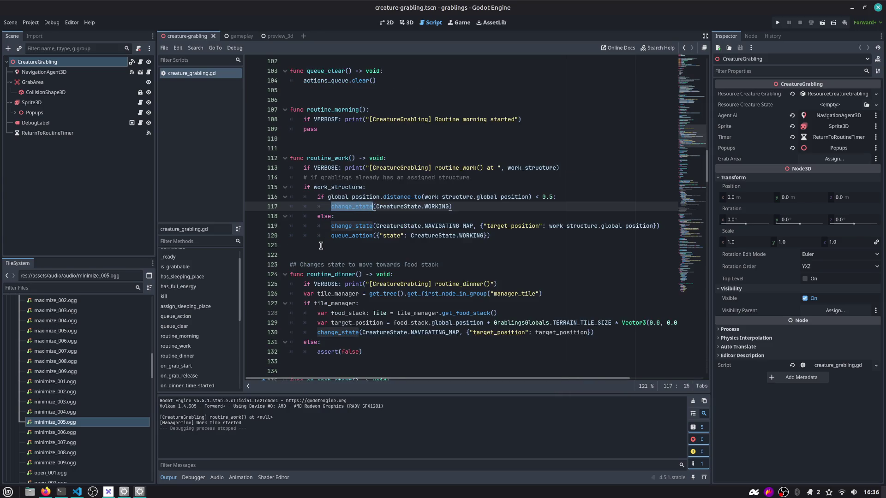
# In change_state(), add 'if state == CreatureState.DYING: return' as an early exit
pyautogui.keyDown('ctrl'); pyautogui.click(351, 206); pyautogui.keyUp('ctrl')
pyautogui.click(370, 235)
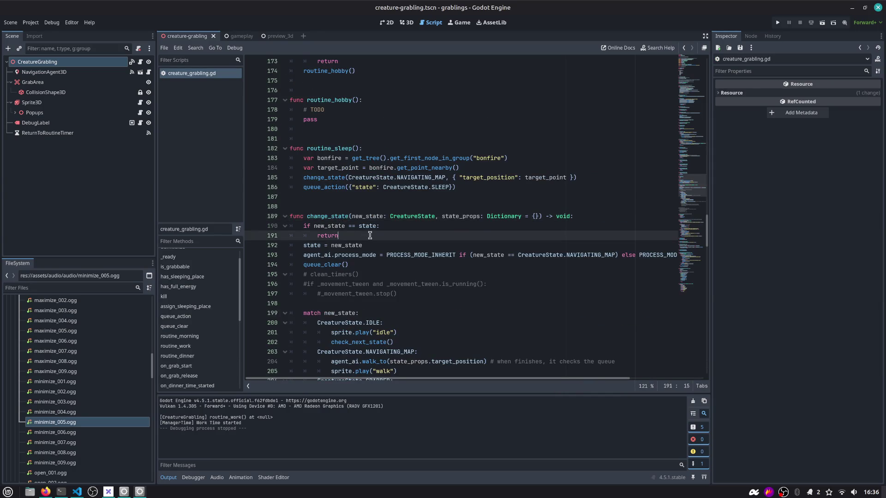
pyautogui.press('Return')
pyautogui.write('tate == Cre')
pyautogui.press('Return')
pyautogui.write('.')
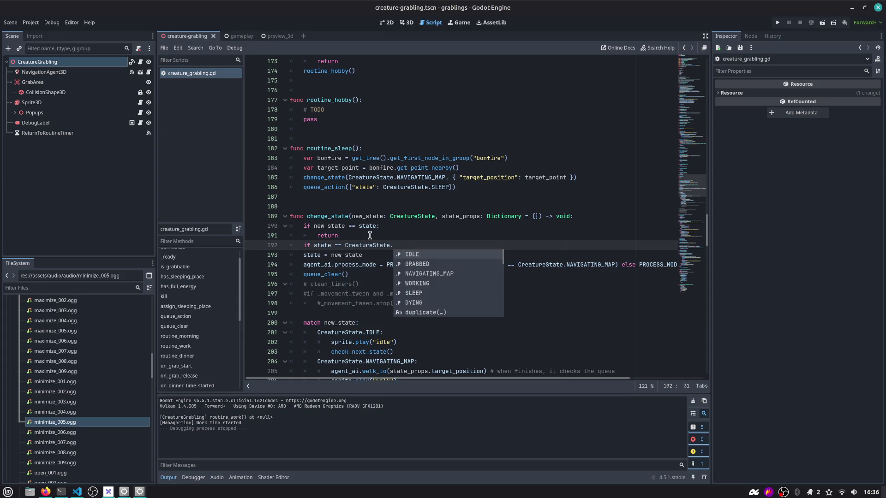
pyautogui.write('DYING:')
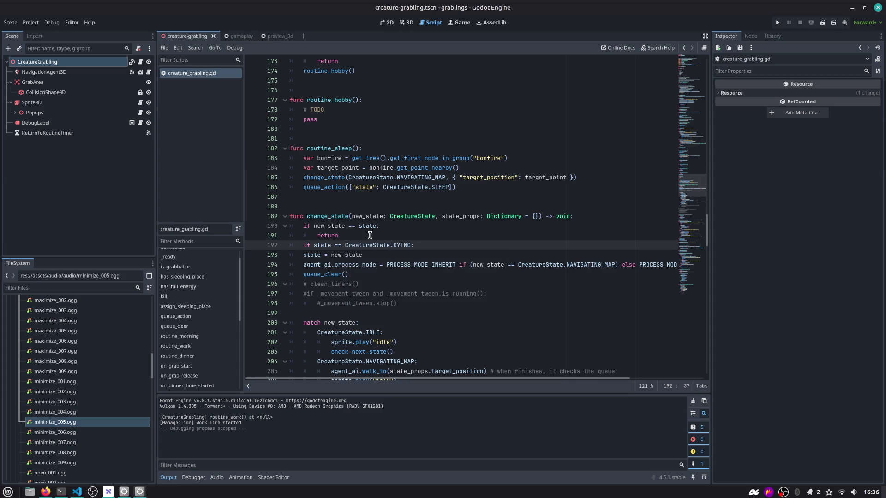
pyautogui.press('Return')
pyautogui.write('return')
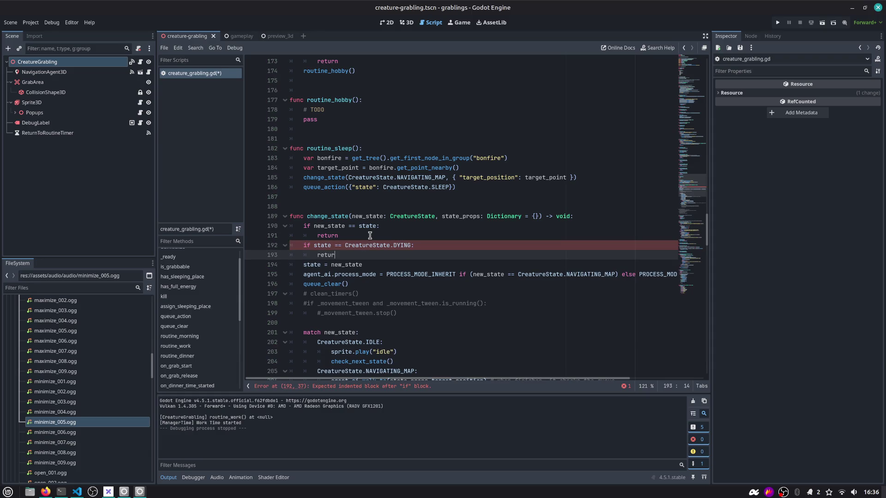
# Highlight state, DYING and new_state occurrences in the change_state signature
pyautogui.doubleClick(316, 245)
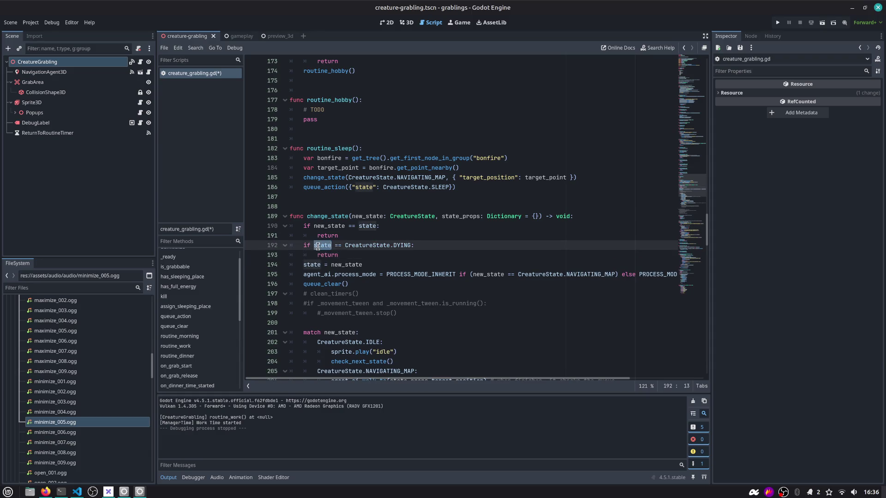
pyautogui.doubleClick(399, 245)
pyautogui.press('Up')
pyautogui.press('Up')
pyautogui.press('Up')
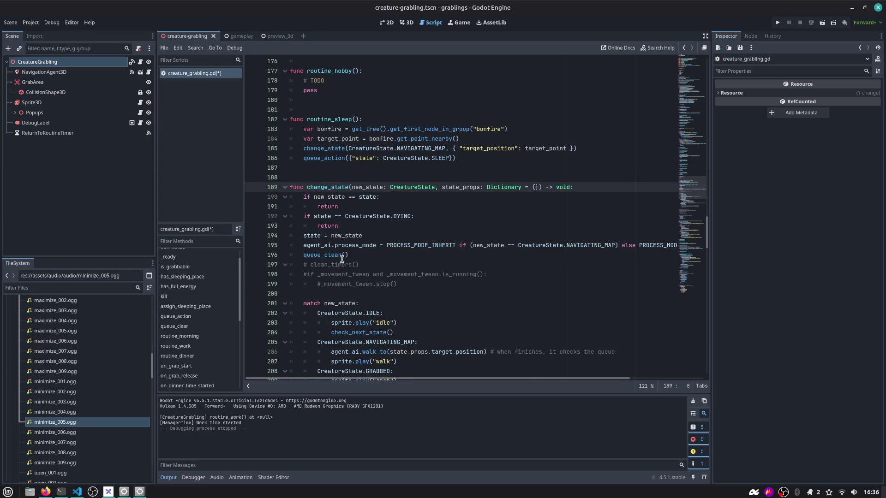
pyautogui.scroll(-3, 342, 259)
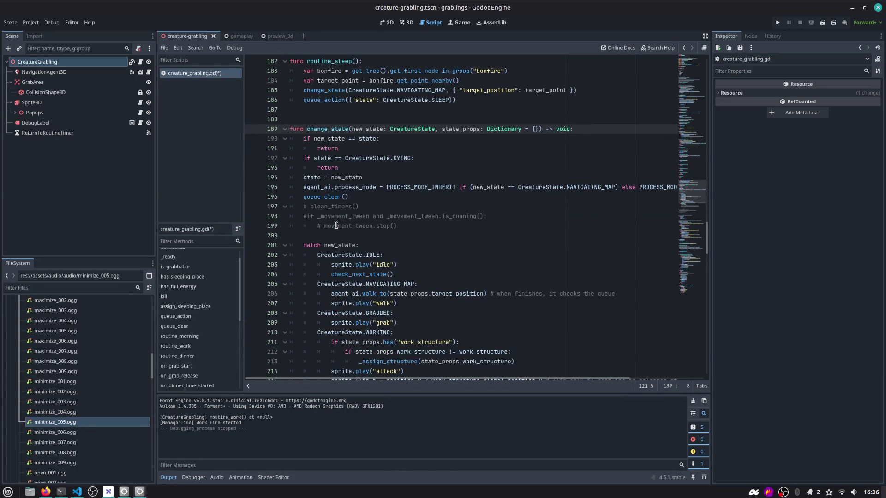
pyautogui.click(356, 131)
pyautogui.doubleClick(355, 130)
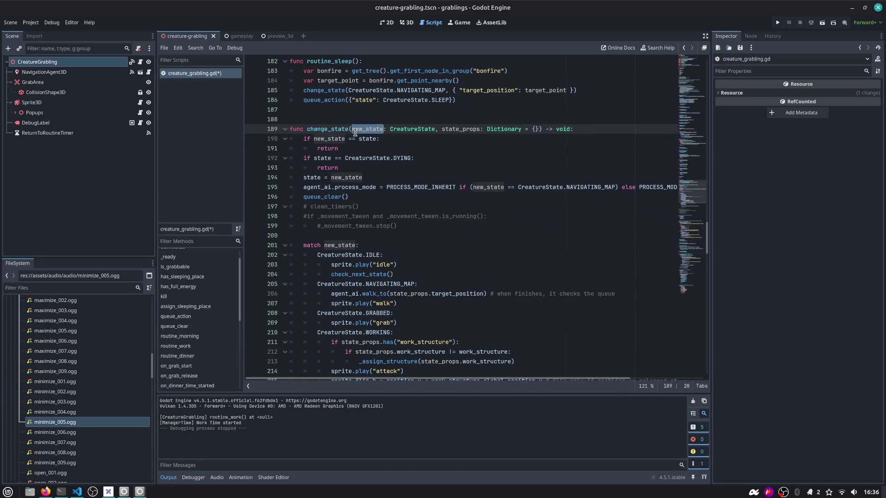
pyautogui.doubleClick(346, 131)
pyautogui.click(372, 130)
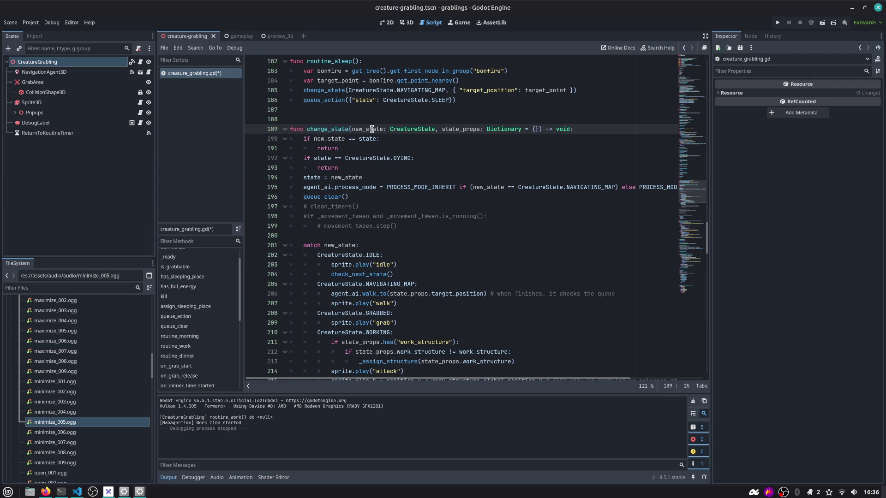
pyautogui.doubleClick(371, 130)
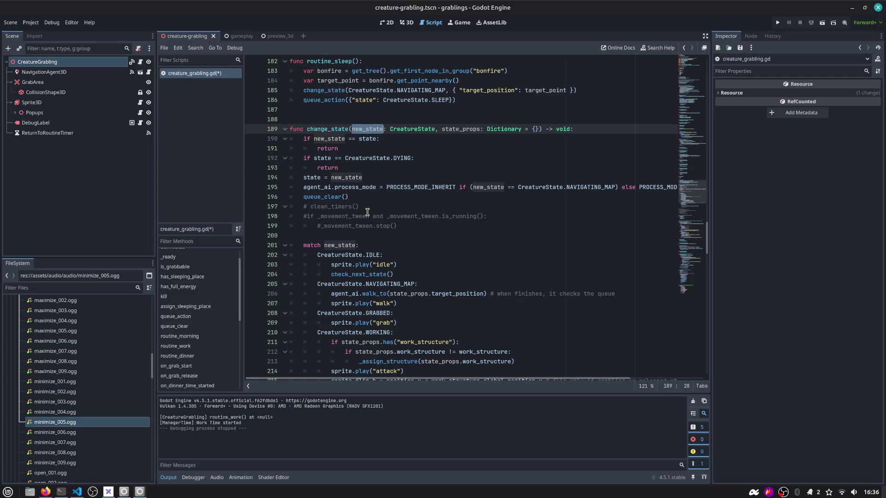
# Save creature_grabling.gd and jump to the kill function
pyautogui.click(347, 130)
pyautogui.hotkey('ctrl', 's')
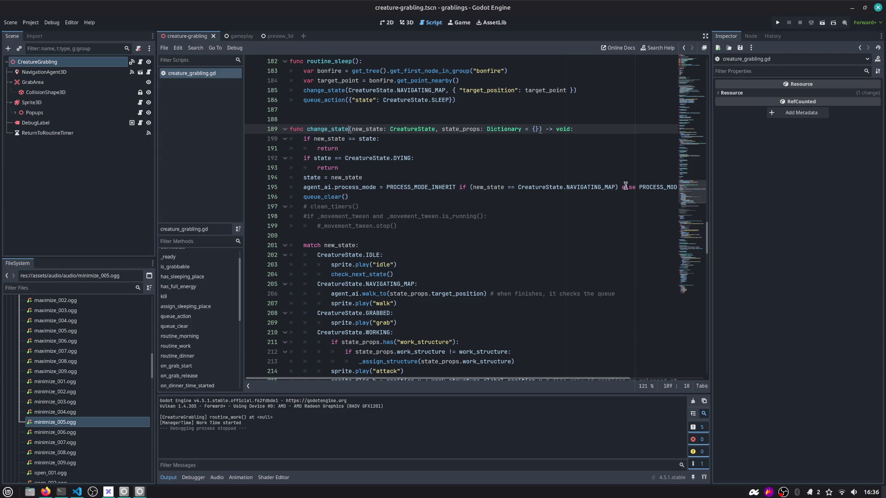
pyautogui.click(593, 164)
pyautogui.hotkey('ctrl', 'alt', 'f')
pyautogui.write('kill')
pyautogui.press('Return')
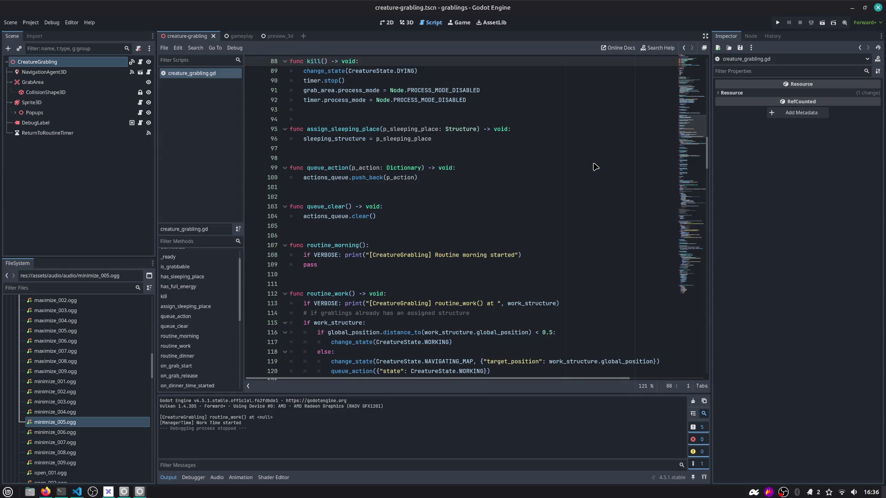
# Cut the timer and process_mode lines so kill() holds only change_state(CreatureState.DYING), save, and go to change_state's match
pyautogui.scroll(1, 442, 127)
pyautogui.doubleClick(317, 90)
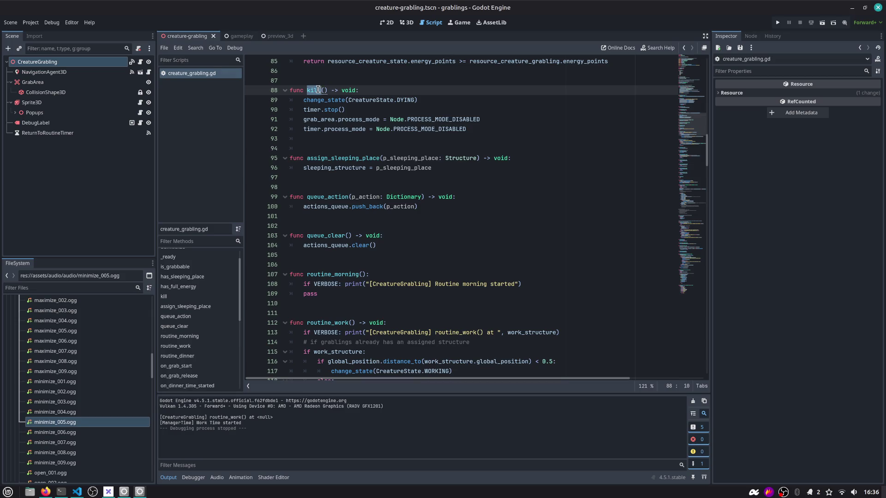
pyautogui.click(434, 103)
pyautogui.press('Return')
pyautogui.write('spri')
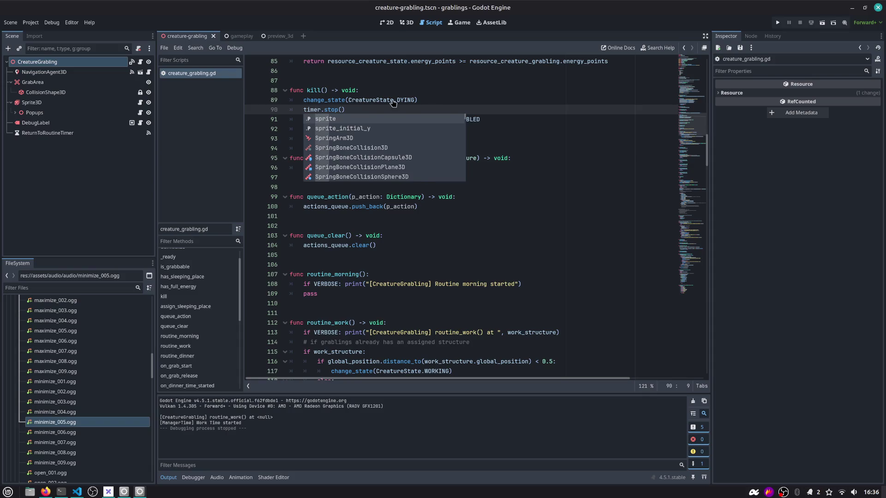
pyautogui.hotkey('ctrl', 'z')
pyautogui.click(483, 128)
pyautogui.hotkey('shift', 'Up')
pyautogui.hotkey('shift', 'Up')
pyautogui.hotkey('ctrl', 'c')
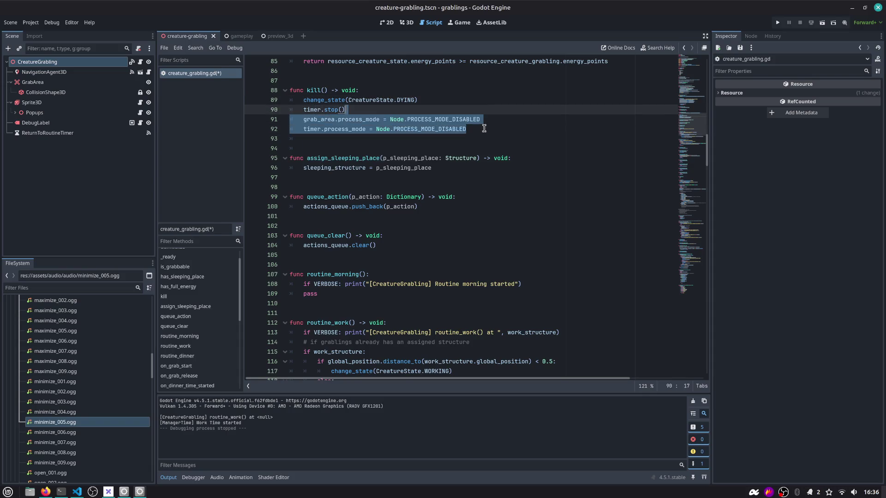
pyautogui.hotkey('shift', 'Home')
pyautogui.press('BackSpace')
pyautogui.press('BackSpace')
pyautogui.press('BackSpace')
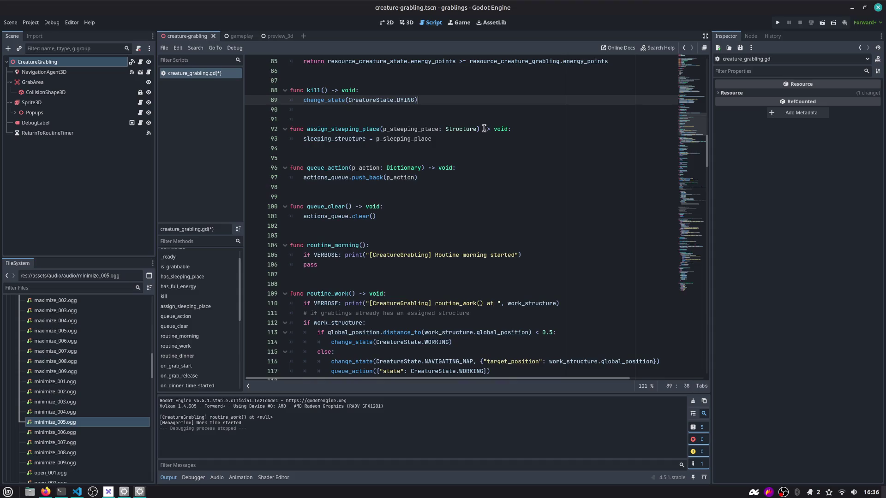
pyautogui.hotkey('ctrl', 's')
pyautogui.keyDown('ctrl'); pyautogui.click(333, 101); pyautogui.keyUp('ctrl')
pyautogui.scroll(-4, 364, 218)
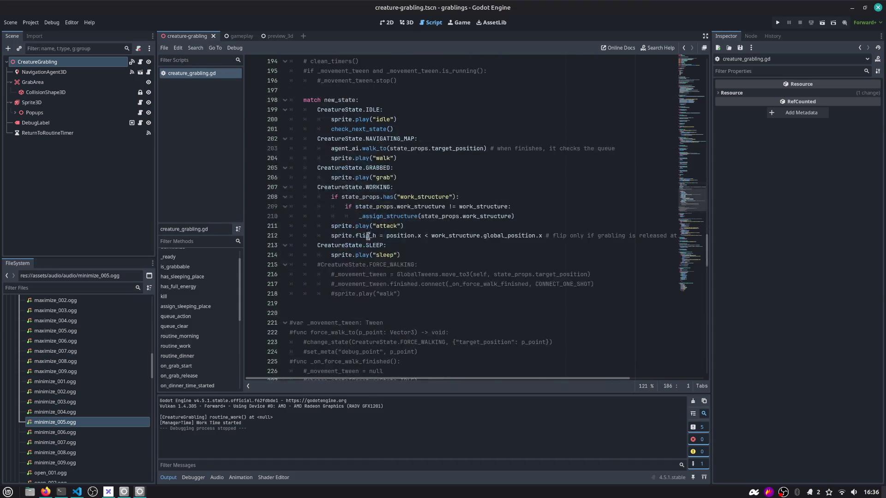
# Add a CreatureState.DYING case below SLEEP and paste in the indented timer and process_mode lines
pyautogui.click(411, 254)
pyautogui.press('Return')
pyautogui.write('CreatureState.')
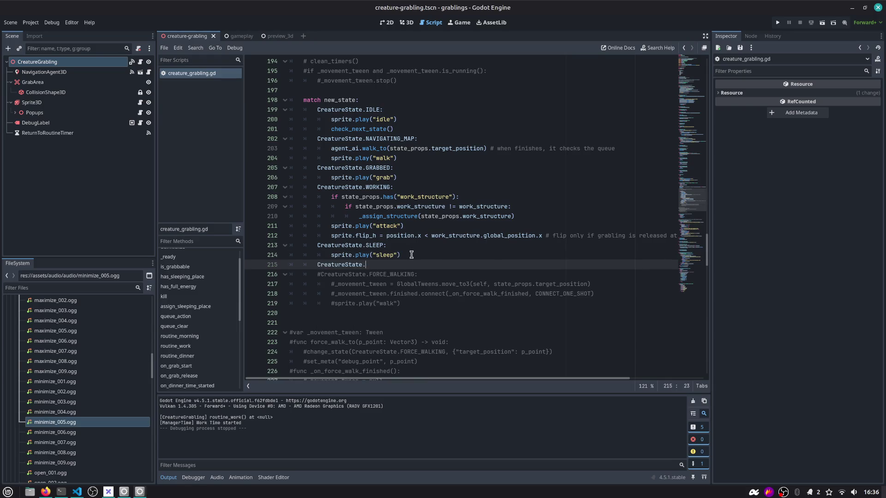
pyautogui.write('D')
pyautogui.press('Return')
pyautogui.hotkey('ctrl', 'v')
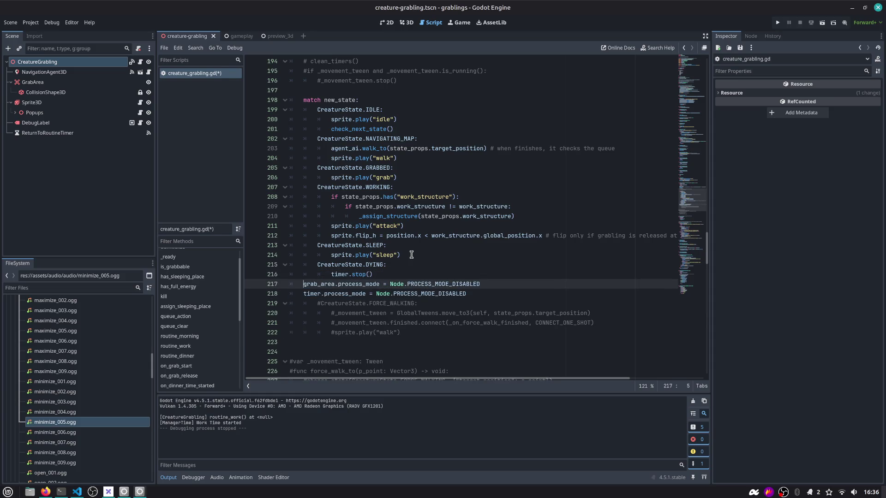
pyautogui.press('Home')
pyautogui.hotkey('shift', 'Down')
pyautogui.press('Tab')
pyautogui.press('Tab')
pyautogui.press('Escape')
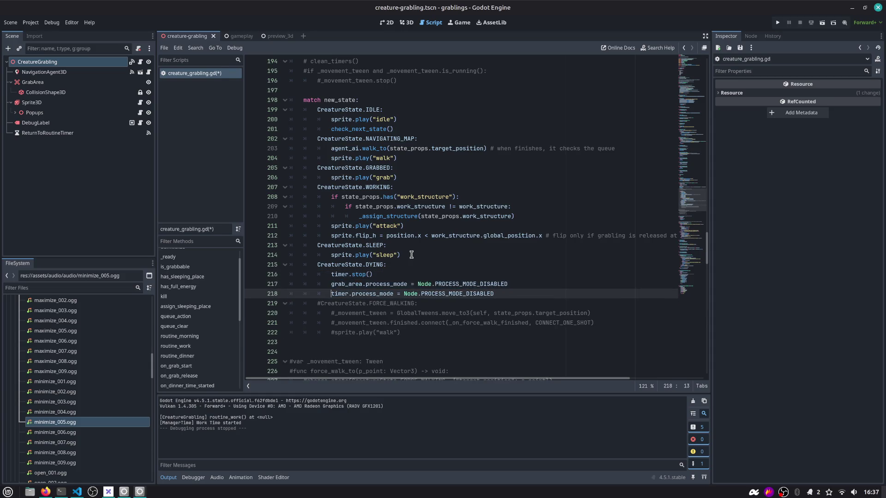
# Add sprite.play("die") and a copied sprite.play("sleep") line under the DYING case
pyautogui.press('Up')
pyautogui.press('Up')
pyautogui.press('Up')
pyautogui.press('Return')
pyautogui.write('sprite.pla')
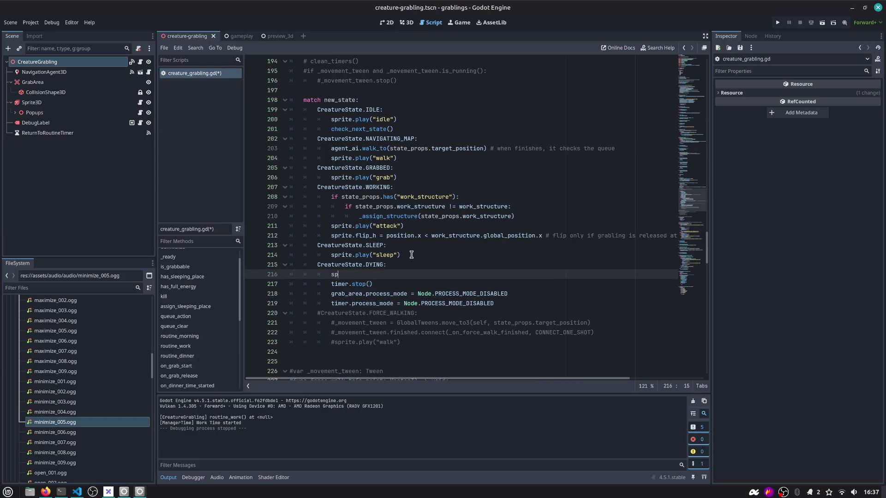
pyautogui.press('Return')
pyautogui.write('"')
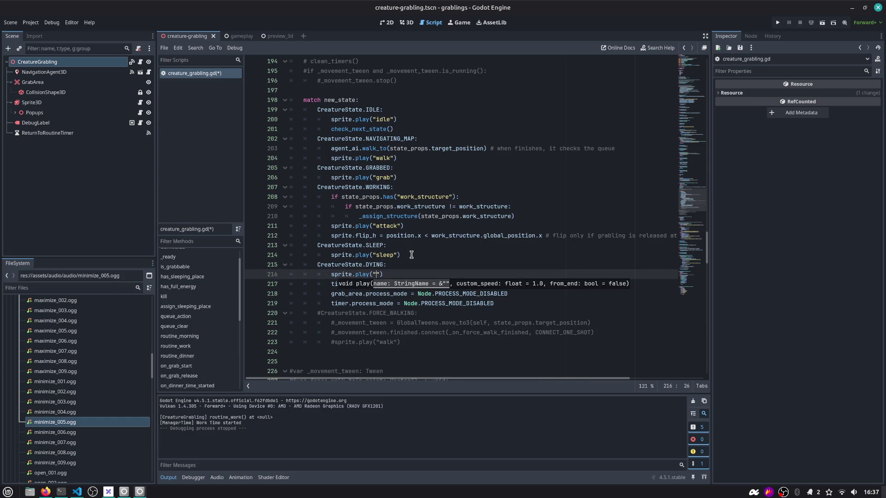
pyautogui.write('die')
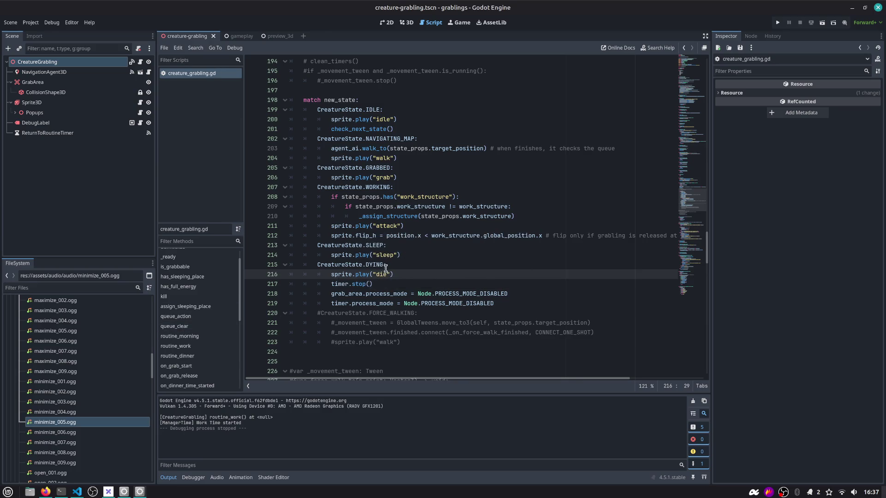
pyautogui.click(412, 256)
pyautogui.press('Down')
pyautogui.press('Down')
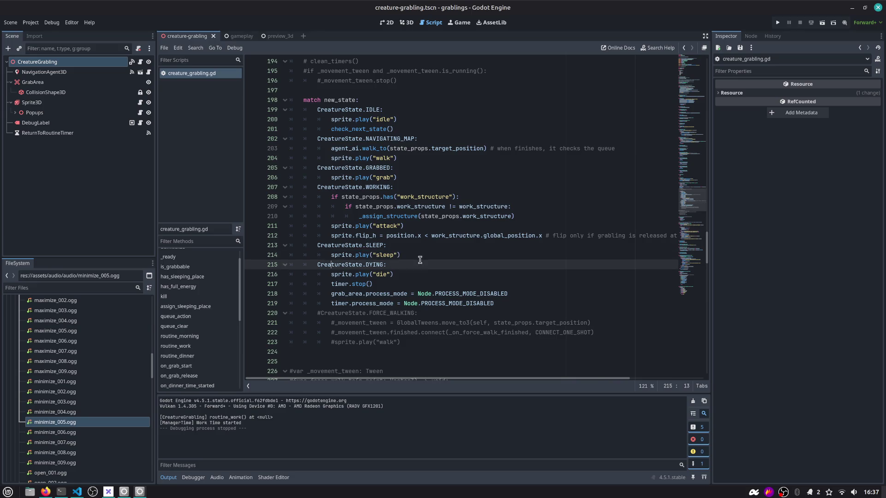
pyautogui.press('Return')
pyautogui.write('sprite.play("sleep")')
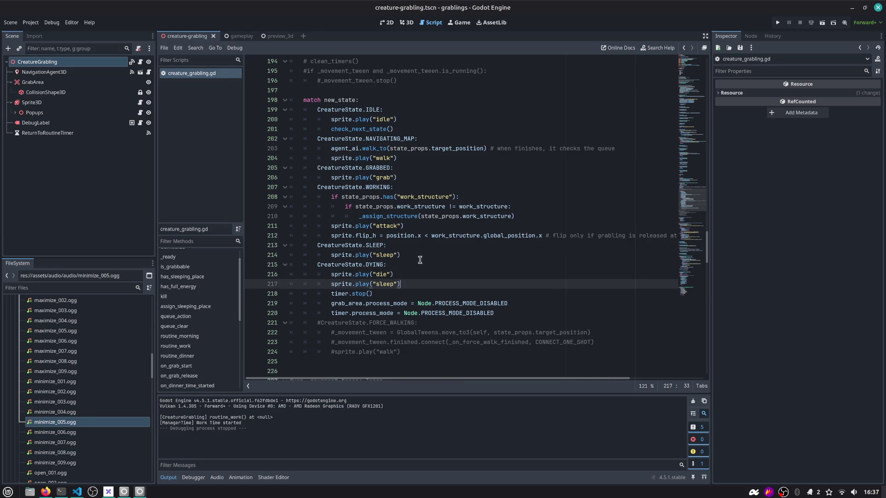
pyautogui.click(103, 102)
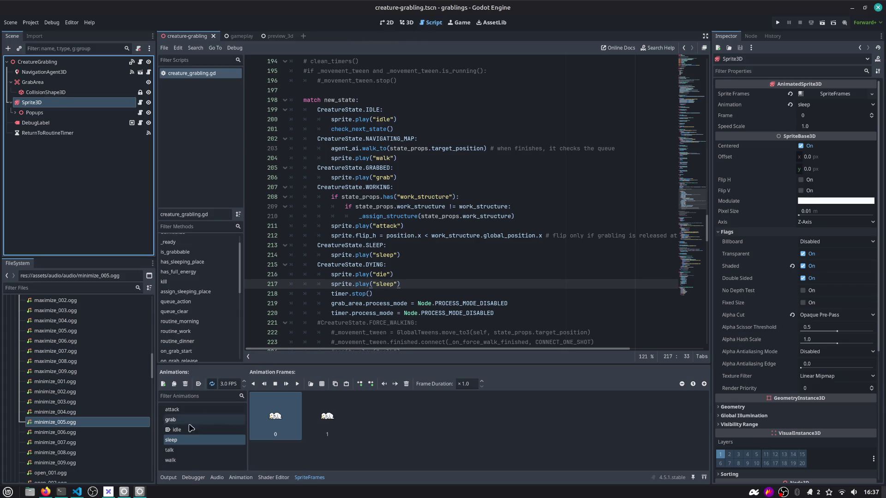
# Duplicate Sprite3D's sleep animation as 'die', save the scene, and open the billboard rotation script
pyautogui.doubleClick(186, 441)
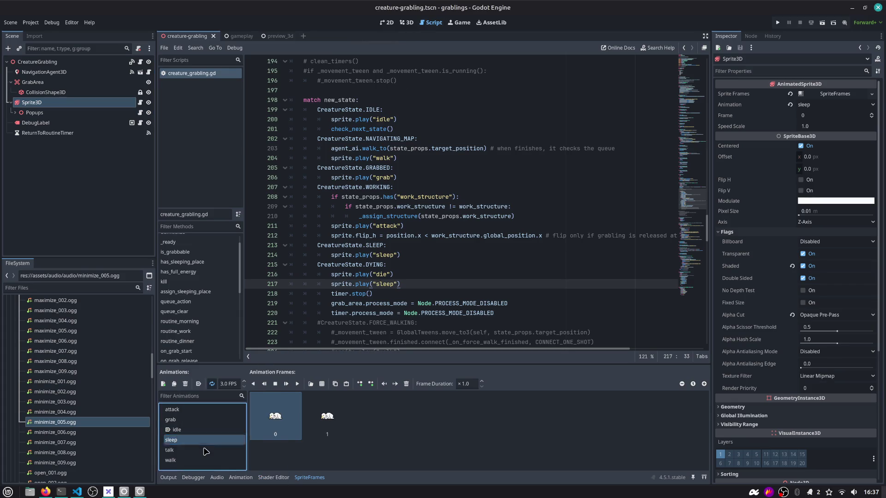
pyautogui.press('Escape')
pyautogui.hotkey('ctrl', 'd')
pyautogui.doubleClick(196, 443)
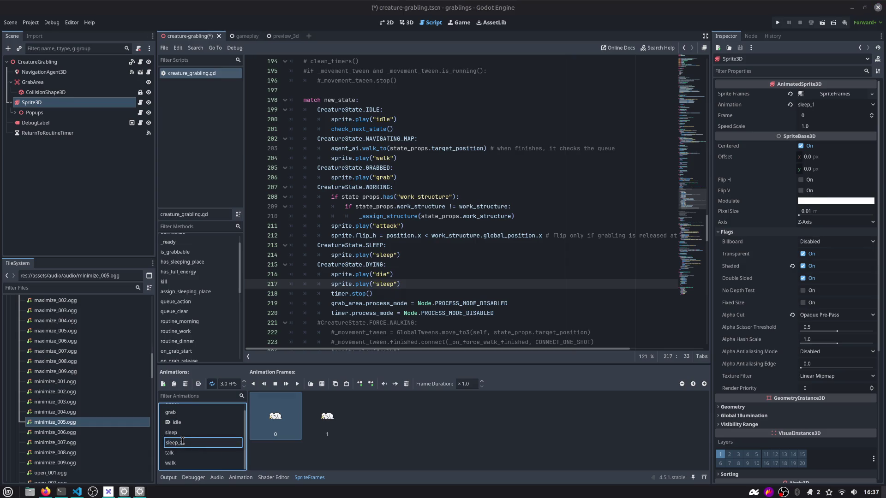
pyautogui.write('dyi')
pyautogui.press('Return')
pyautogui.hotkey('ctrl', 's')
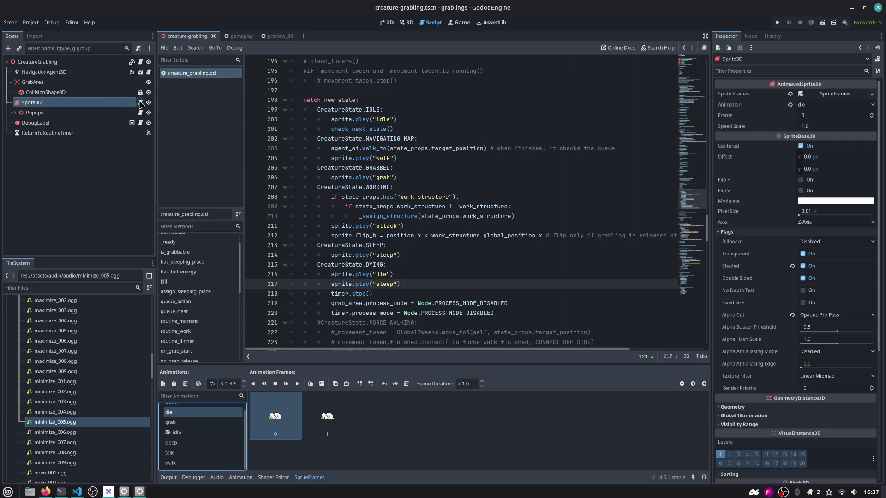
pyautogui.click(141, 104)
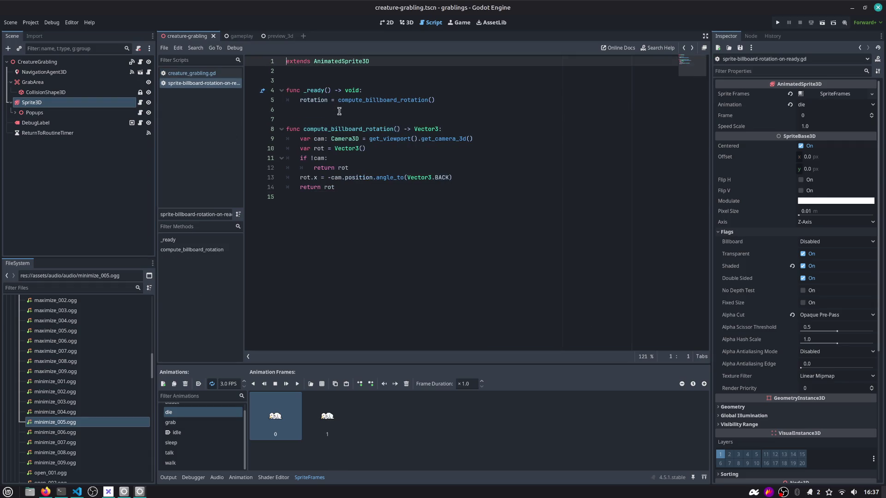
# Replace the DYING case's sleep play line with sprite.modulate.r = 1.0 and save the script
pyautogui.hotkey('alt', 'Left')
pyautogui.hotkey('shift', 'Home')
pyautogui.press('BackSpace')
pyautogui.write('sprim')
pyautogui.press('BackSpace')
pyautogui.write('te.mo')
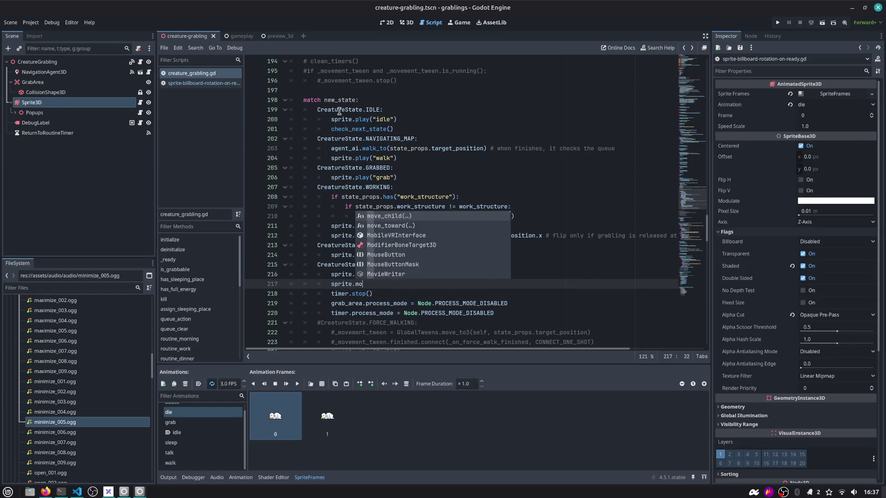
pyautogui.write('dulate.a = 0.')
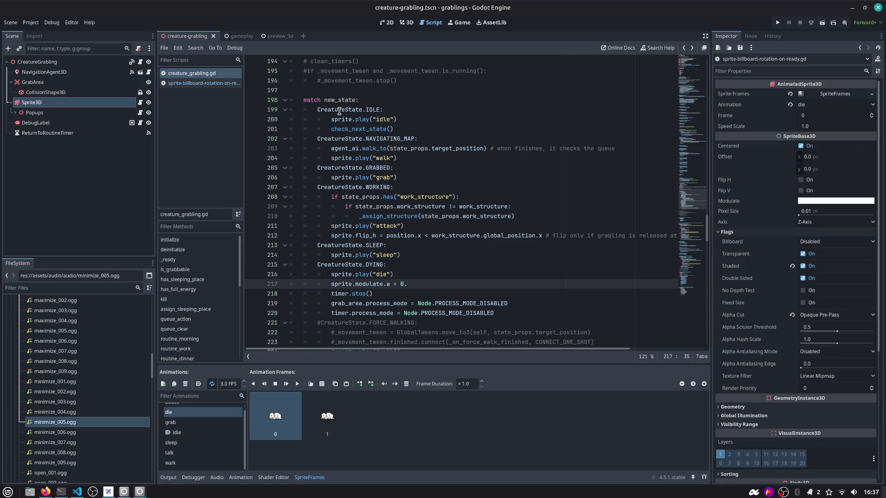
pyautogui.press('Left')
pyautogui.press('Left')
pyautogui.press('Left')
pyautogui.write('.0')
pyautogui.hotkey('ctrl', 's')
# Toggle looping on the die animation in SpriteFrames and save the scene
pyautogui.click(373, 293)
pyautogui.scroll(-1, 389, 294)
pyautogui.scroll(-2, 389, 293)
pyautogui.click(513, 227)
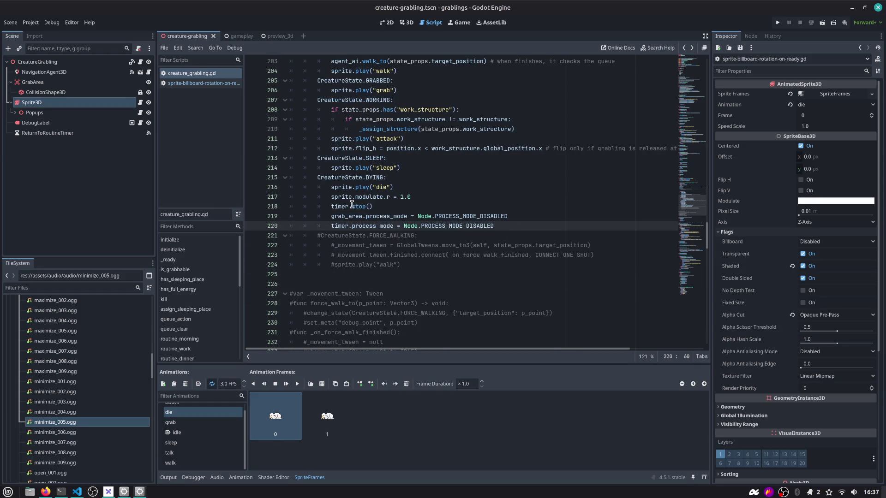
pyautogui.press('Up')
pyautogui.press('Up')
pyautogui.press('Up')
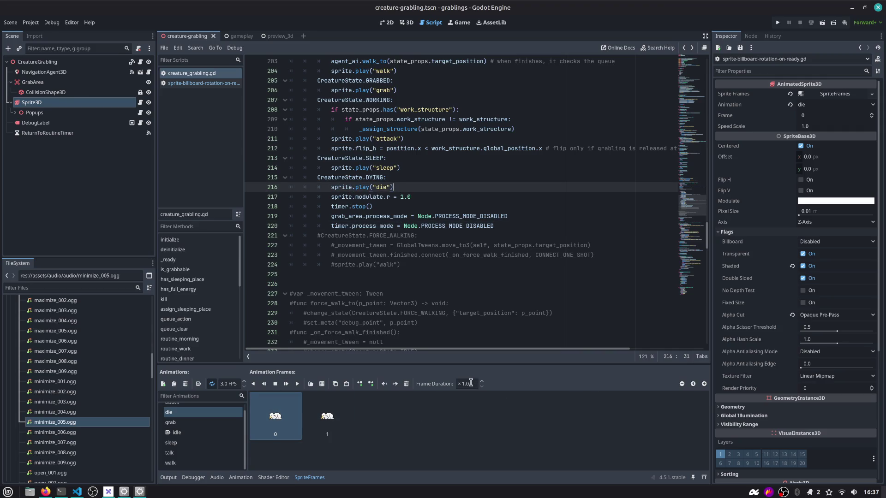
pyautogui.click(211, 385)
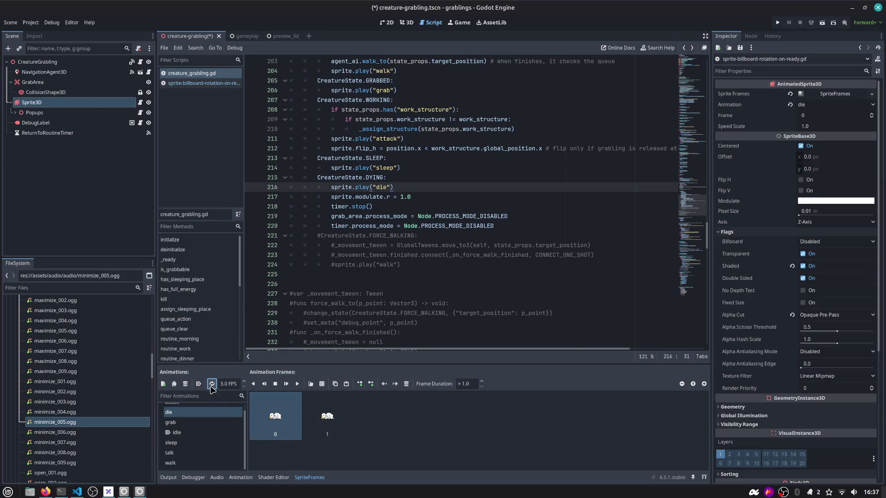
pyautogui.click(222, 384)
pyautogui.write('5')
pyautogui.press('BackSpace')
pyautogui.press('BackSpace')
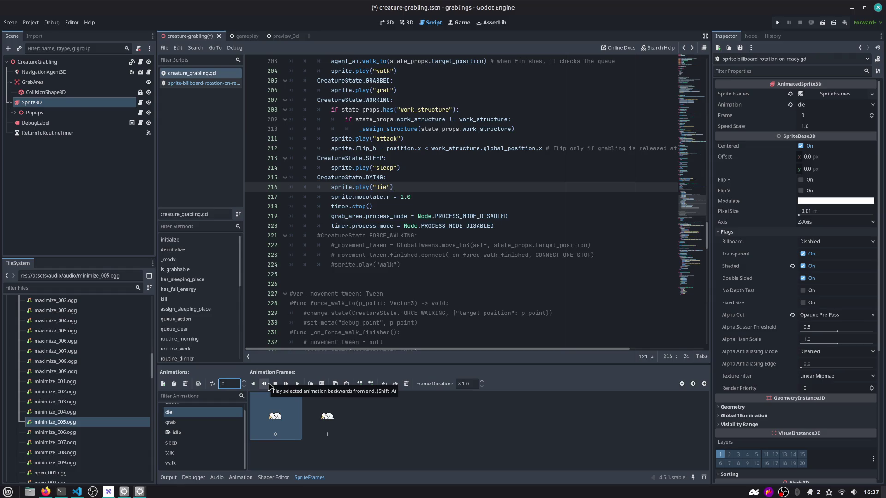
pyautogui.click(392, 432)
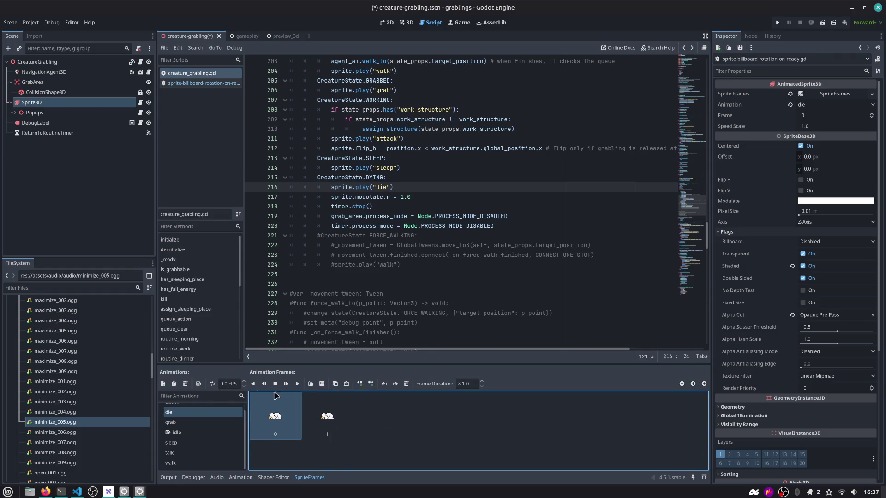
pyautogui.hotkey('ctrl', 's')
pyautogui.click(420, 189)
# Under the die line, connect sprite.animation_finished to a func(): lambda
pyautogui.press('Return')
pyautogui.write('sprite.animation.')
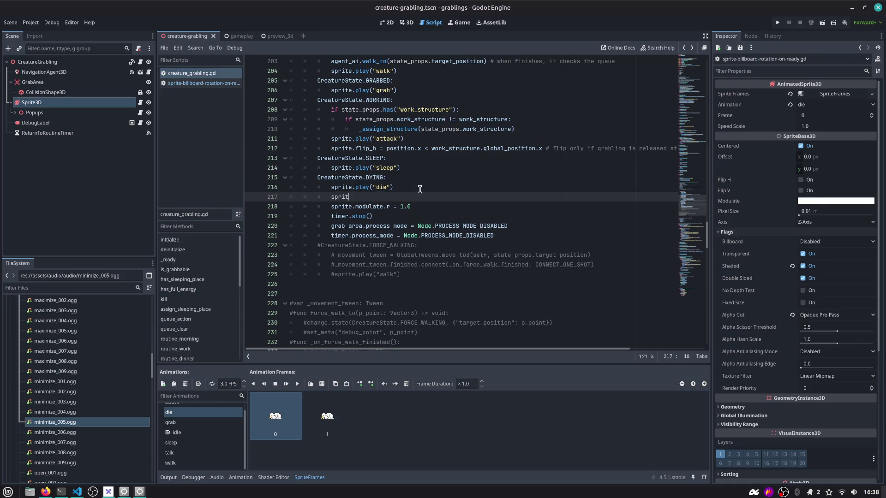
pyautogui.press('BackSpace')
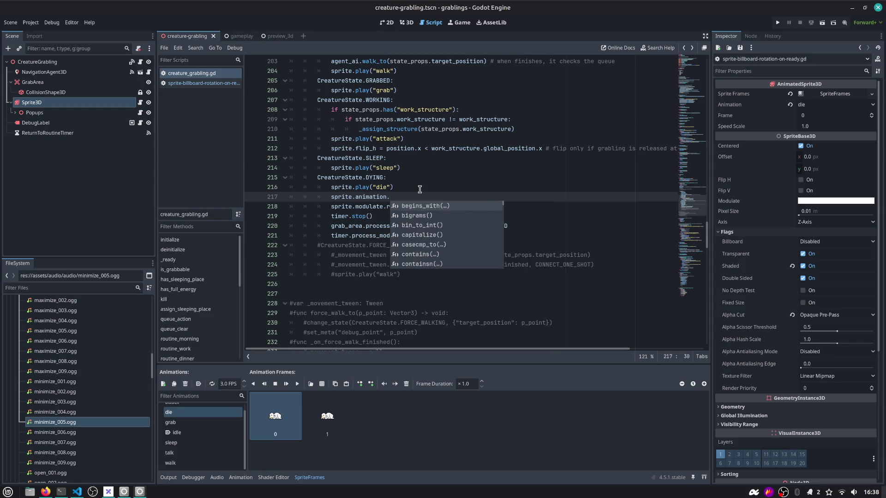
pyautogui.write('_f')
pyautogui.press('Return')
pyautogui.write('conn')
pyautogui.press('Return')
pyautogui.write('func():')
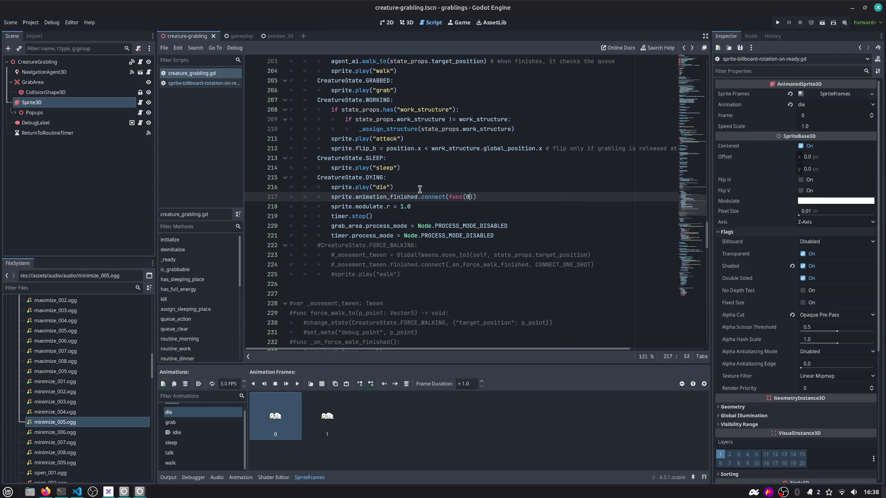
pyautogui.press('Return')
# In the callback, await get_tree().create_timer(1.0).timeout
pyautogui.write('get_tree')
pyautogui.press('Return')
pyautogui.write('.cre')
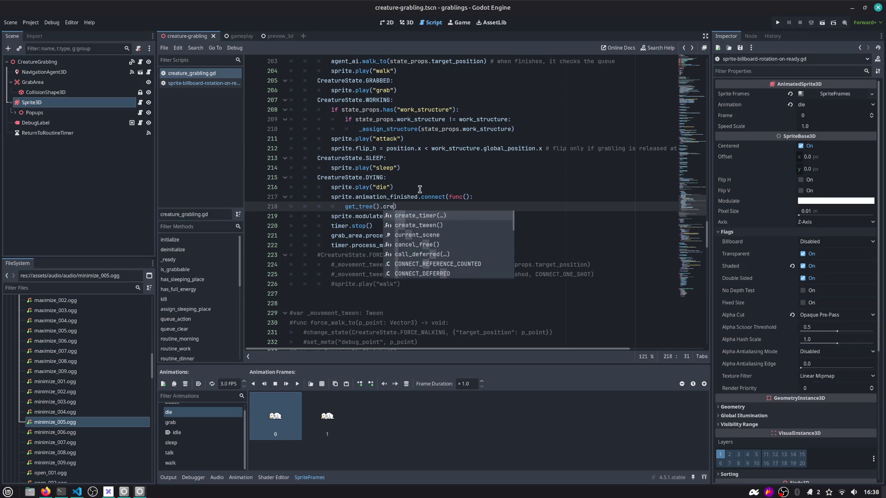
pyautogui.press('Return')
pyautogui.write('1.0).tim)')
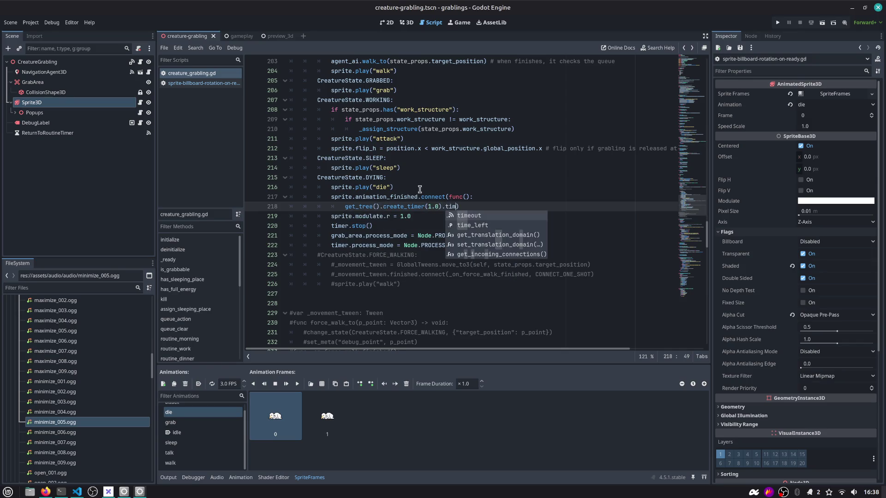
pyautogui.press('Return')
pyautogui.press('Home')
pyautogui.write('await')
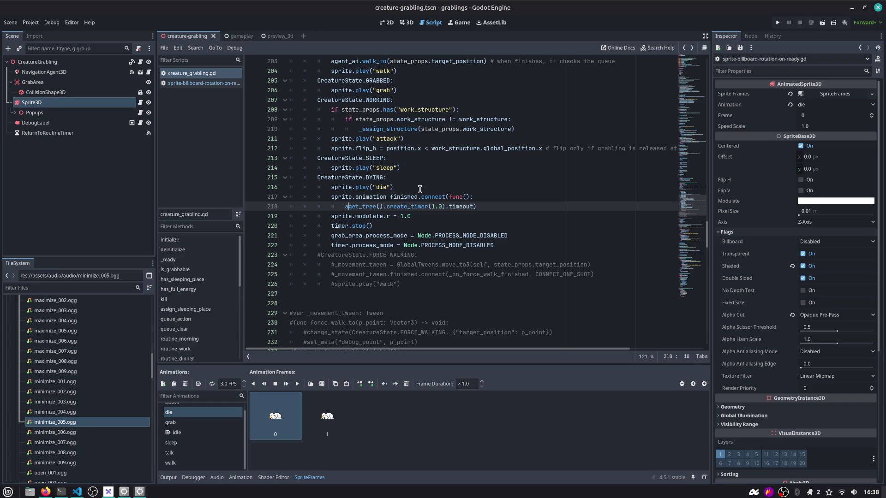
# Add queue_free() after the timer, close the callback, and remove the stray #
pyautogui.press('End')
pyautogui.press('Left')
pyautogui.write('#')
pyautogui.press('Return')
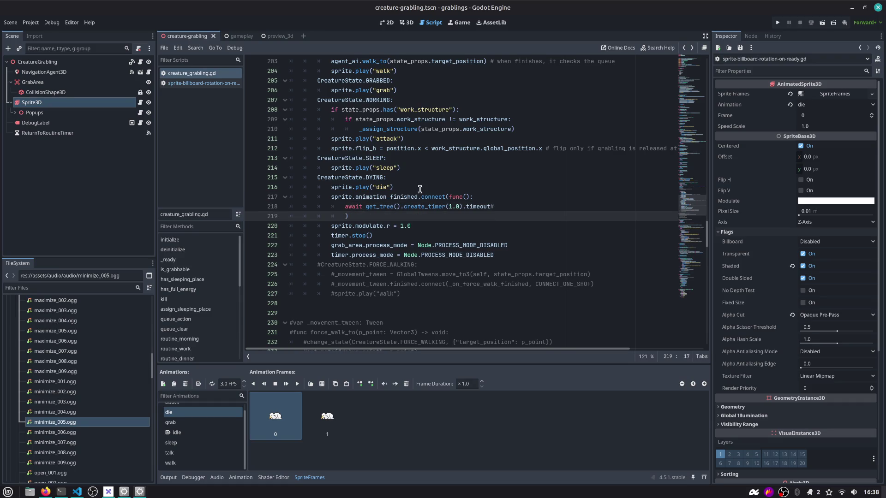
pyautogui.write('queu')
pyautogui.press('Down')
pyautogui.press('Down')
pyautogui.press('Down')
pyautogui.press('Return')
pyautogui.press('Return')
pyautogui.press('Down')
pyautogui.press('Down')
pyautogui.press('Up')
pyautogui.press('Up')
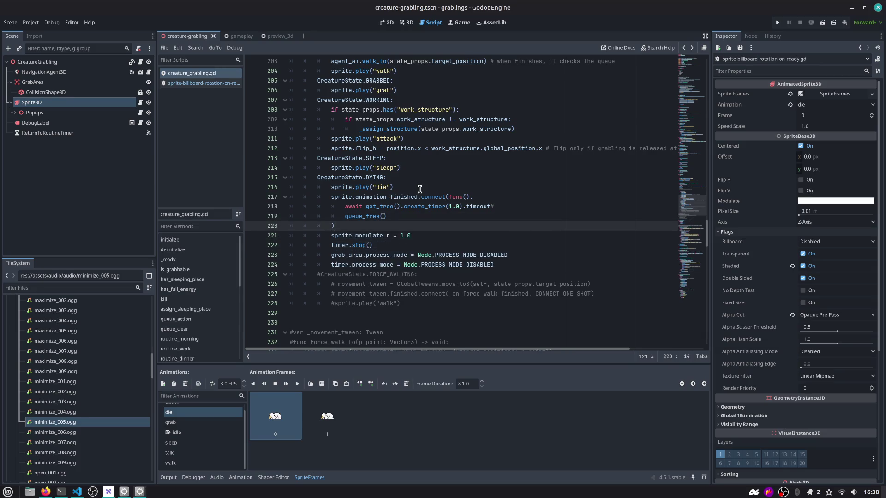
pyautogui.press('Down')
pyautogui.press('Down')
pyautogui.press('Down')
pyautogui.press('Down')
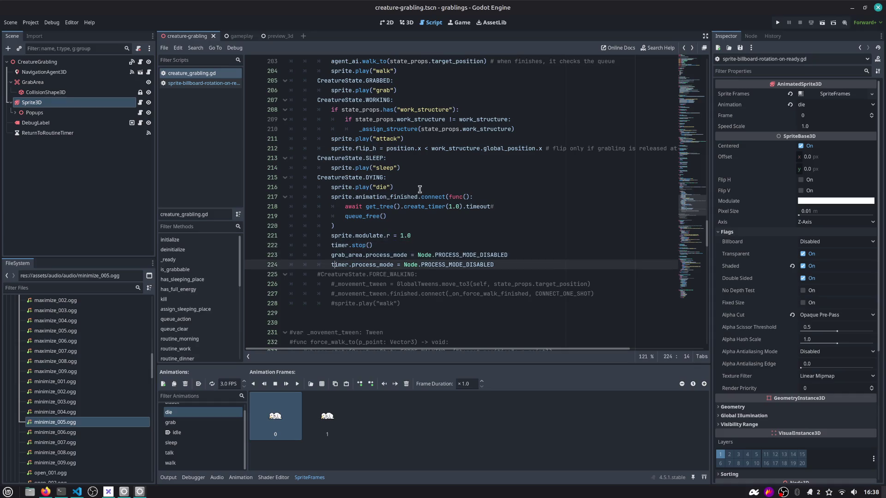
pyautogui.press('Up')
pyautogui.press('Up')
pyautogui.press('Up')
pyautogui.press('BackSpace')
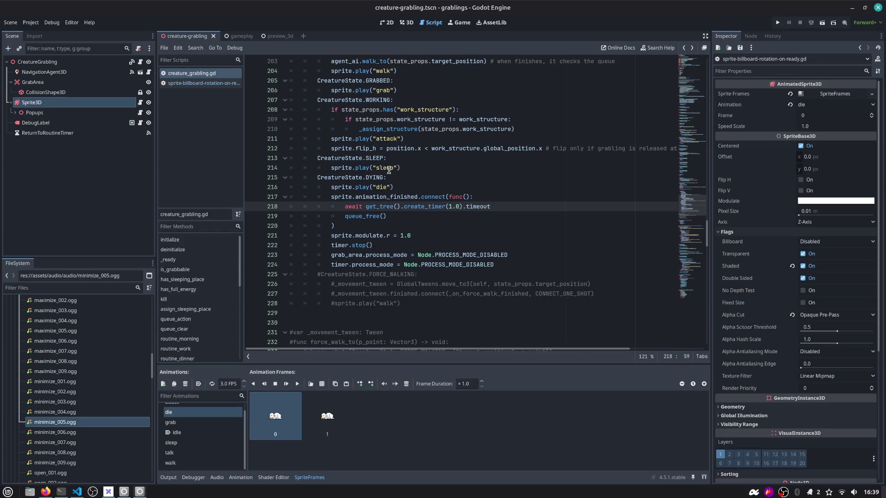
pyautogui.scroll(3, 689, 203)
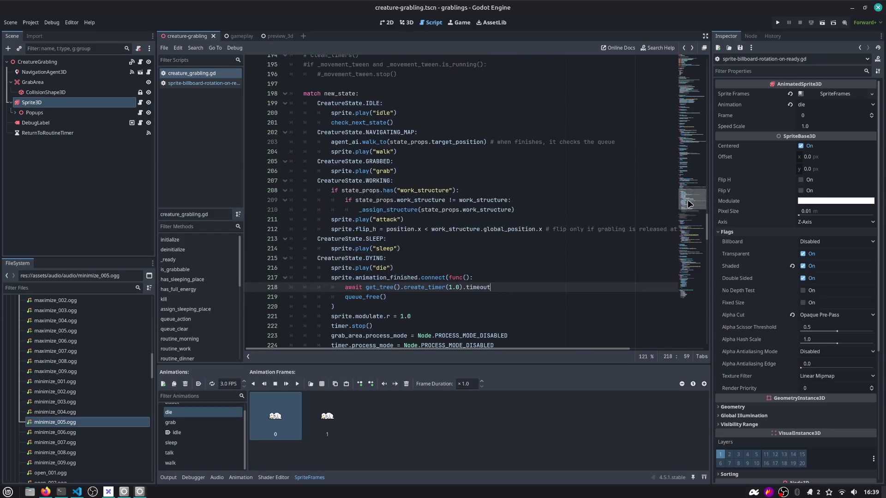
pyautogui.scroll(-2, 689, 203)
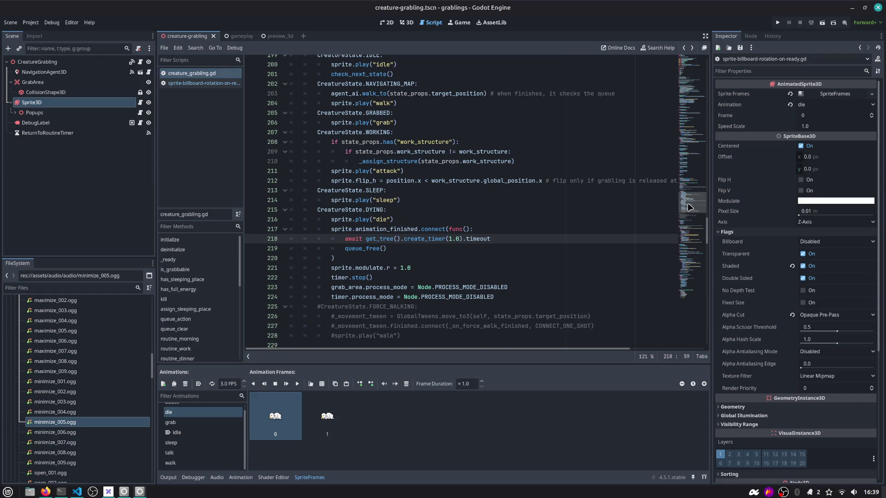
pyautogui.scroll(-2, 576, 202)
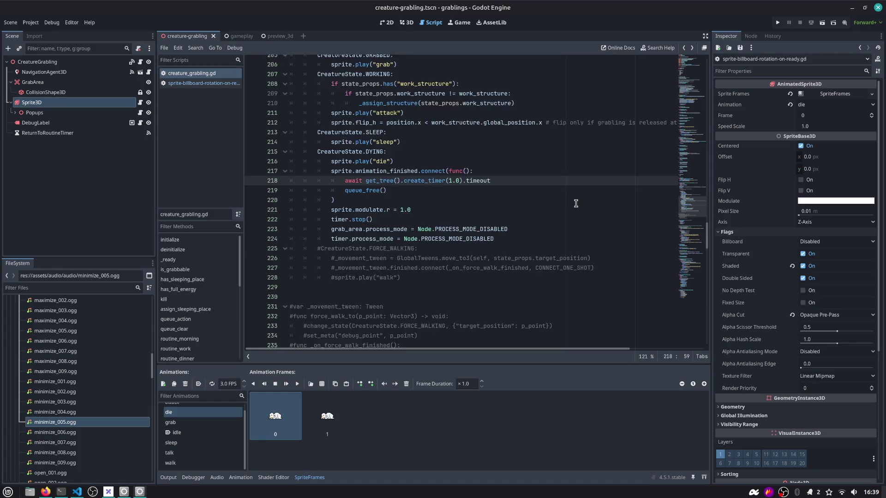
pyautogui.scroll(-1, 576, 203)
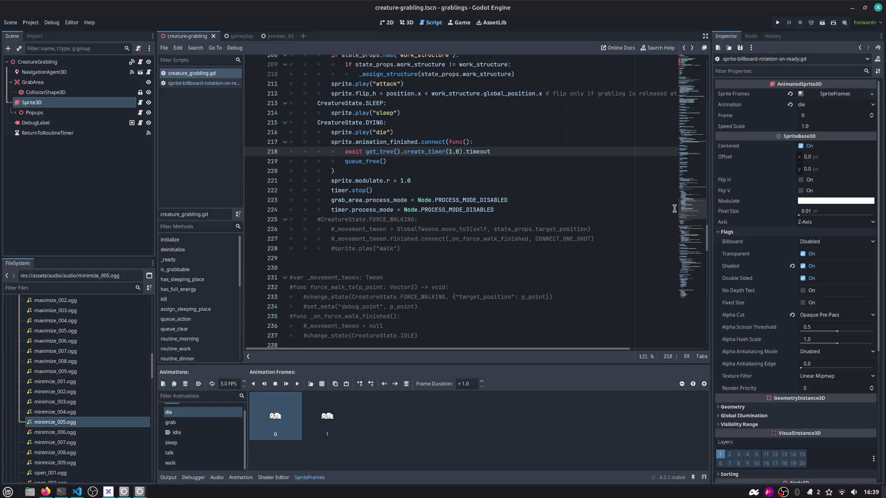
# Review the creature-grabling.tscn, creature_grabling.gd and picker_creatures.gd diffs in VS Code Source Control
pyautogui.click(455, 240)
pyautogui.hotkey('alt', 'Tab')
pyautogui.hotkey('alt', 'Tab')
pyautogui.hotkey('alt', 'Tab')
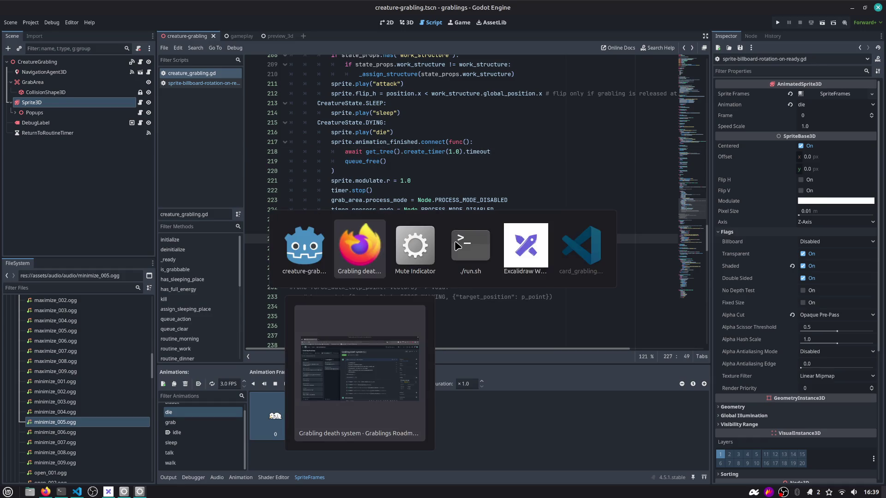
pyautogui.hotkey('alt', 'Tab')
pyautogui.hotkey('alt', 'Tab')
pyautogui.hotkey('alt', 'Tab')
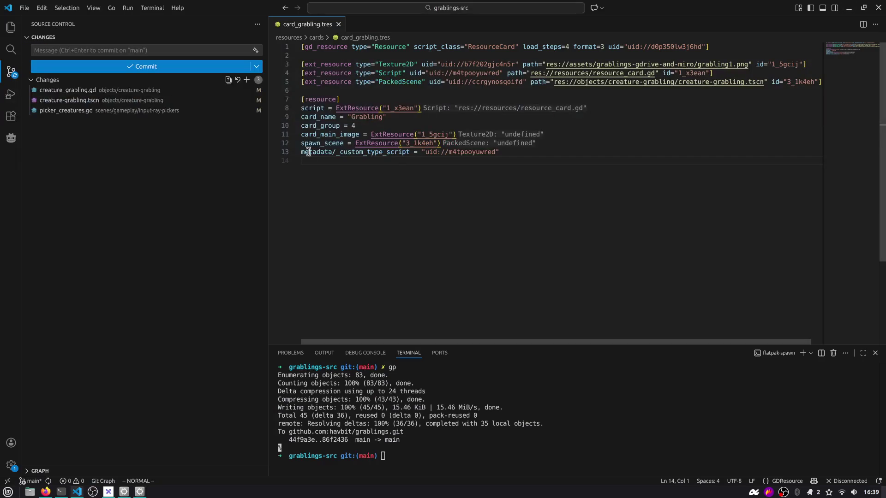
pyautogui.click(70, 100)
pyautogui.click(116, 90)
pyautogui.scroll(-5, 410, 140)
pyautogui.scroll(-15, 879, 125)
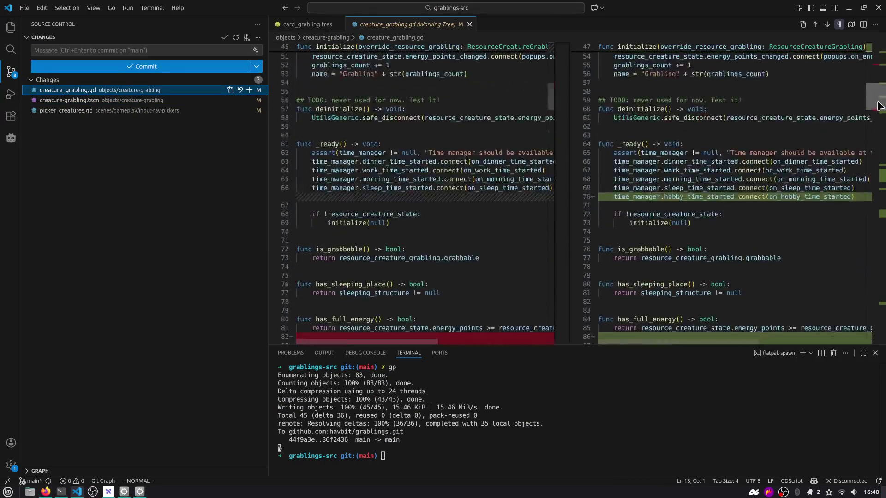
pyautogui.click(174, 100)
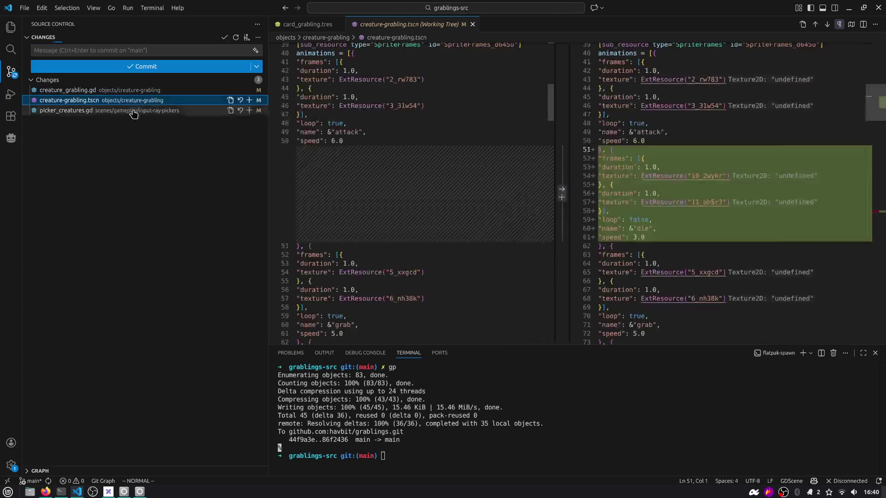
pyautogui.click(138, 110)
# Close Godot, then run git stash -u and git pull in the VS Code terminal
pyautogui.hotkey('alt', 'Tab')
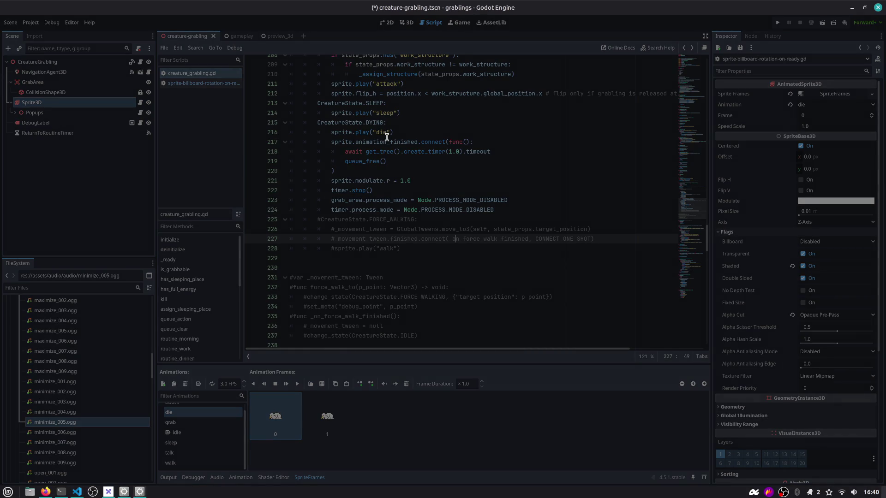
pyautogui.hotkey('ctrl', 'shift', 'q')
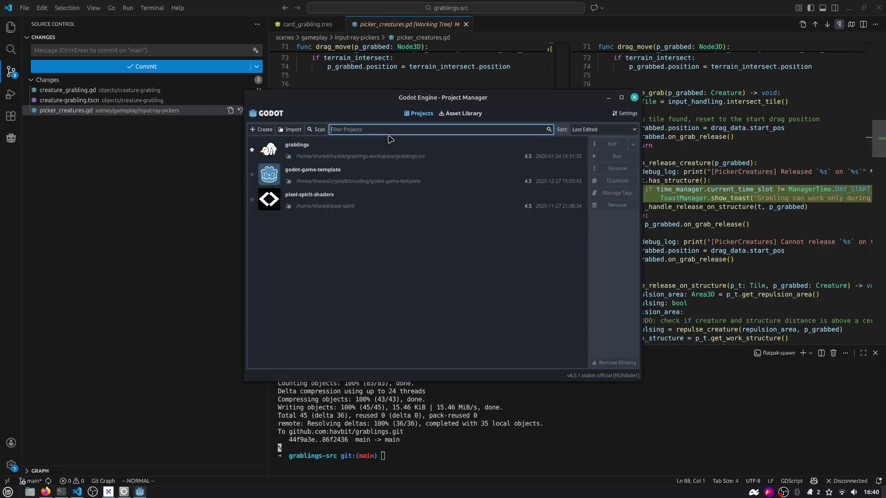
pyautogui.click(184, 148)
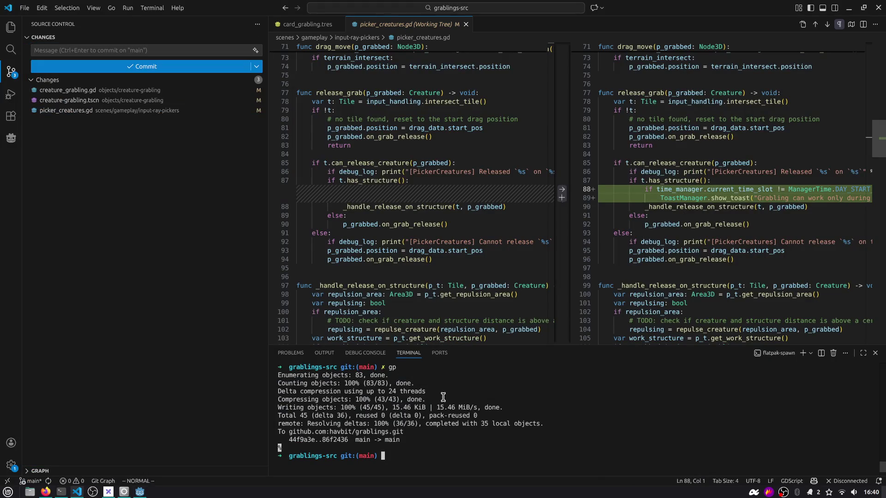
pyautogui.hotkey('ctrl', 'l')
pyautogui.write('git stash -u')
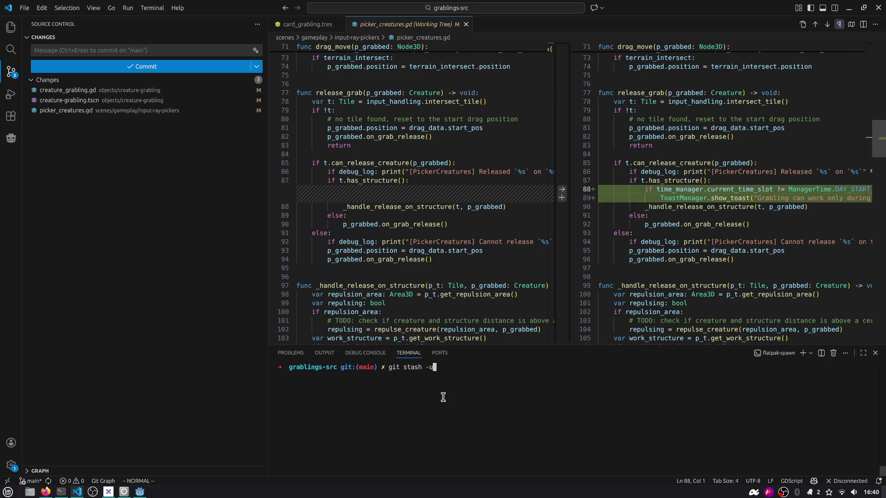
pyautogui.press('Return')
pyautogui.write('gl')
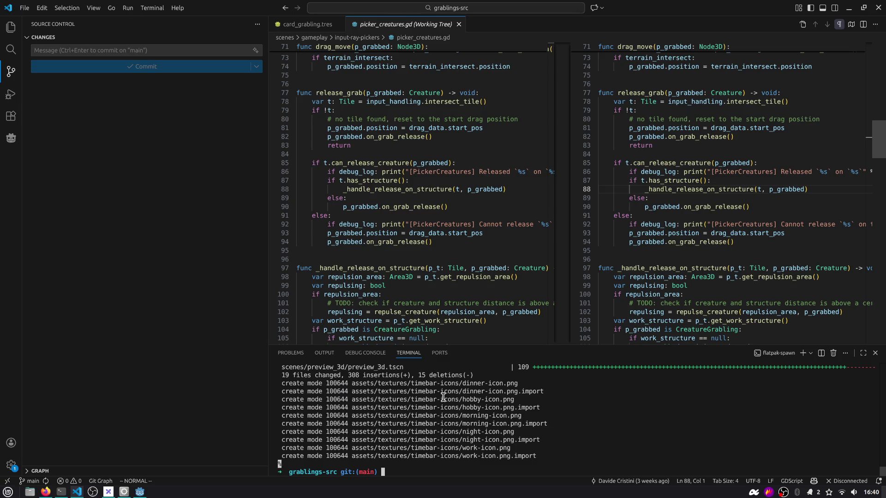
# Enlarge the terminal and select the pulled card and timebar icon file lines
pyautogui.moveTo(470, 345); pyautogui.dragTo(463, 172)
pyautogui.moveTo(326, 223)
pyautogui.mouseDown()
pyautogui.moveTo(363, 292)
pyautogui.moveTo(373, 283)
pyautogui.moveTo(398, 312)
pyautogui.moveTo(406, 367)
pyautogui.mouseUp()
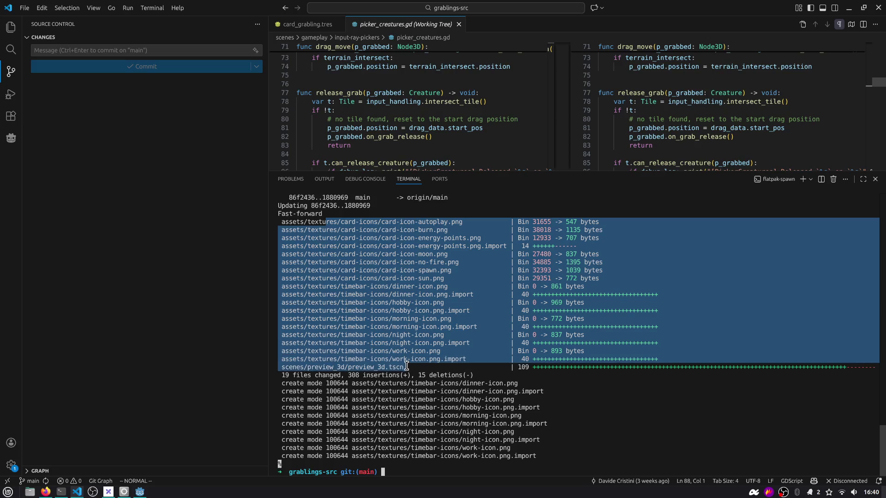
pyautogui.click(541, 456)
pyautogui.moveTo(540, 457)
pyautogui.mouseDown()
pyautogui.moveTo(378, 438)
pyautogui.moveTo(339, 388)
pyautogui.mouseUp()
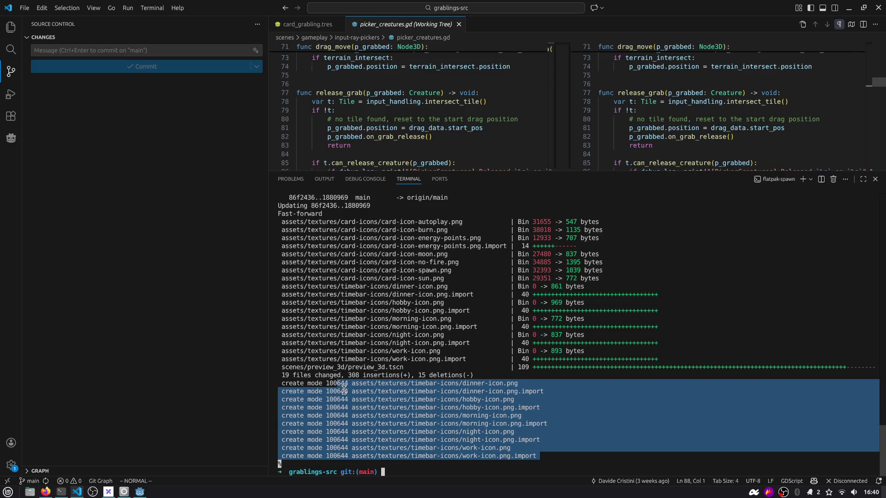
pyautogui.click(30, 492)
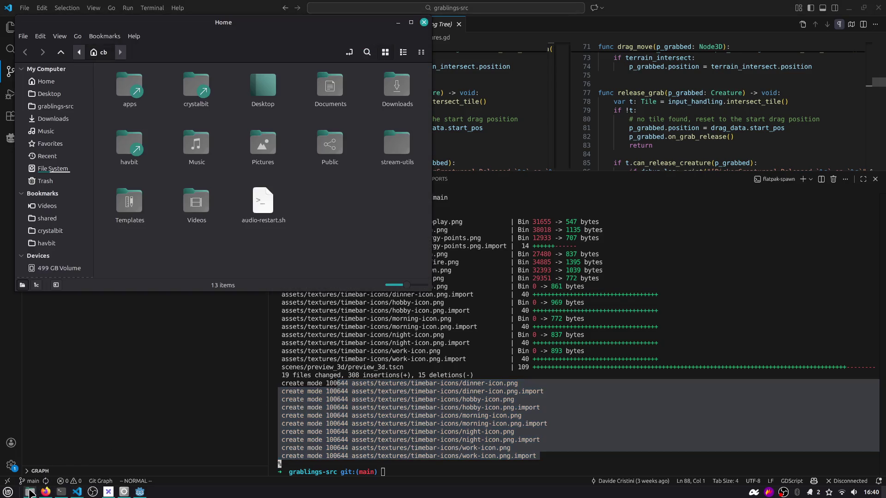
# Browse grablings-src/assets/textures to timebar-icons, then open card-icons in an enlarged window
pyautogui.click(110, 166)
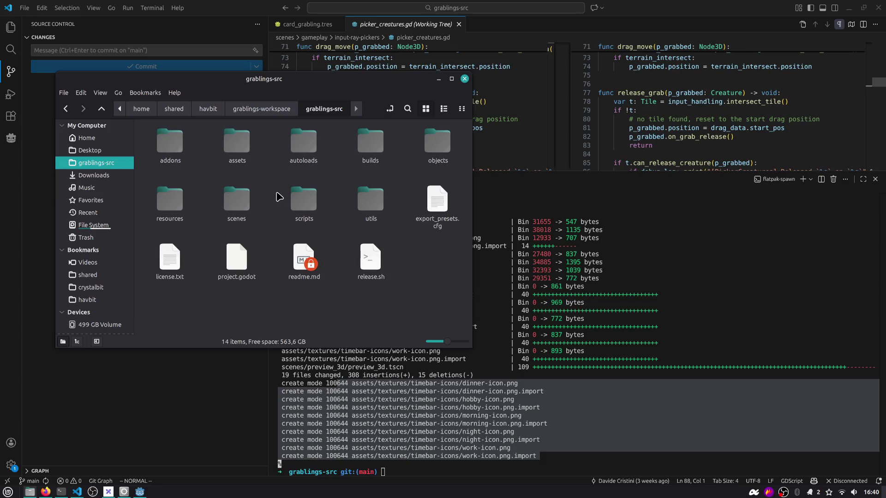
pyautogui.doubleClick(236, 143)
pyautogui.doubleClick(370, 199)
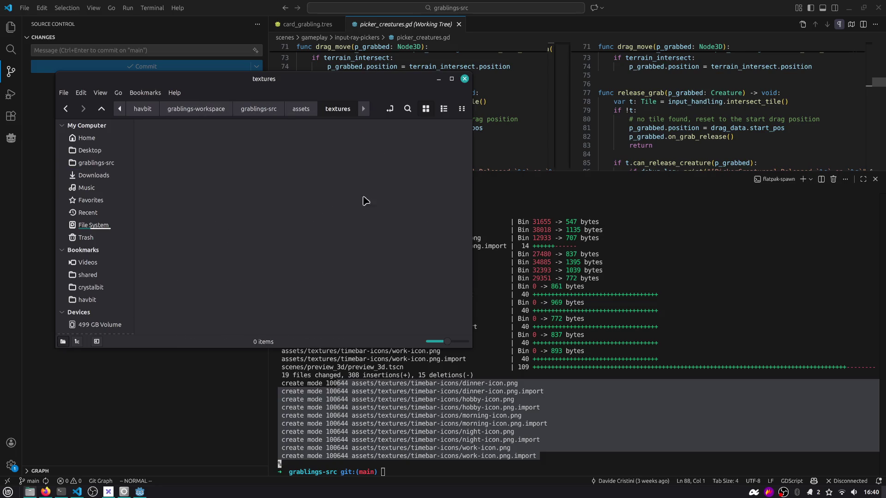
pyautogui.doubleClick(302, 143)
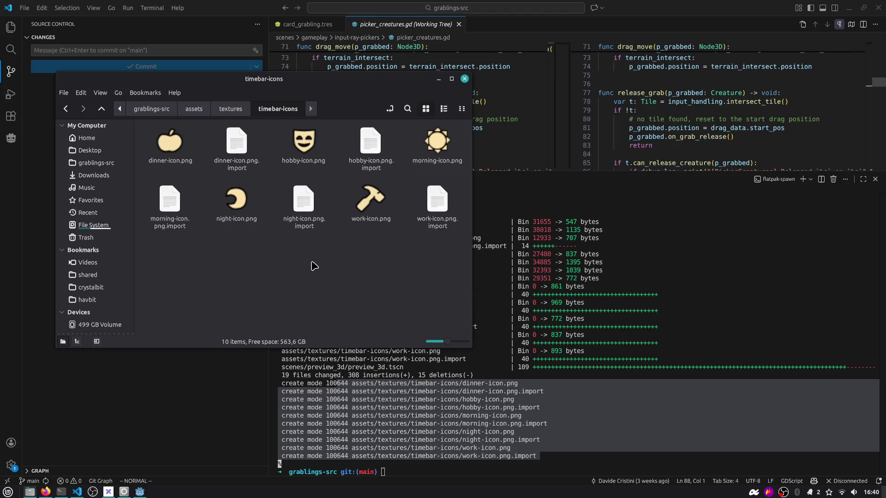
pyautogui.hotkey('alt', 'Up')
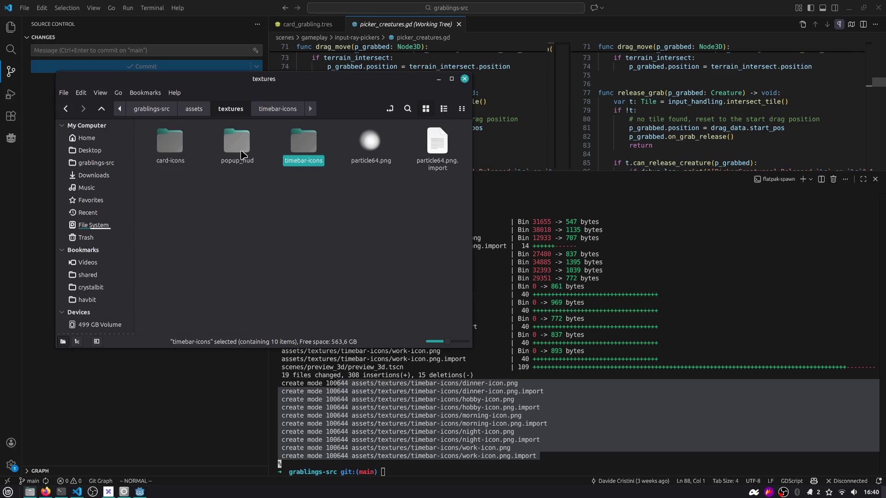
pyautogui.moveTo(287, 86)
pyautogui.mouseDown()
pyautogui.moveTo(245, 45)
pyautogui.moveTo(206, 81)
pyautogui.moveTo(295, 303)
pyautogui.moveTo(239, 94)
pyautogui.mouseUp()
pyautogui.doubleClick(177, 362)
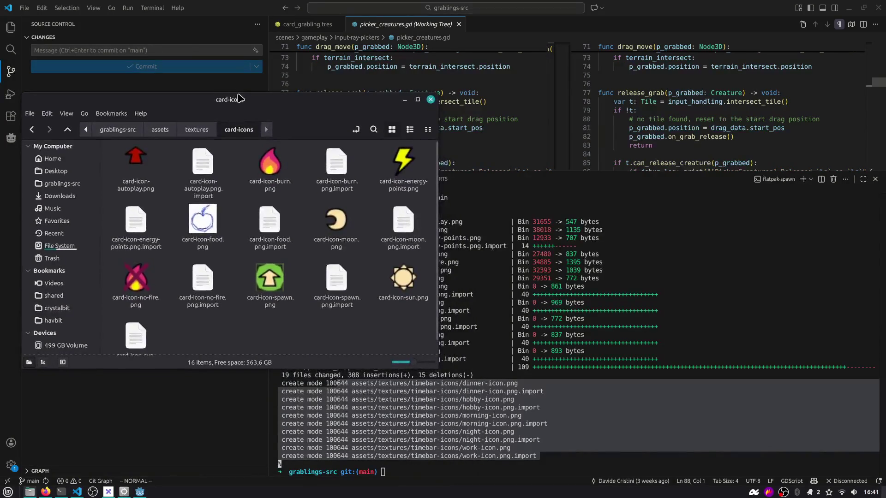
pyautogui.moveTo(437, 368); pyautogui.dragTo(483, 379)
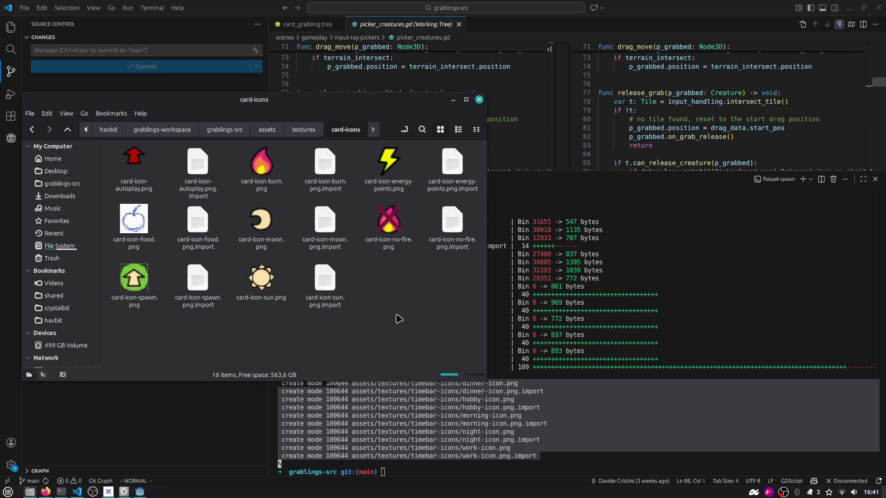